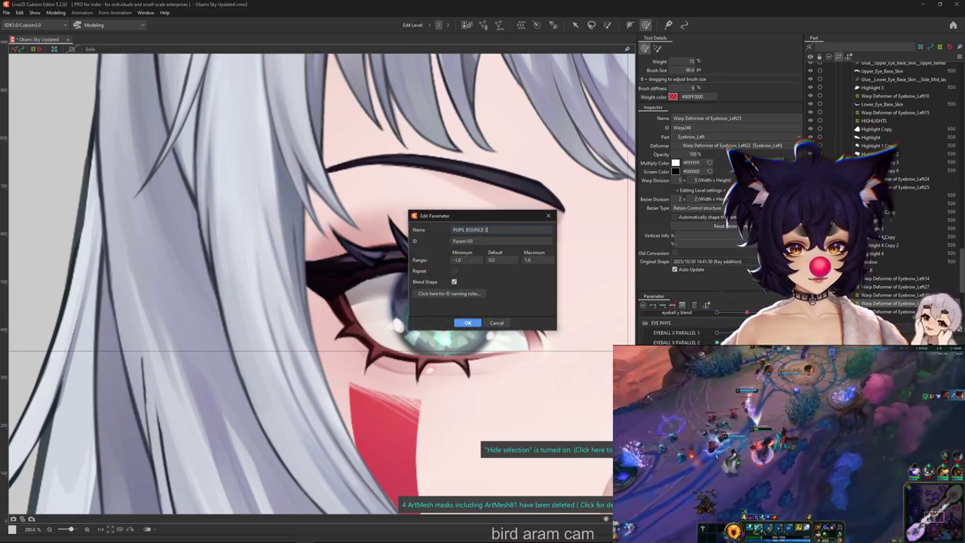
# Step: Confirm the PUPIL BOUNCE 2 parameter, then select the eye's Base art mesh from the overlap list
pyautogui.press('Return')
pyautogui.scroll(5, 519, 354)
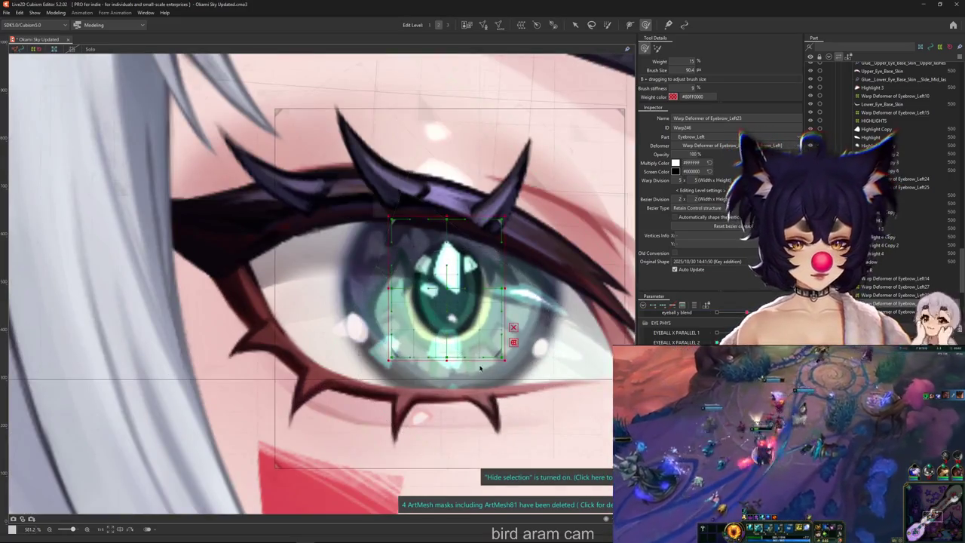
pyautogui.rightClick(517, 344)
pyautogui.click(517, 344)
pyautogui.click(516, 345)
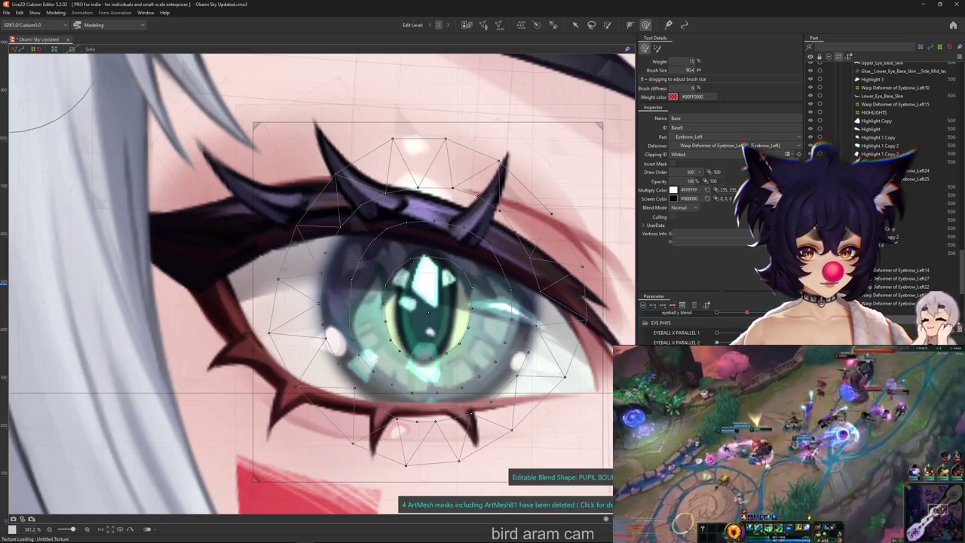
# Step: Use a smaller deform brush to shift the pupil mesh up and to the left
pyautogui.moveTo(611, 369); pyautogui.dragTo(603, 369)
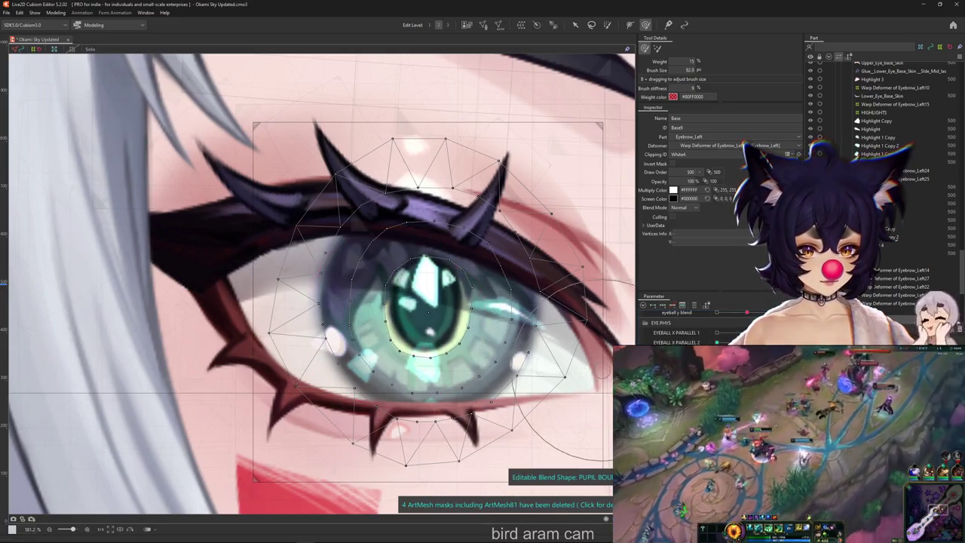
pyautogui.moveTo(428, 331)
pyautogui.mouseDown()
pyautogui.moveTo(428, 364)
pyautogui.moveTo(422, 267)
pyautogui.mouseUp()
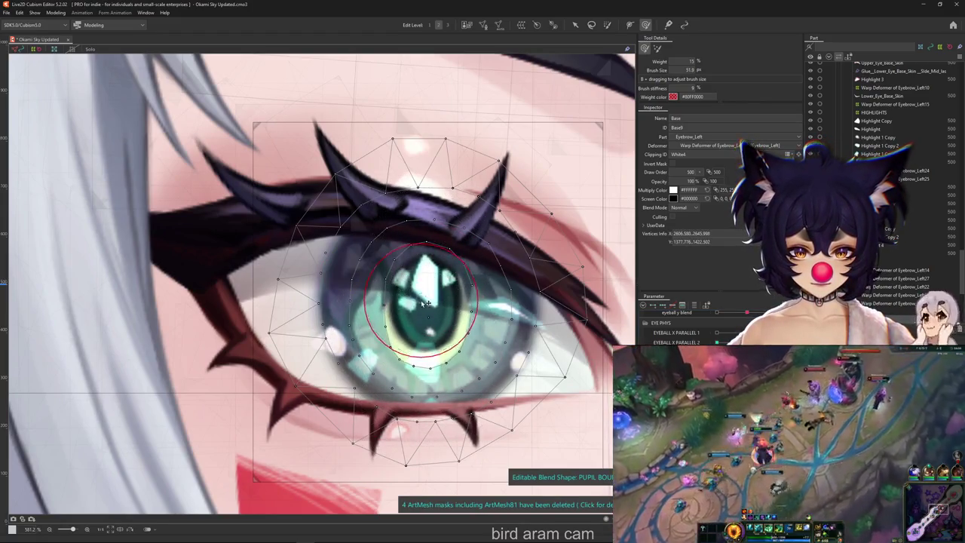
pyautogui.moveTo(376, 283); pyautogui.dragTo(382, 314)
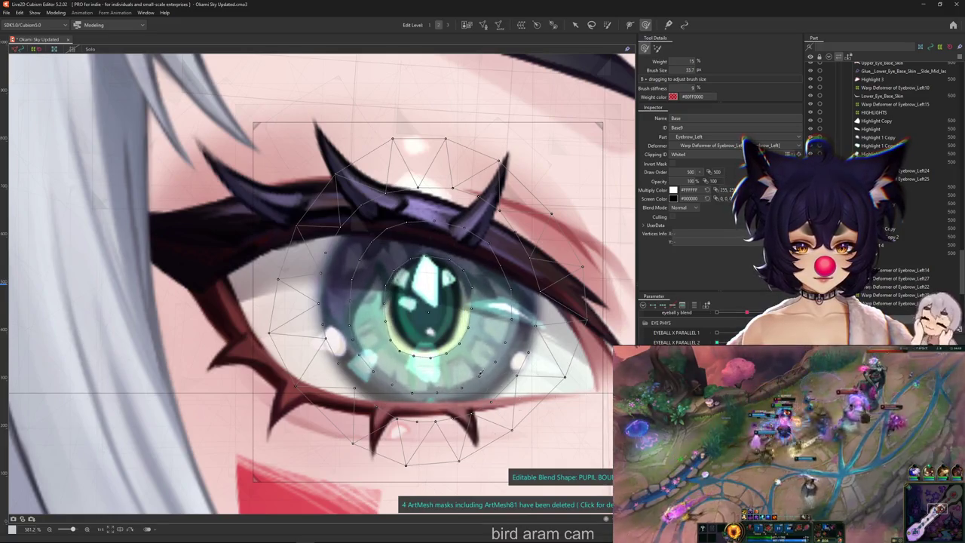
pyautogui.moveTo(428, 278)
pyautogui.mouseDown()
pyautogui.moveTo(400, 313)
pyautogui.moveTo(493, 316)
pyautogui.mouseUp()
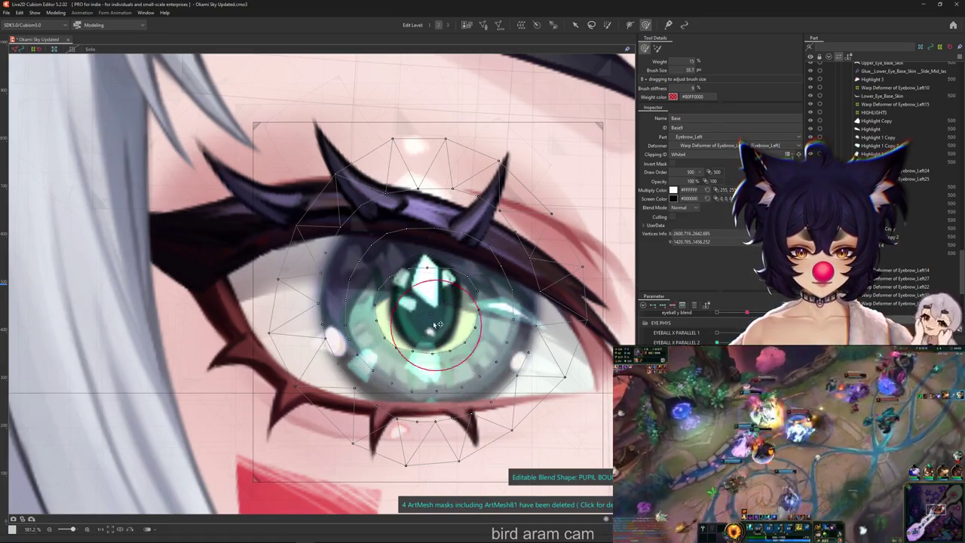
pyautogui.moveTo(437, 324); pyautogui.dragTo(426, 306)
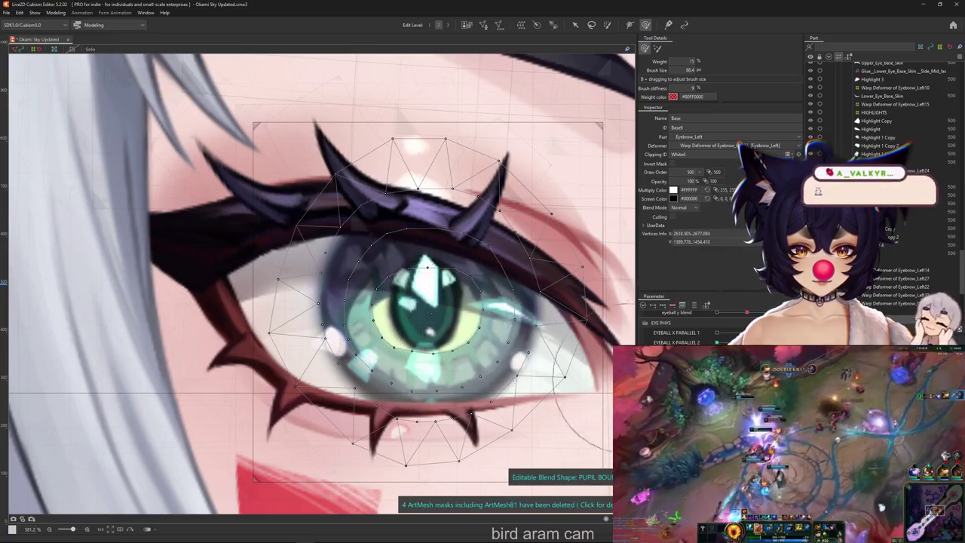
# Step: Hide the mesh outlines, zoom out, and open the Modeling menu
pyautogui.hotkey('ctrl', 'h')
pyautogui.scroll(-3, 393, 343)
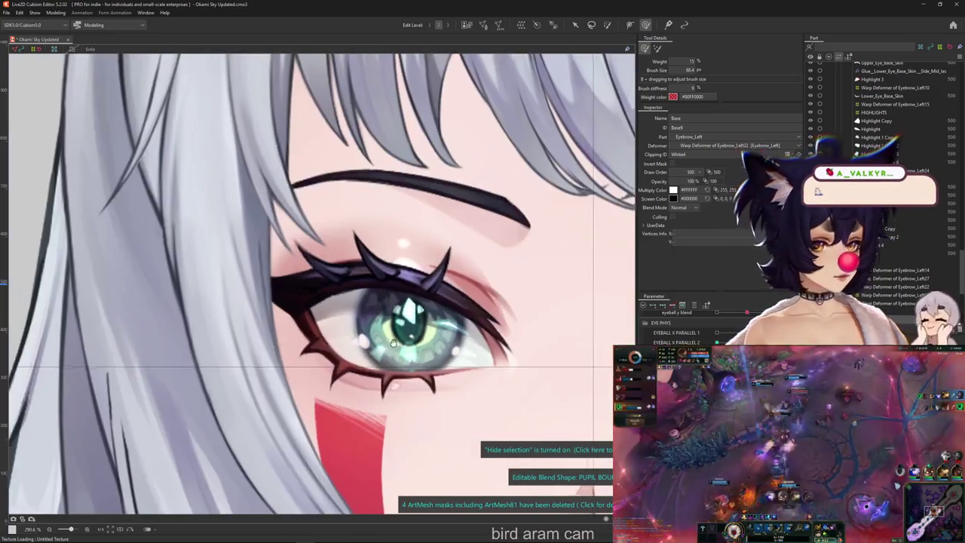
pyautogui.click(55, 13)
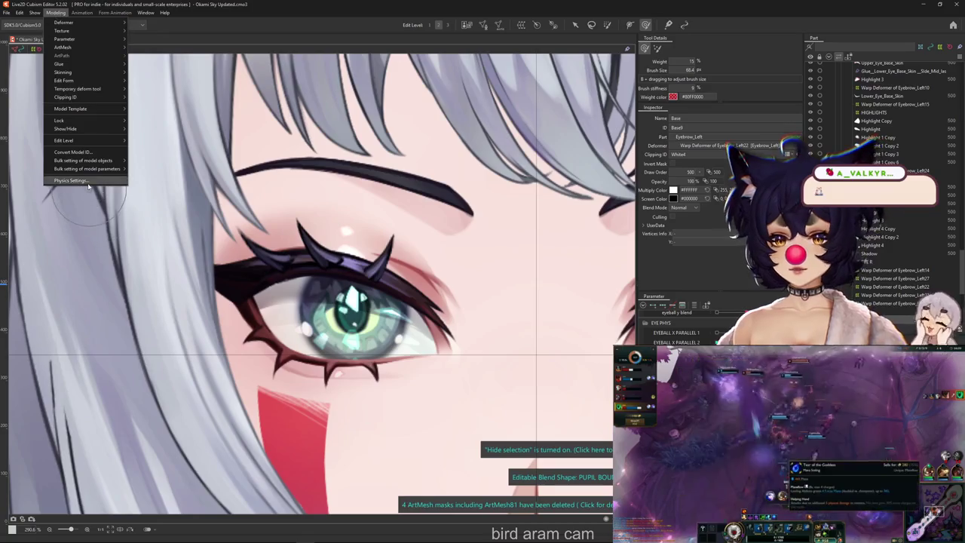
# Step: Open Physics Settings and add a new physics group named EYEBALL BOUNCE
pyautogui.click(71, 181)
pyautogui.scroll(10, 582, 483)
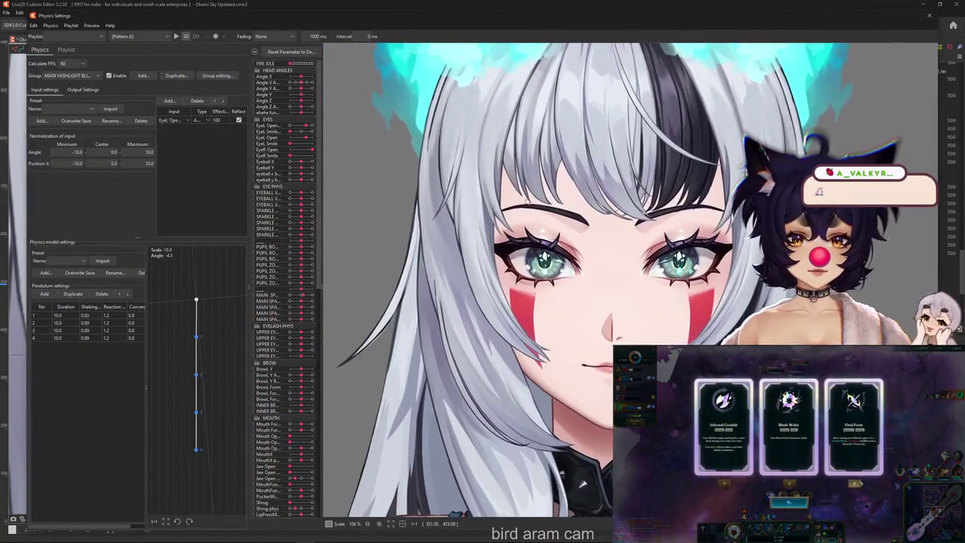
pyautogui.scroll(2, 526, 165)
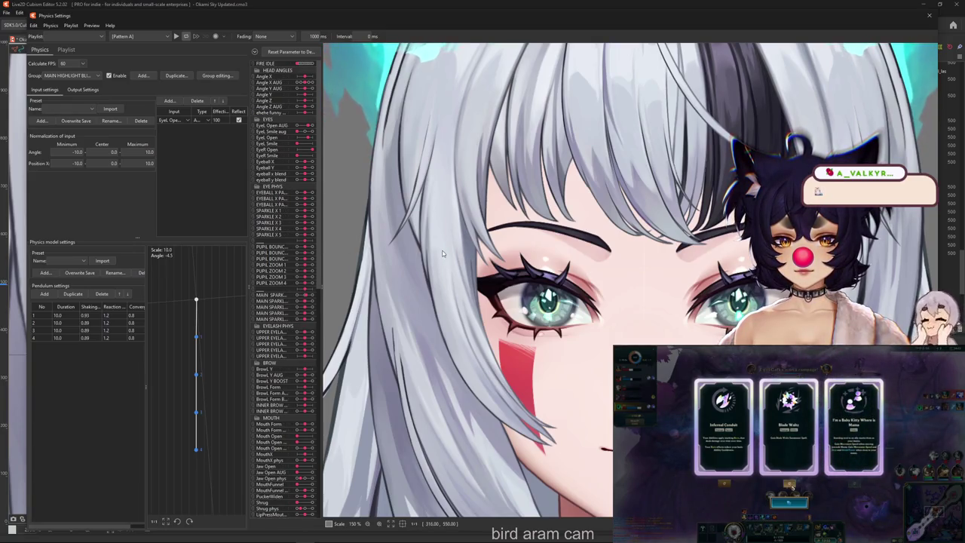
pyautogui.click(142, 76)
pyautogui.write('EYEBALL')
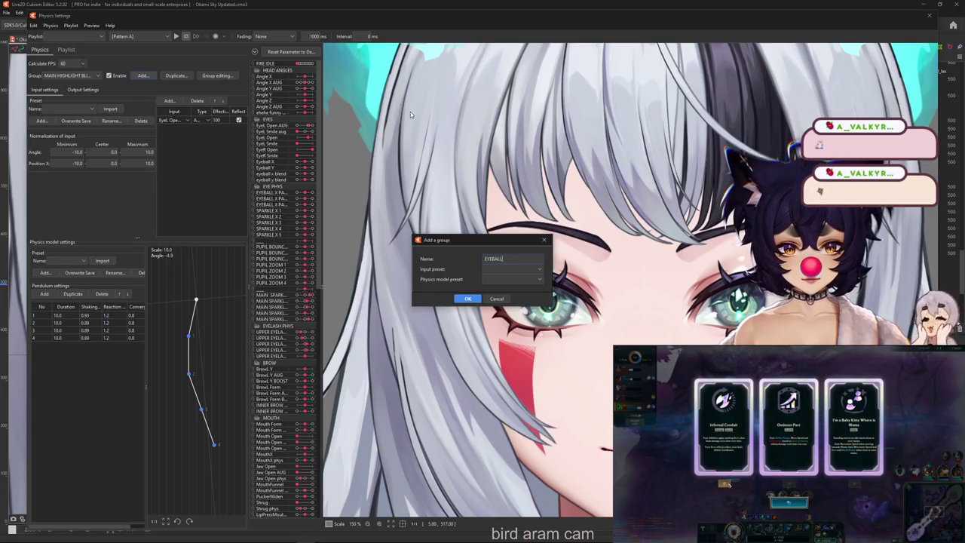
pyautogui.write('BOUNCE')
pyautogui.press('Return')
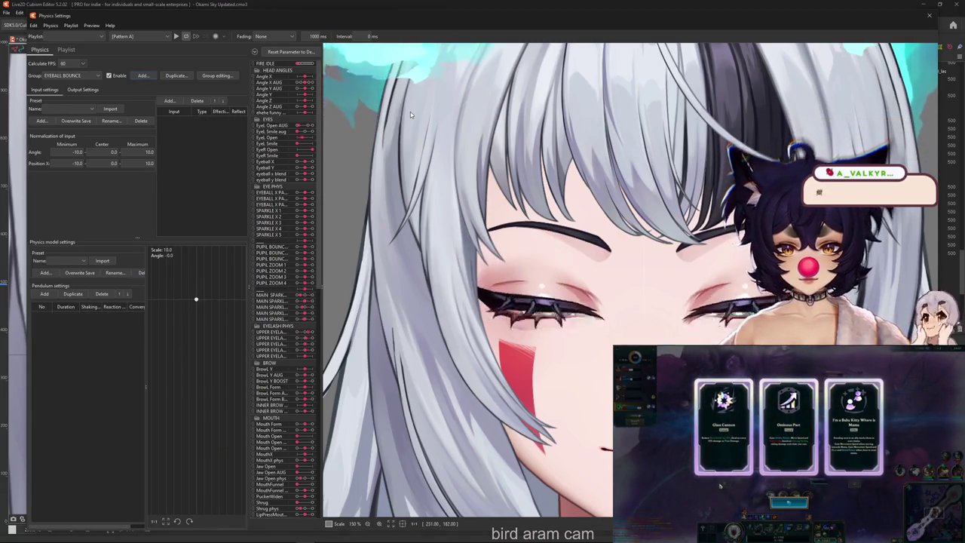
# Step: Add the eye-open inputs, set the first to 100, and set the angle range to -15 to 15
pyautogui.click(170, 100)
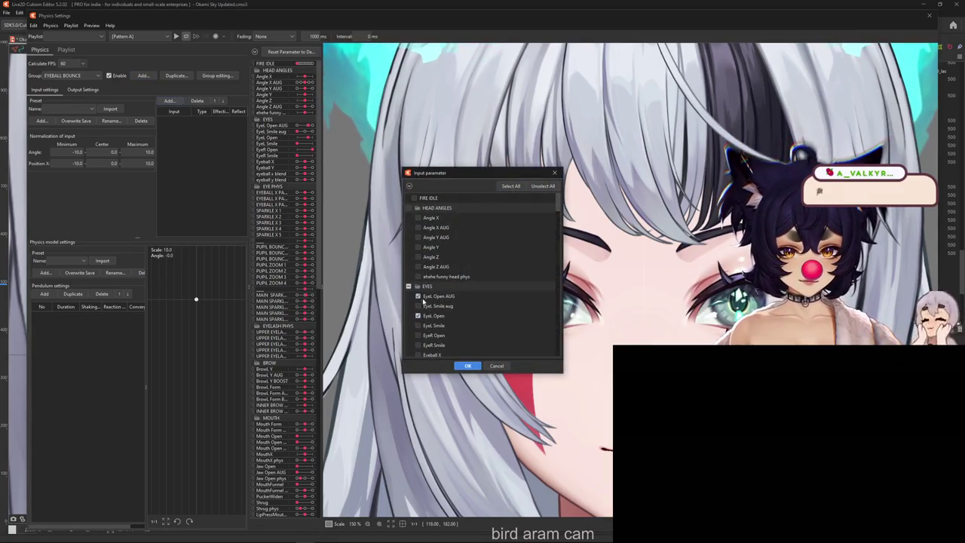
pyautogui.click(468, 367)
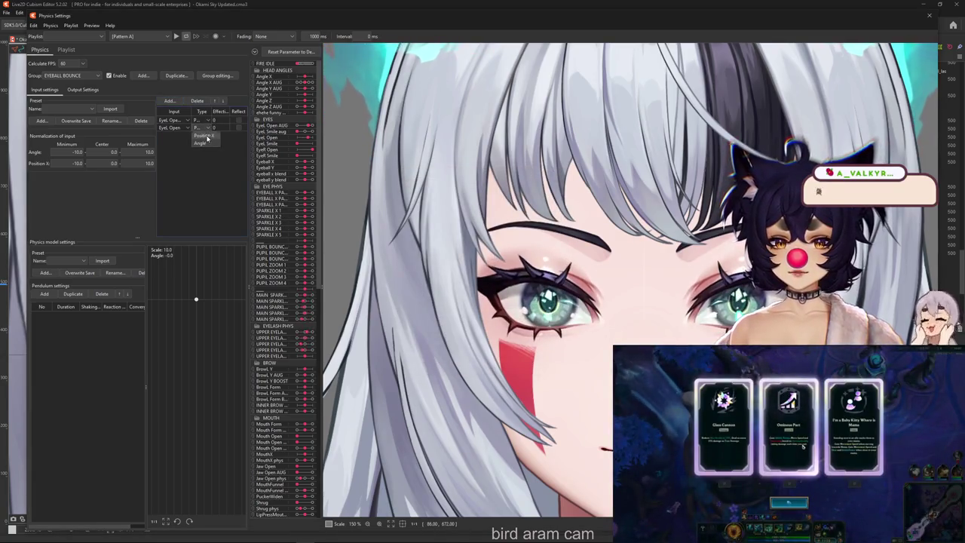
pyautogui.click(201, 120)
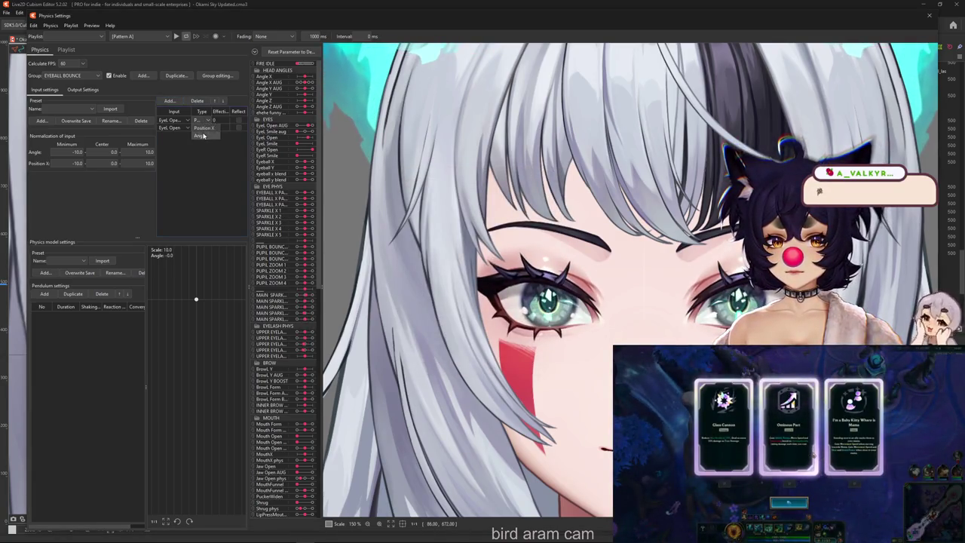
pyautogui.write('100')
pyautogui.click(74, 151)
pyautogui.write('-15')
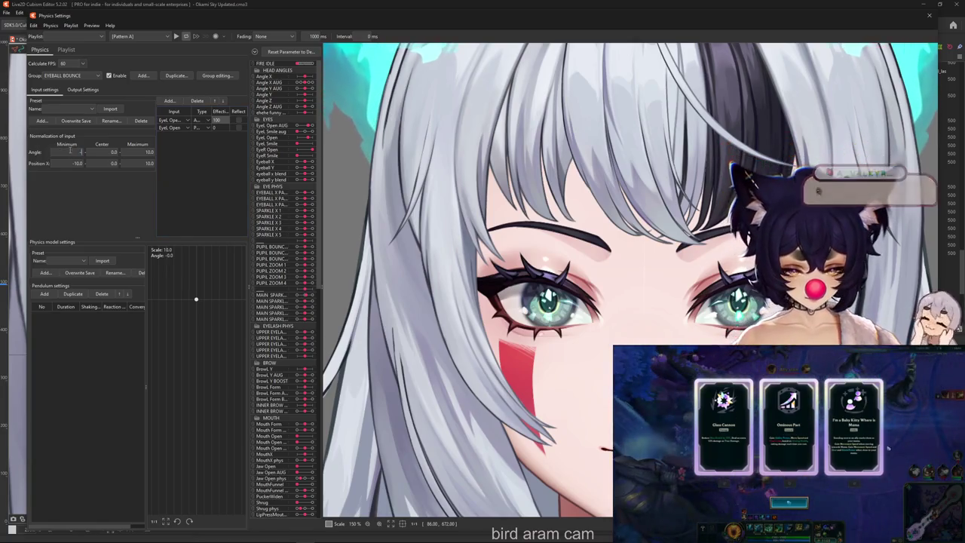
pyautogui.press('Return')
pyautogui.click(143, 151)
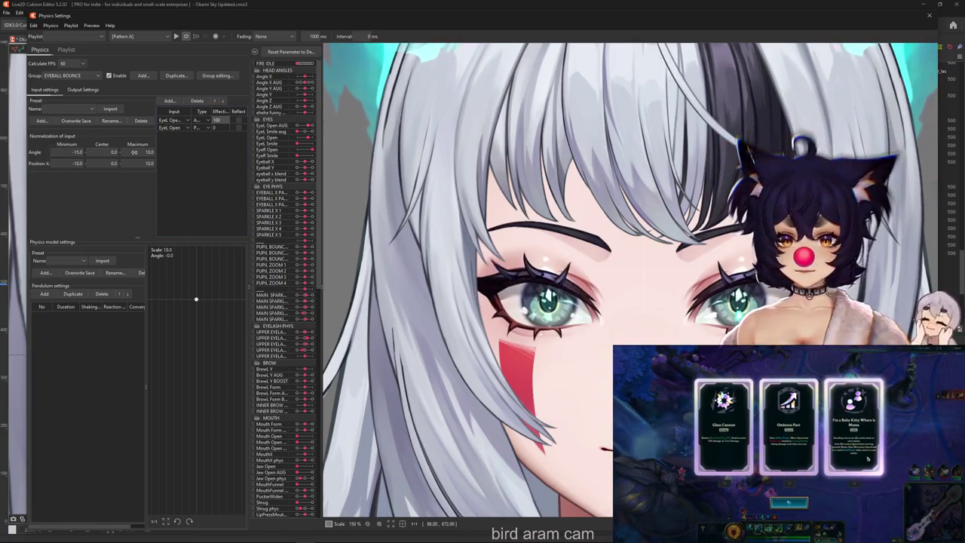
pyautogui.write('15')
pyautogui.press('Return')
# Step: Add five pendulum points with shaking 0.8, reaction 1.2 and convergence 0.8
pyautogui.click(45, 294)
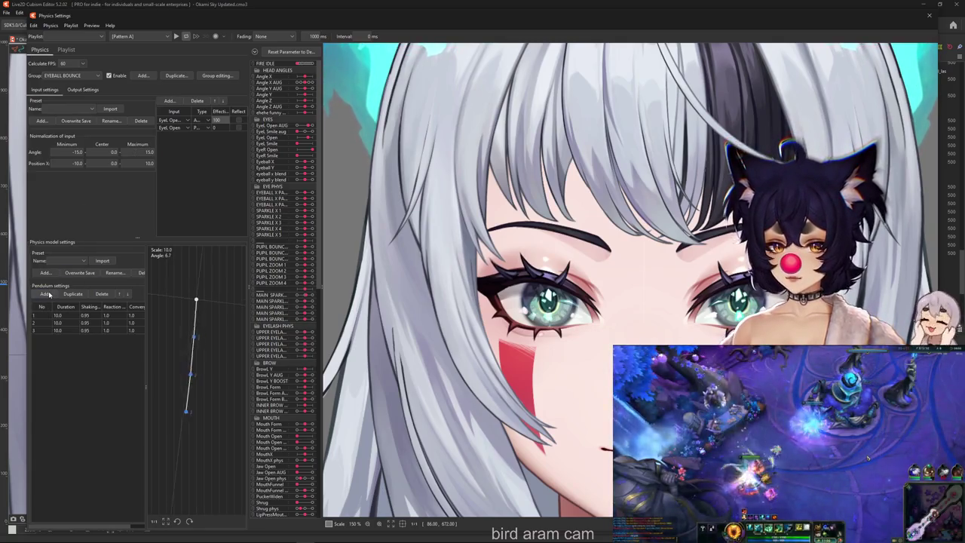
pyautogui.click(90, 307)
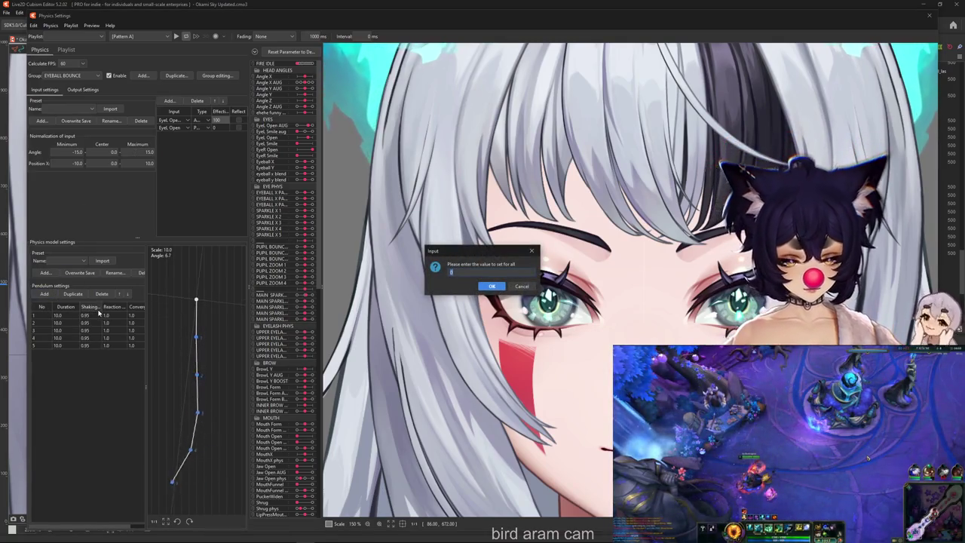
pyautogui.press('Return')
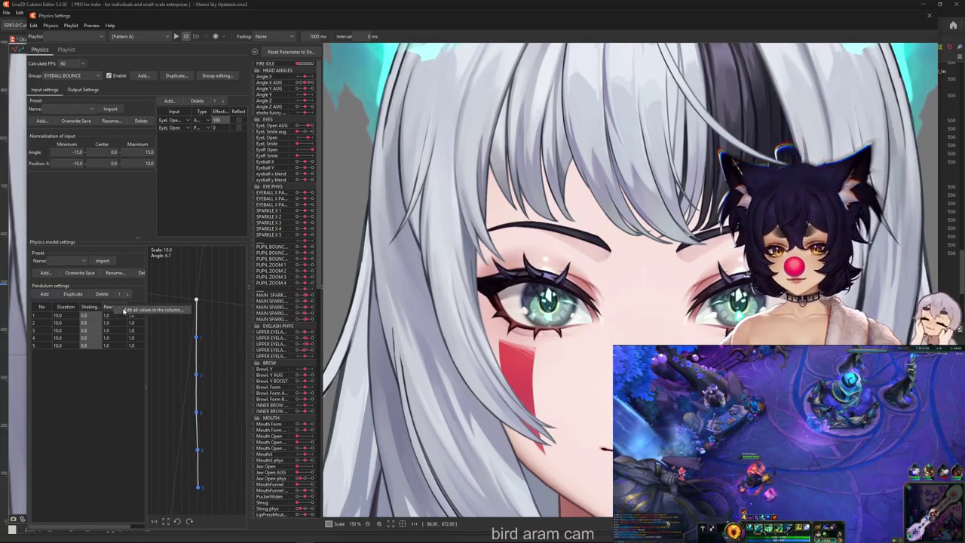
pyautogui.click(123, 309)
pyautogui.write('1.2')
pyautogui.press('Return')
pyautogui.click(137, 307)
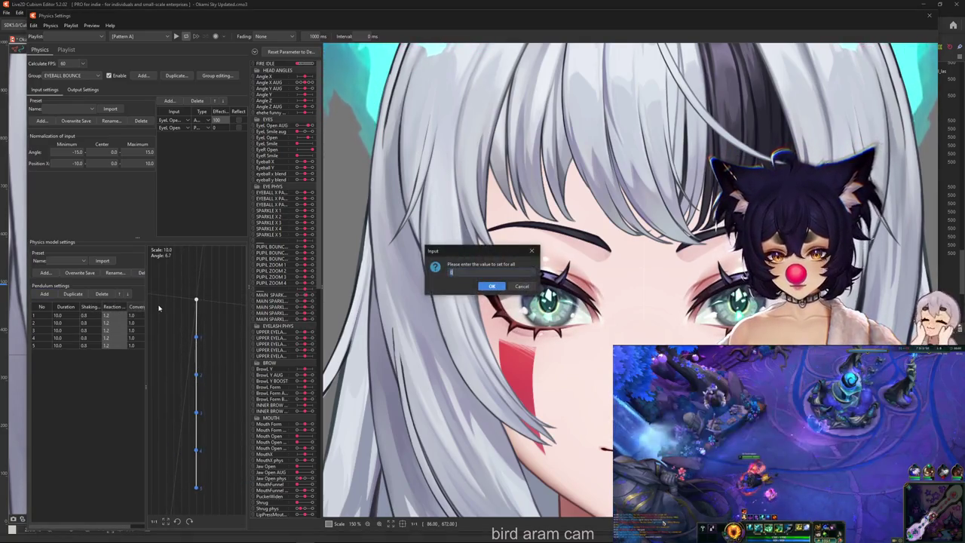
pyautogui.write('.8')
pyautogui.press('Return')
pyautogui.click(83, 90)
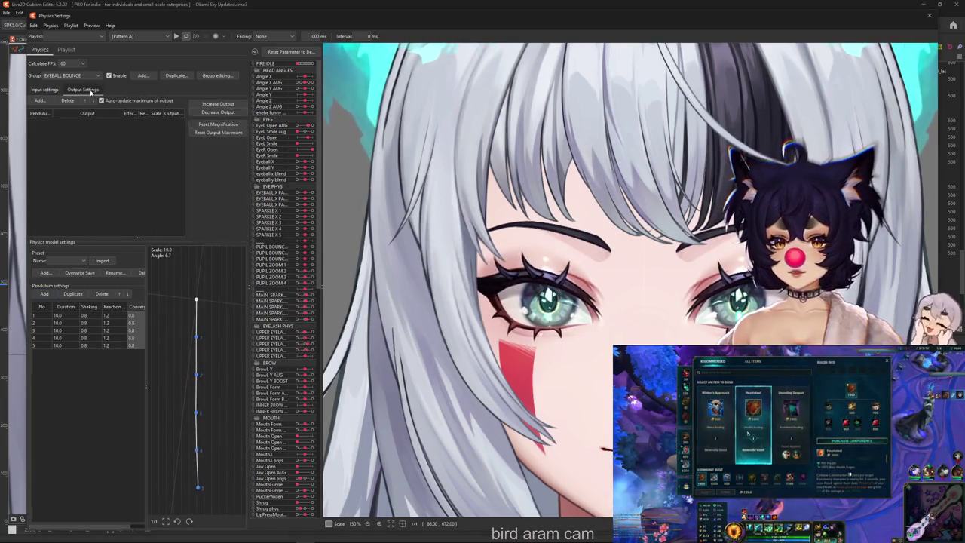
# Step: Add PUPIL BOUNCE 1–3 as outputs and increase their output magnification to fill the range
pyautogui.click(49, 100)
pyautogui.scroll(-3, 449, 246)
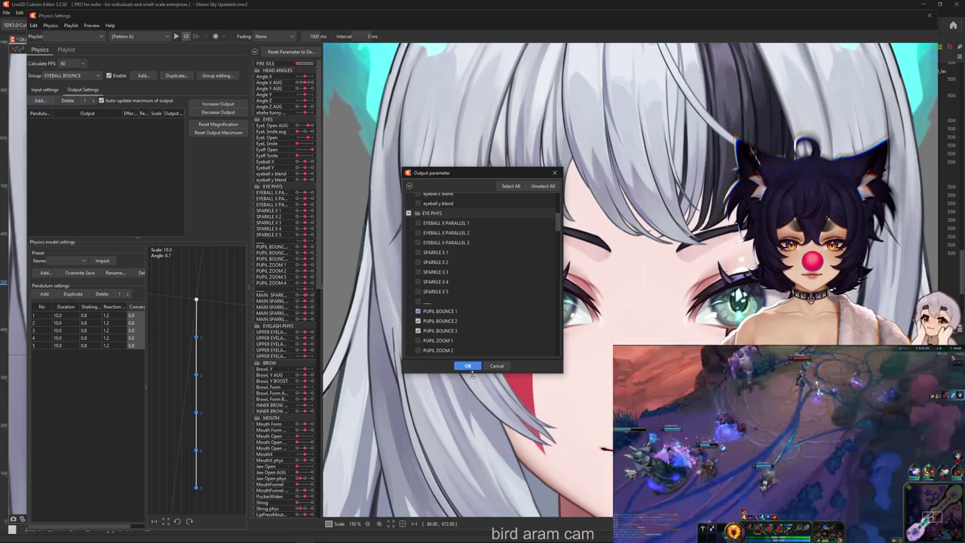
pyautogui.click(467, 366)
pyautogui.scroll(2, 628, 323)
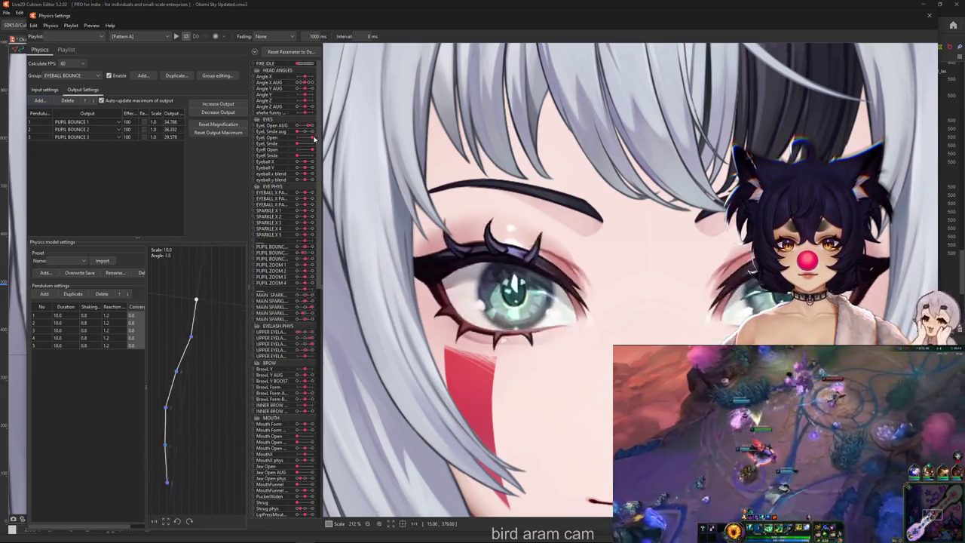
pyautogui.click(229, 106)
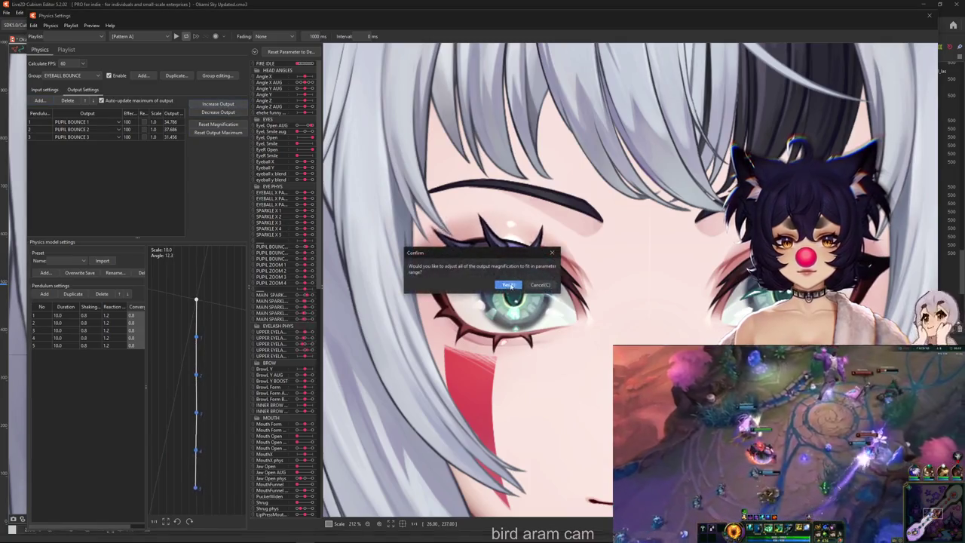
pyautogui.press('Return')
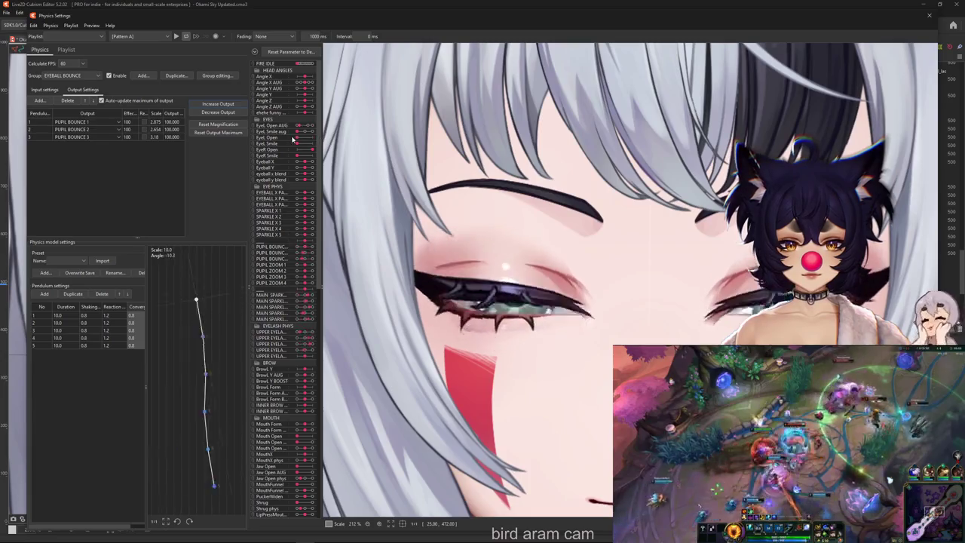
# Step: Set every pendulum shaking value to 0.85
pyautogui.click(91, 25)
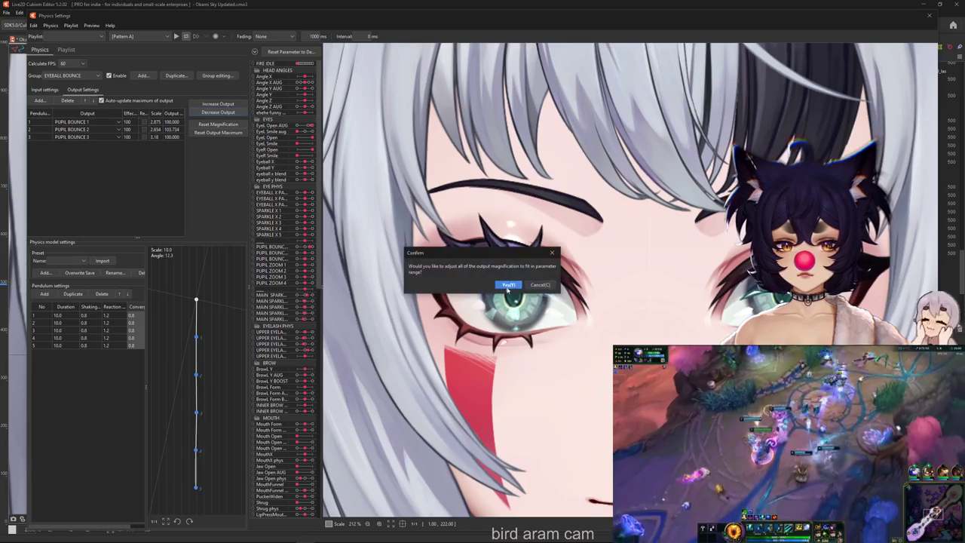
pyautogui.click(82, 306)
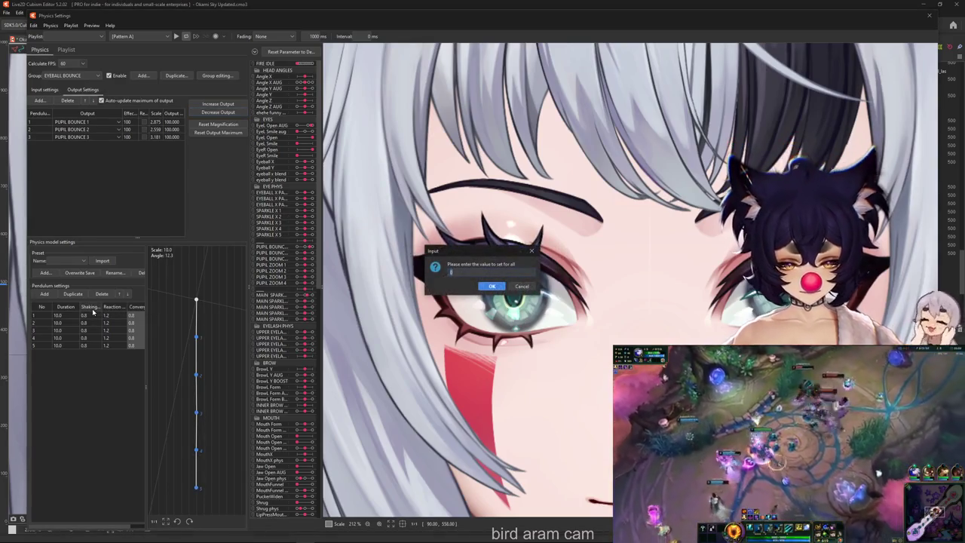
pyautogui.write('0.8')
pyautogui.press('Return')
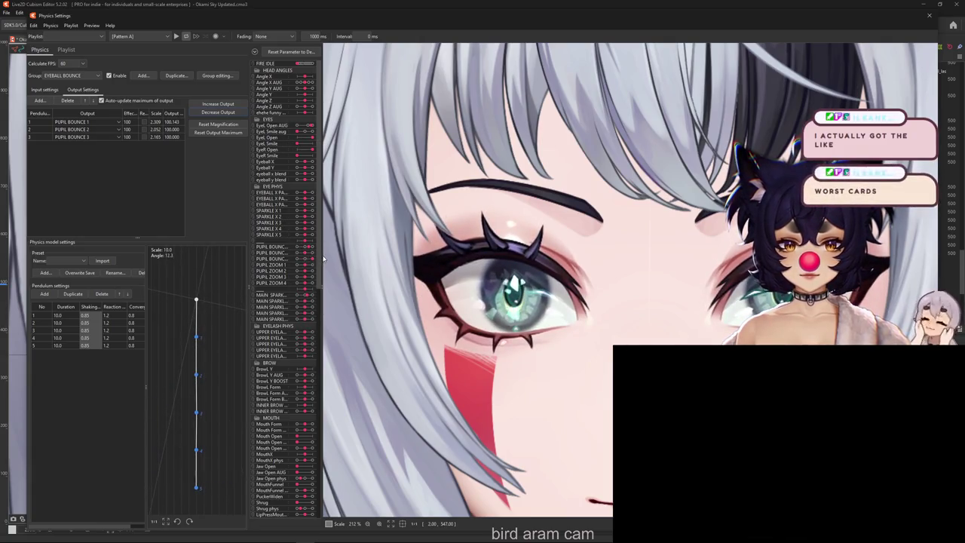
# Step: Close the eye to preview the bounce and review the EYEBALL BOUNCE inputs and outputs
pyautogui.click(45, 89)
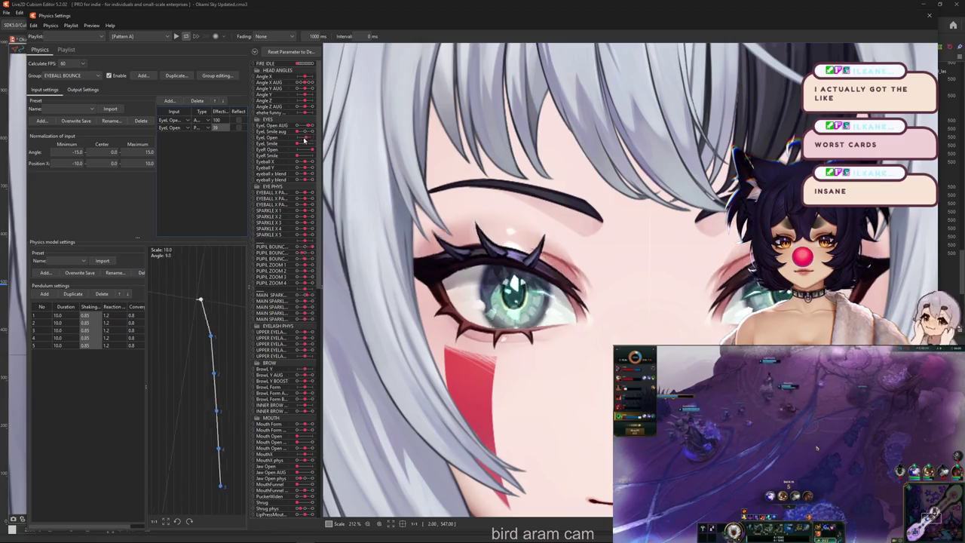
pyautogui.moveTo(312, 139)
pyautogui.mouseDown()
pyautogui.moveTo(290, 141)
pyautogui.moveTo(299, 138)
pyautogui.mouseUp()
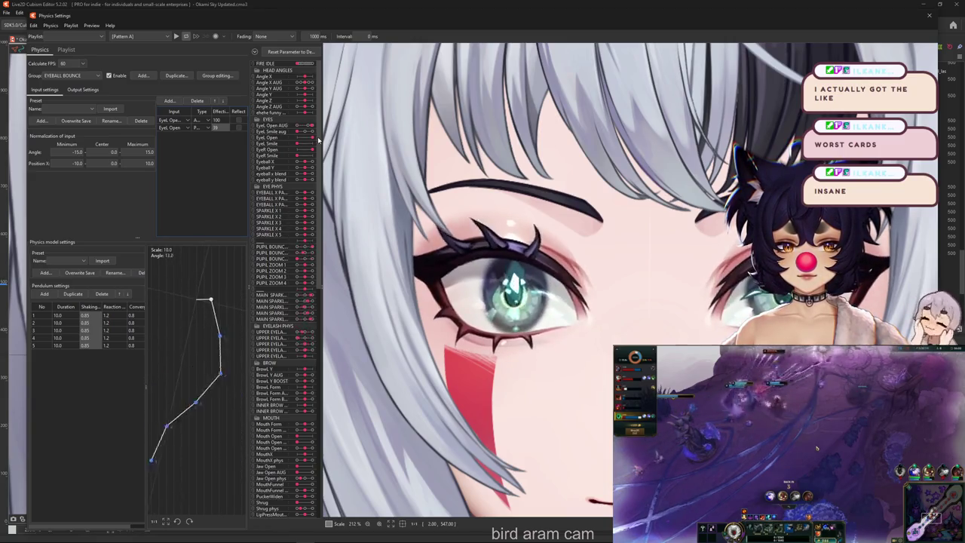
pyautogui.click(83, 90)
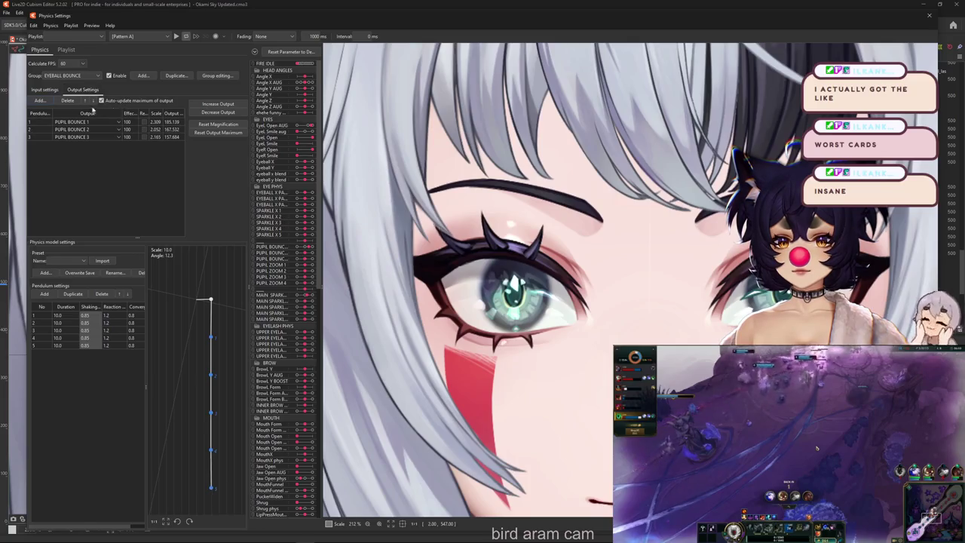
pyautogui.click(45, 90)
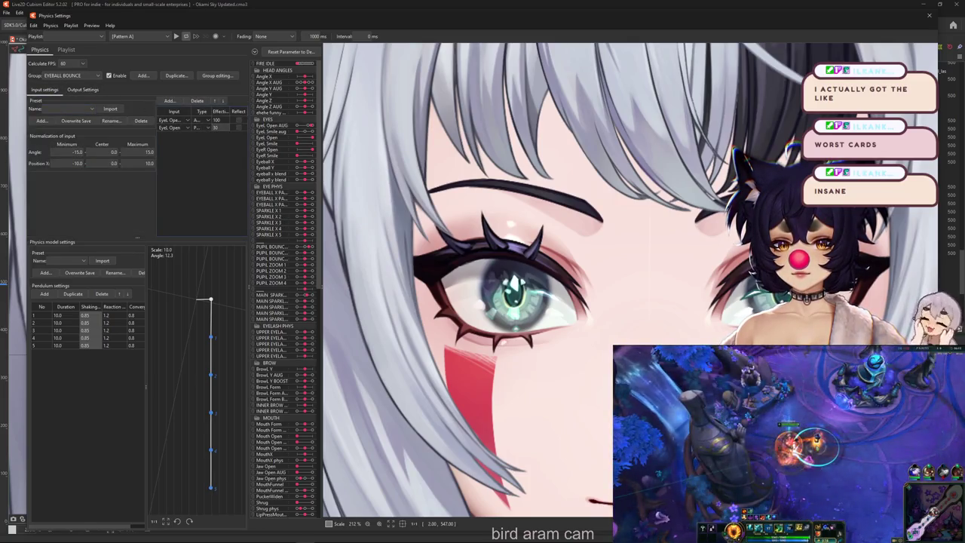
pyautogui.click(83, 90)
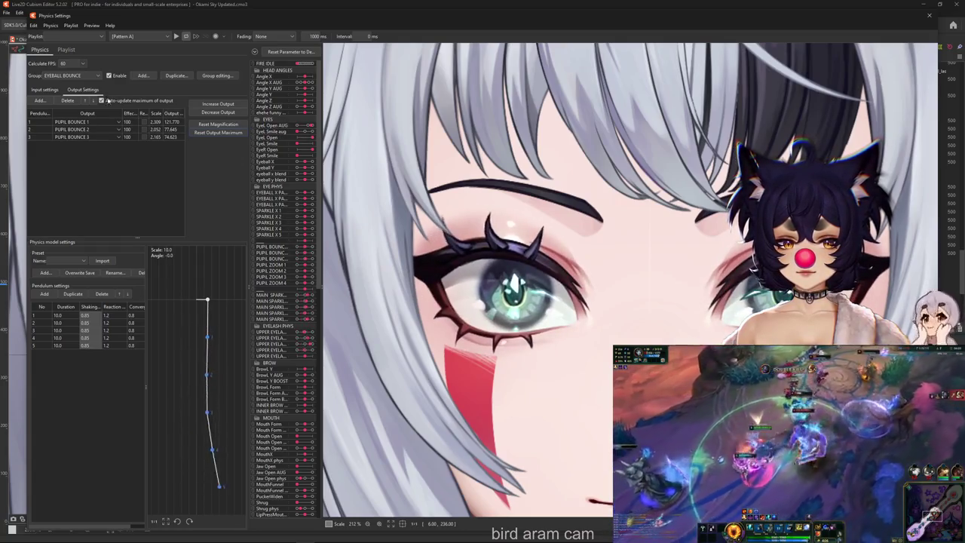
# Step: Invert the second Eyel Open input and set the Position X maximum to 8
pyautogui.click(43, 89)
pyautogui.click(238, 128)
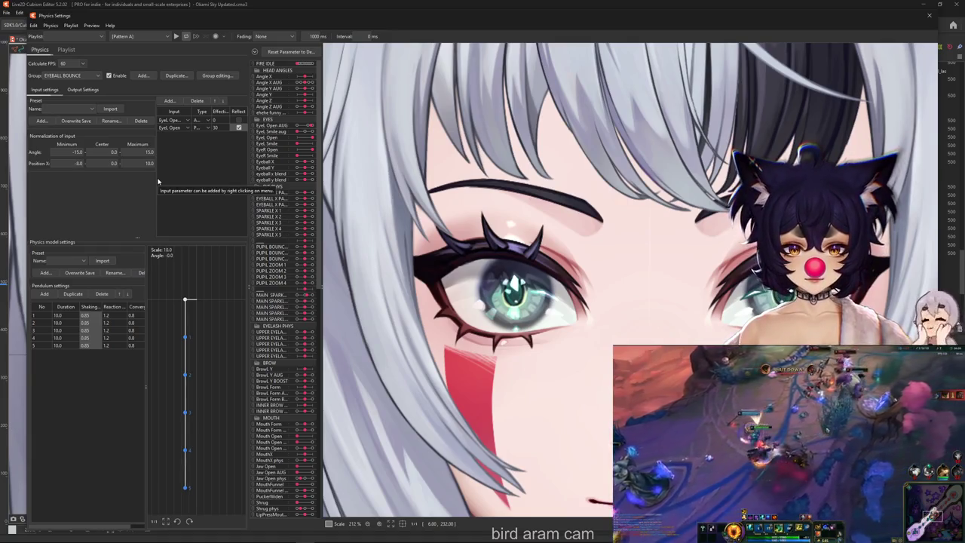
pyautogui.write('8')
pyautogui.press('Return')
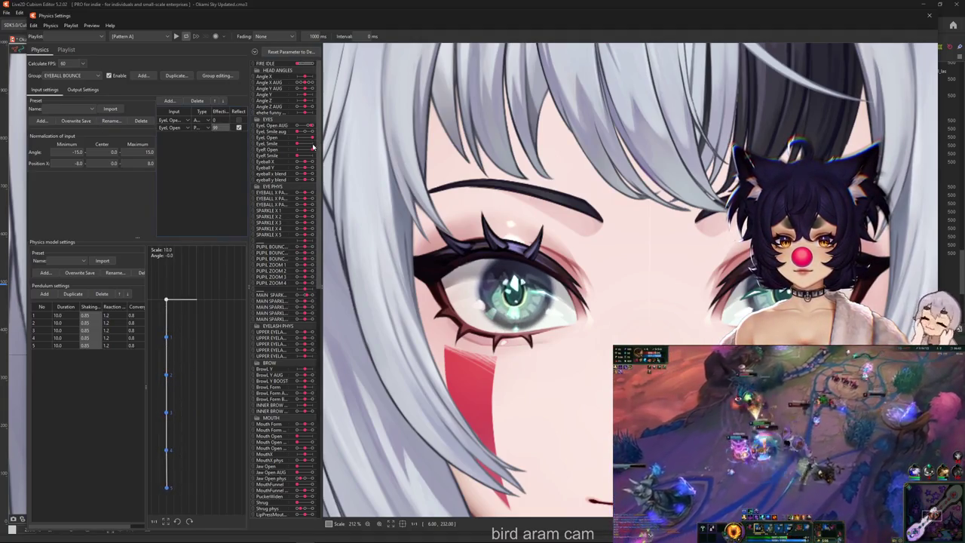
# Step: Test the eye closing again and set the first input's effect to 100
pyautogui.moveTo(314, 140); pyautogui.dragTo(295, 140)
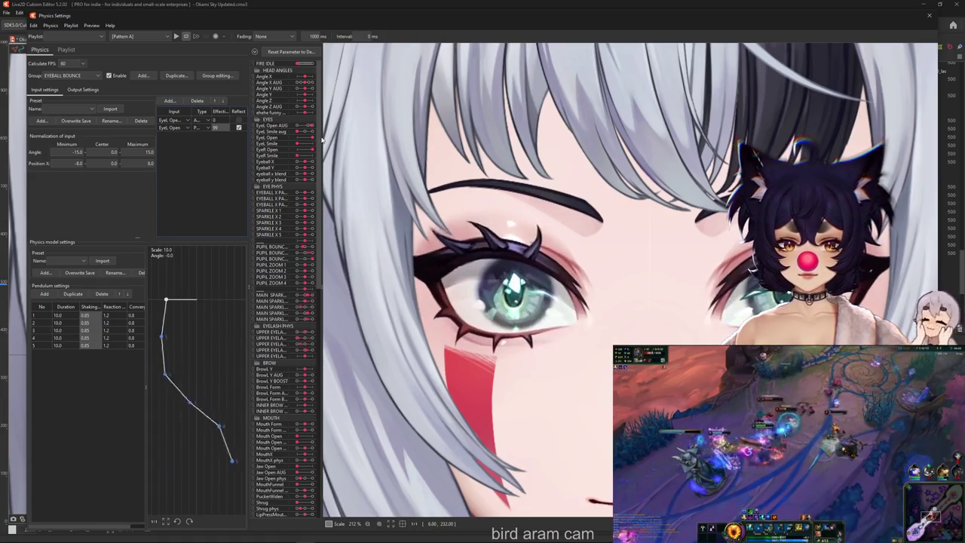
pyautogui.click(83, 89)
pyautogui.click(51, 91)
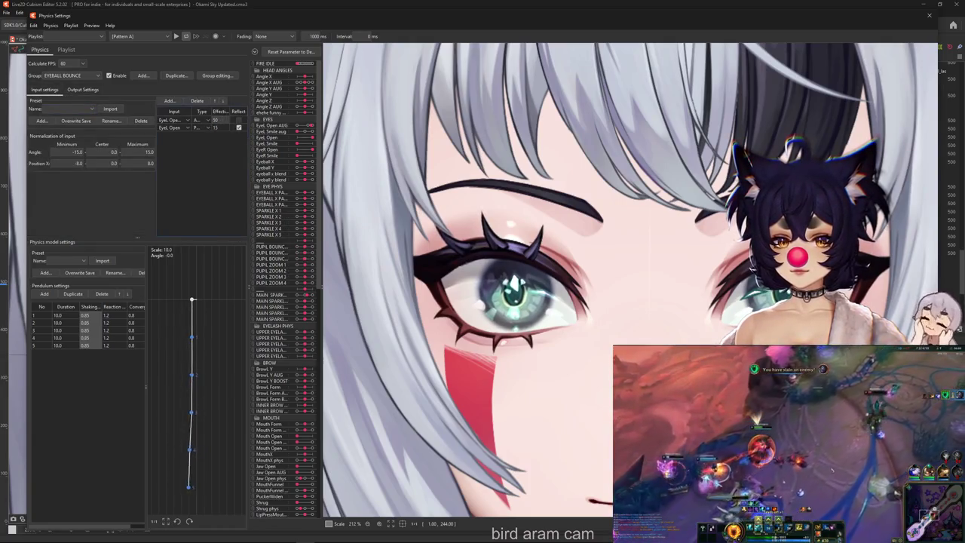
pyautogui.write('100')
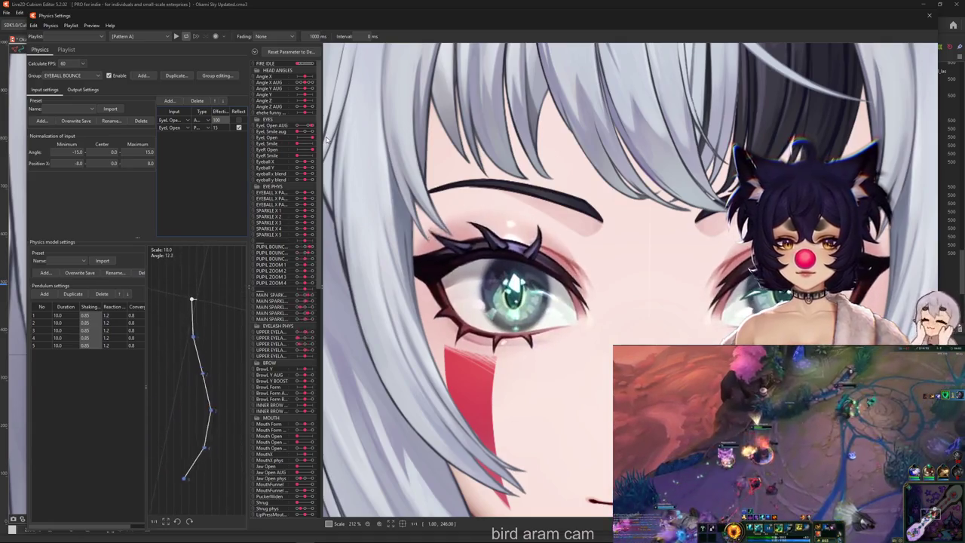
pyautogui.click(80, 90)
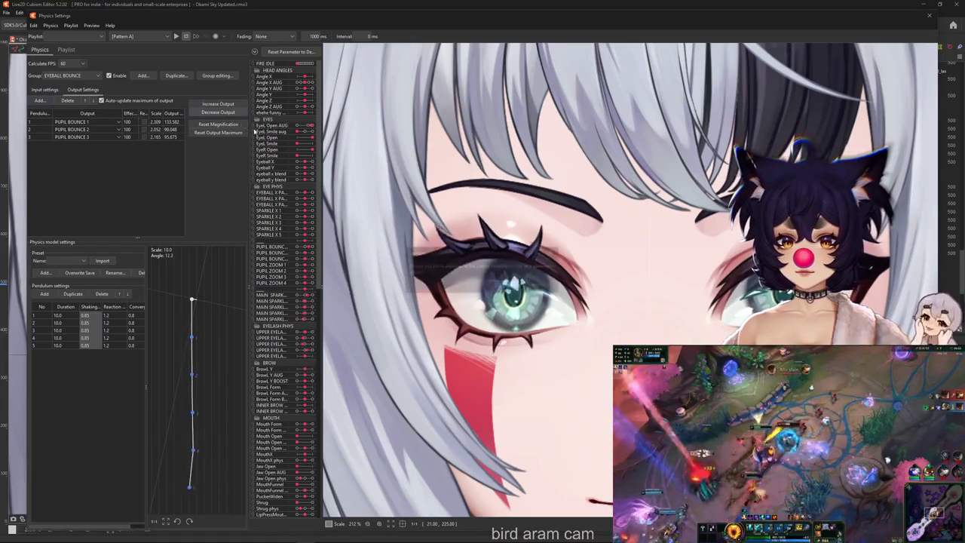
# Step: Reset and fit the EYEBALL BOUNCE output magnifications so every output reaches 100
pyautogui.click(218, 132)
pyautogui.press('Return')
pyautogui.click(218, 103)
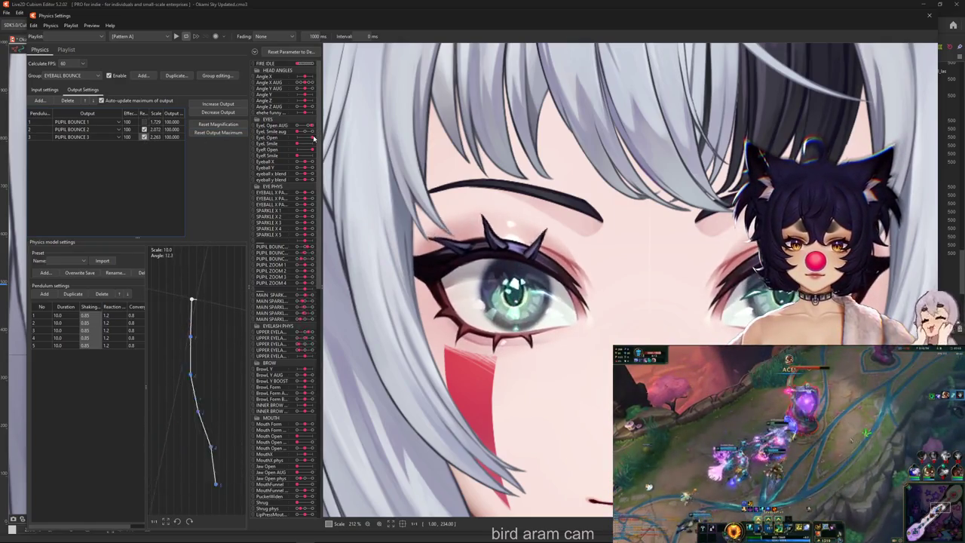
pyautogui.scroll(-5, 329, 129)
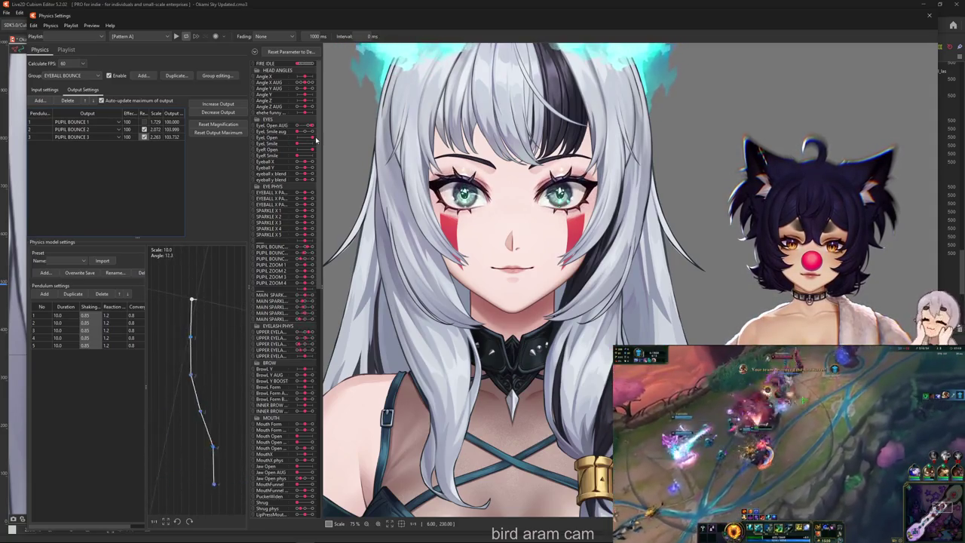
pyautogui.scroll(3, 426, 138)
pyautogui.scroll(2, 353, 264)
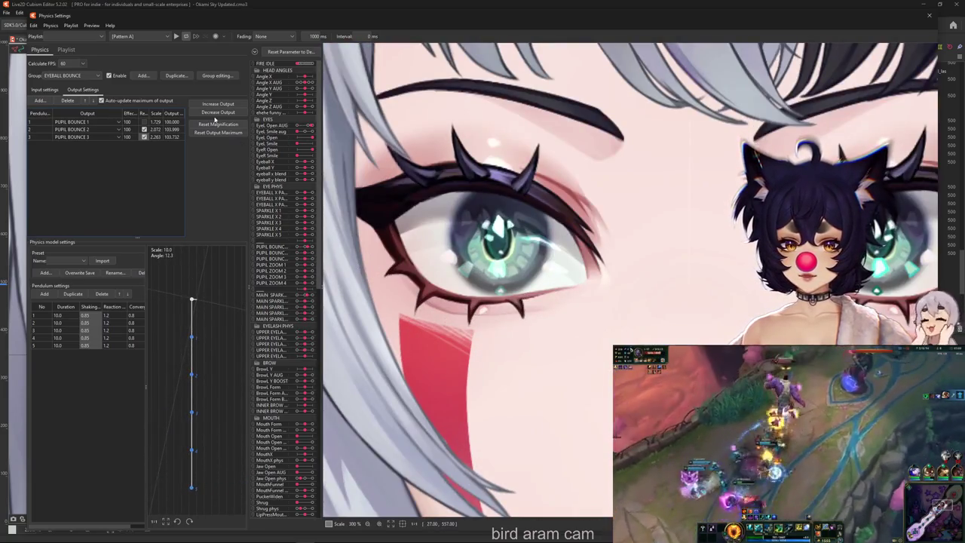
pyautogui.click(216, 122)
pyautogui.click(503, 284)
pyautogui.scroll(-2, 400, 242)
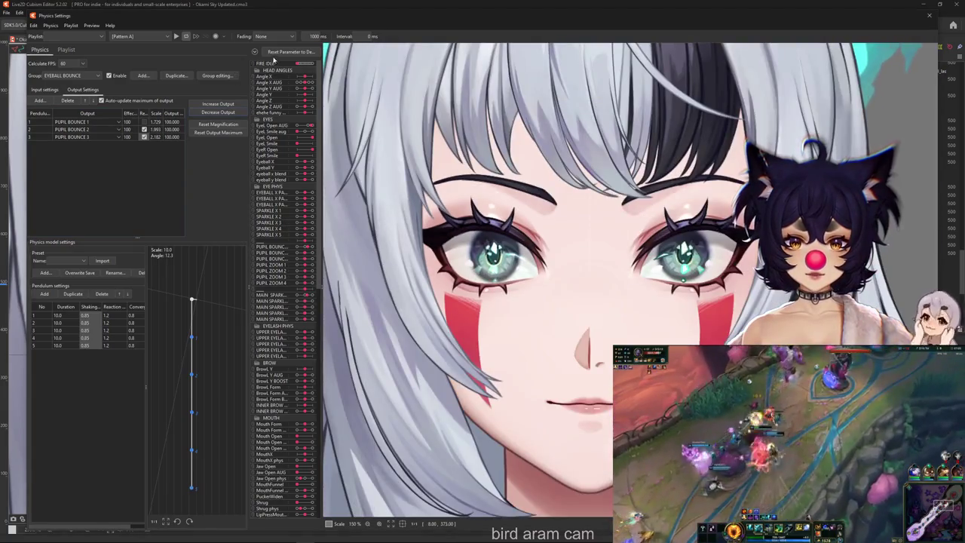
# Step: Duplicate the EYEBALL BOUNCE group as EYEBALL ZOOM
pyautogui.click(173, 77)
pyautogui.write('EYEBALL ZOO')
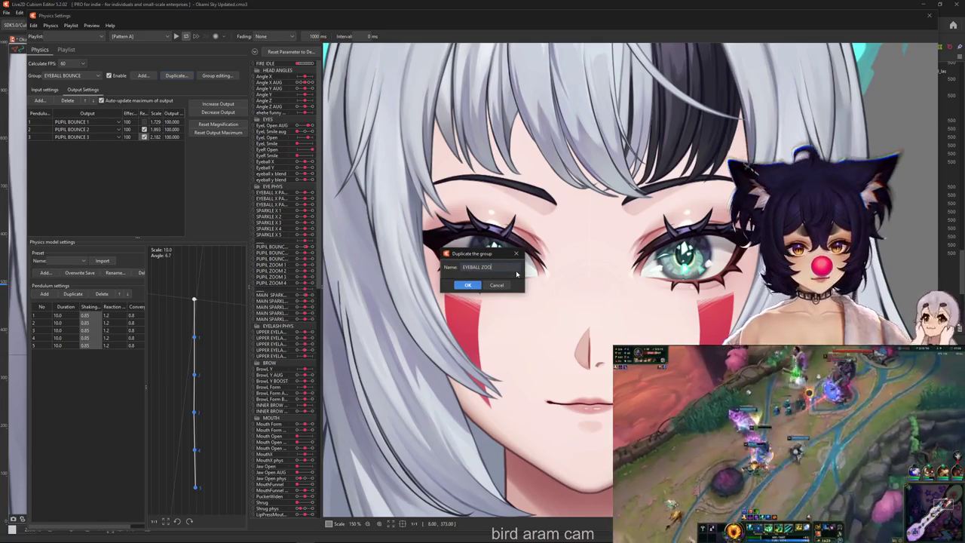
pyautogui.write('M')
pyautogui.press('Return')
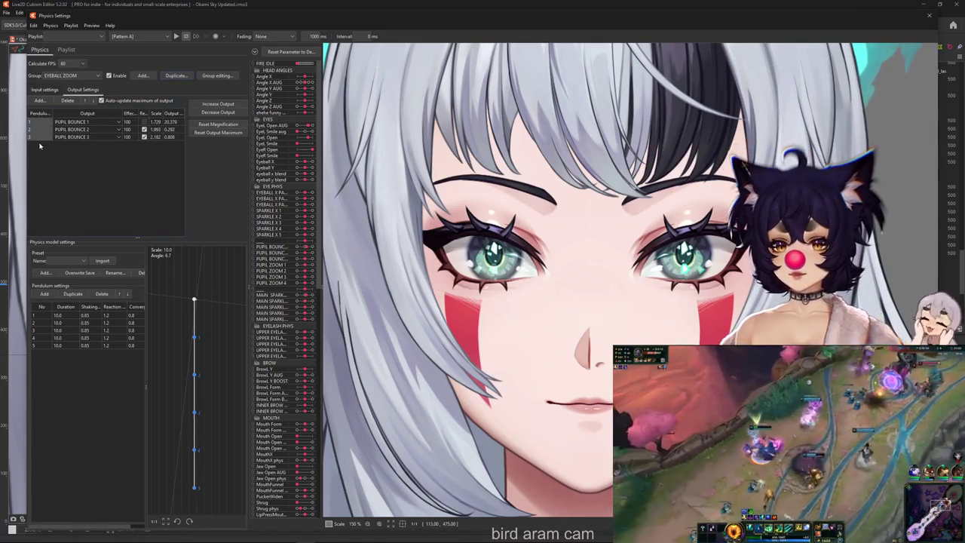
pyautogui.click(47, 89)
pyautogui.click(80, 91)
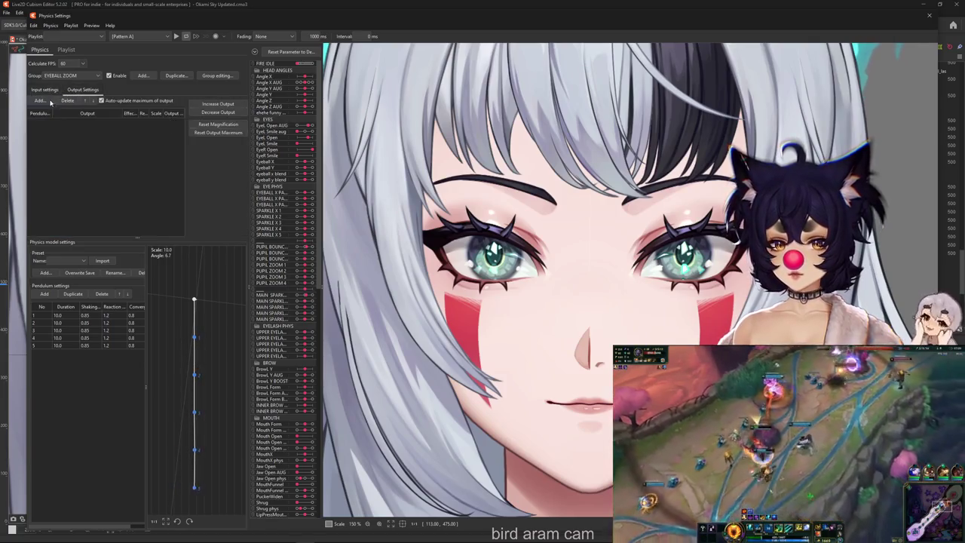
# Step: Add PUPIL ZOOM 1, 2, 3 and 4 as the EYEBALL ZOOM outputs
pyautogui.click(40, 100)
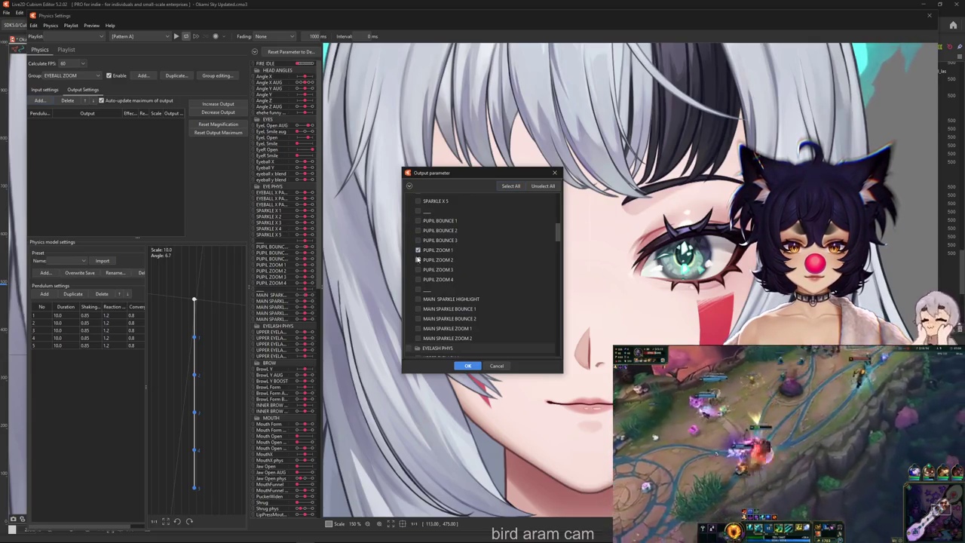
pyautogui.click(467, 366)
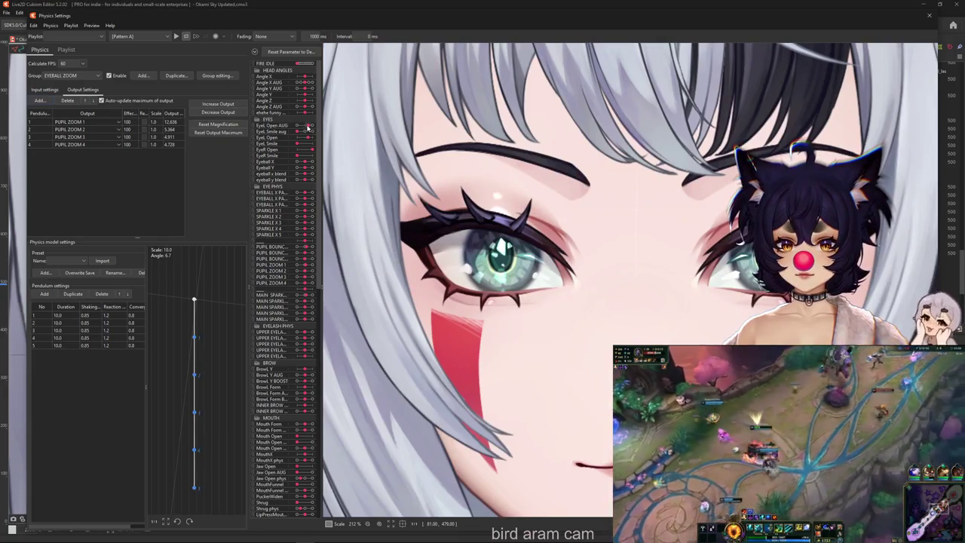
# Step: Increase the PUPIL ZOOM outputs to reach 100 (scales 2.317, 2.033, 2.109, 2.039)
pyautogui.moveTo(308, 129)
pyautogui.mouseDown()
pyautogui.moveTo(314, 137)
pyautogui.moveTo(286, 139)
pyautogui.moveTo(331, 140)
pyautogui.mouseUp()
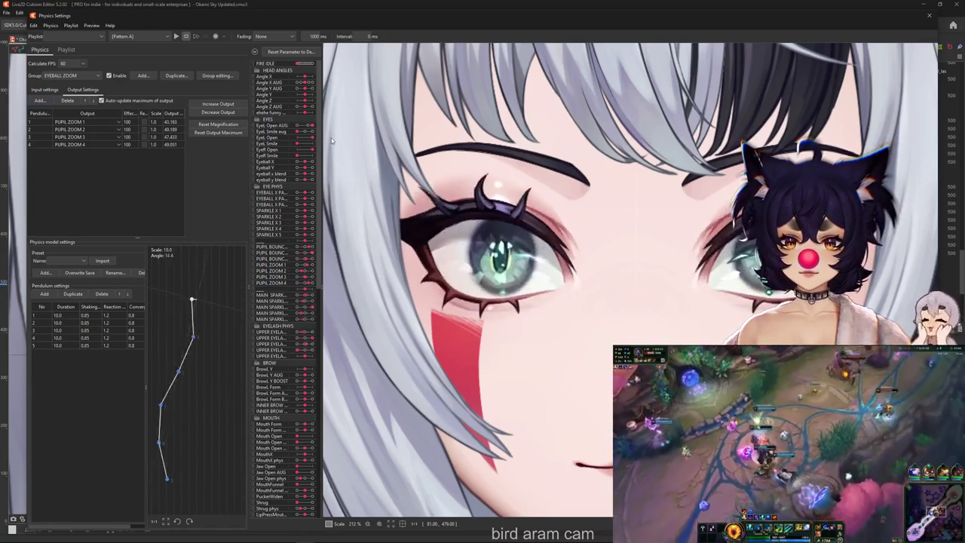
pyautogui.click(221, 104)
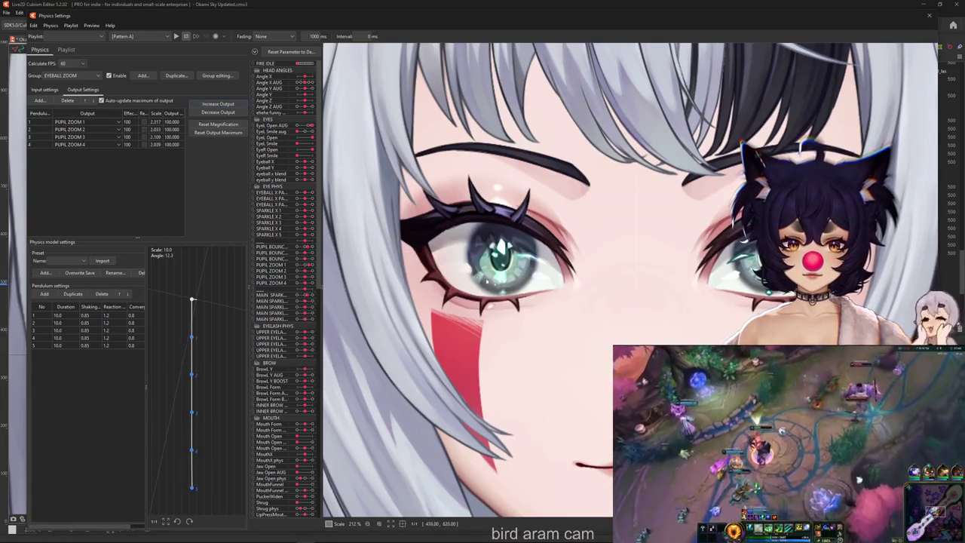
pyautogui.moveTo(307, 140); pyautogui.dragTo(317, 141)
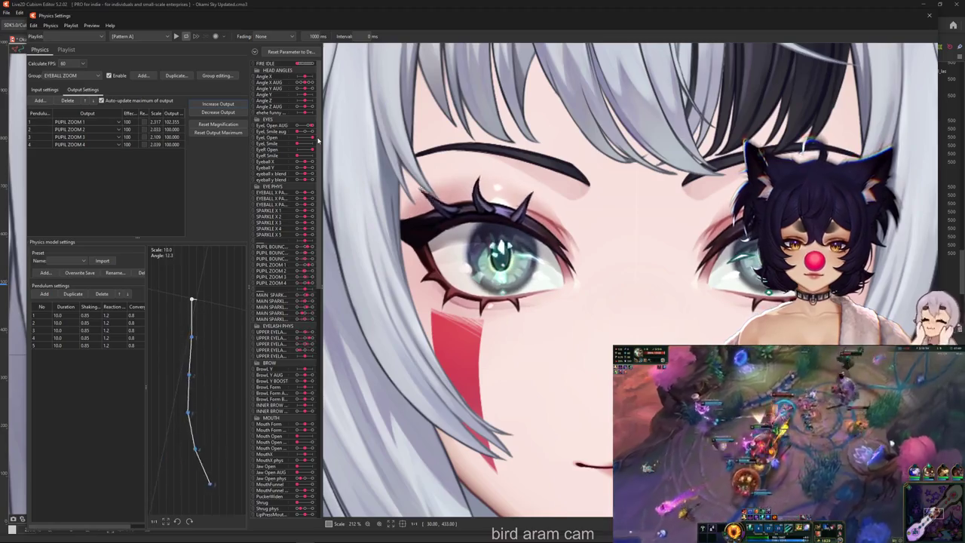
pyautogui.scroll(-3, 365, 140)
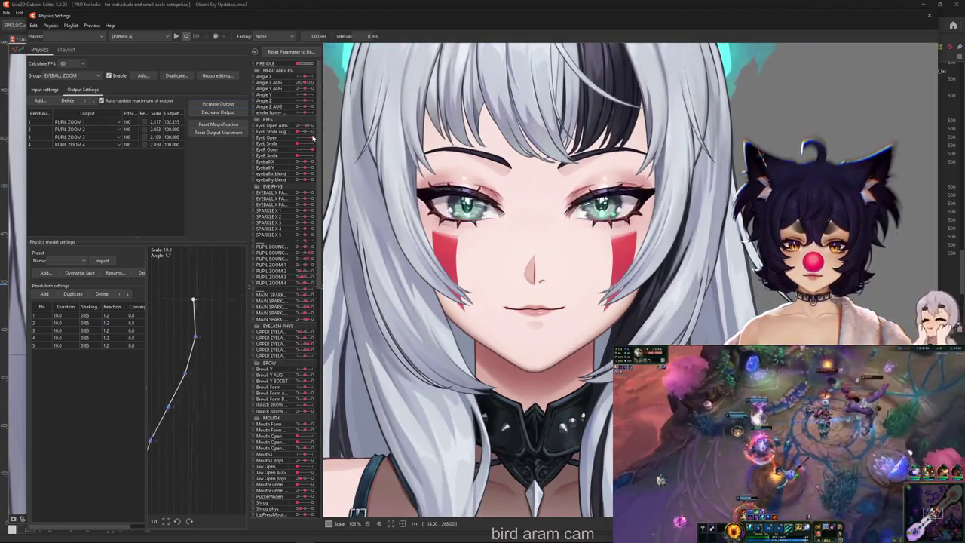
# Step: Blink the eye repeatedly to preview the pupil zoom physics
pyautogui.moveTo(306, 138)
pyautogui.mouseDown()
pyautogui.moveTo(326, 137)
pyautogui.moveTo(299, 139)
pyautogui.moveTo(309, 139)
pyautogui.mouseUp()
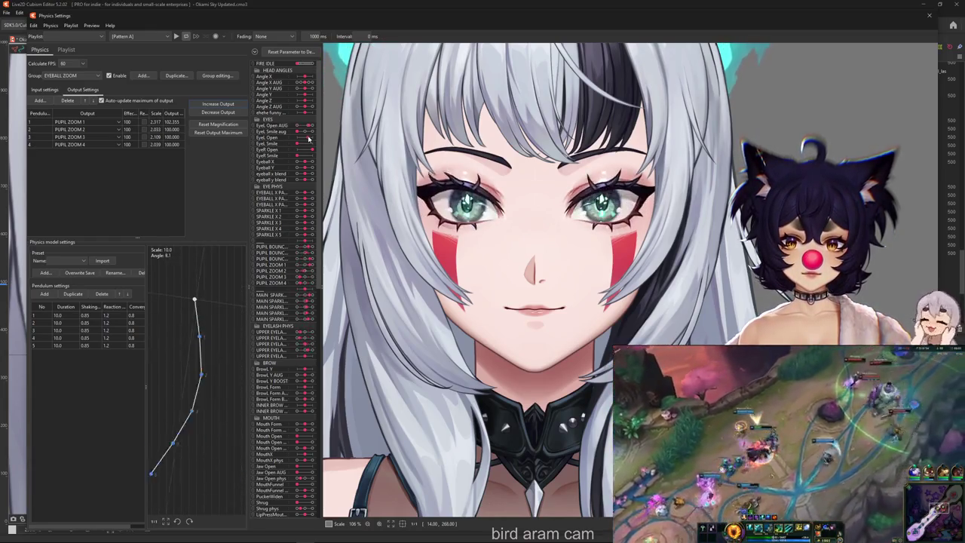
pyautogui.scroll(3, 433, 154)
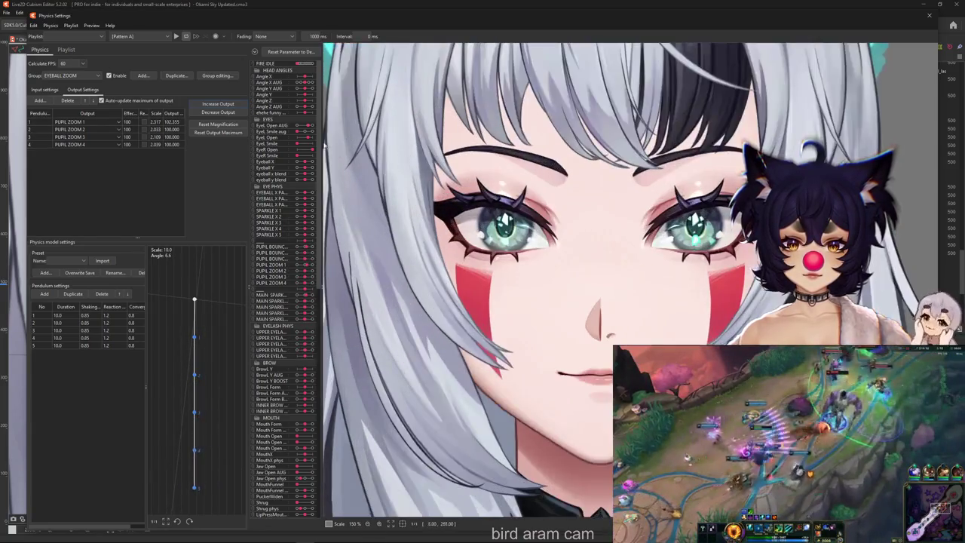
pyautogui.moveTo(310, 140)
pyautogui.mouseDown()
pyautogui.moveTo(291, 142)
pyautogui.moveTo(309, 140)
pyautogui.mouseUp()
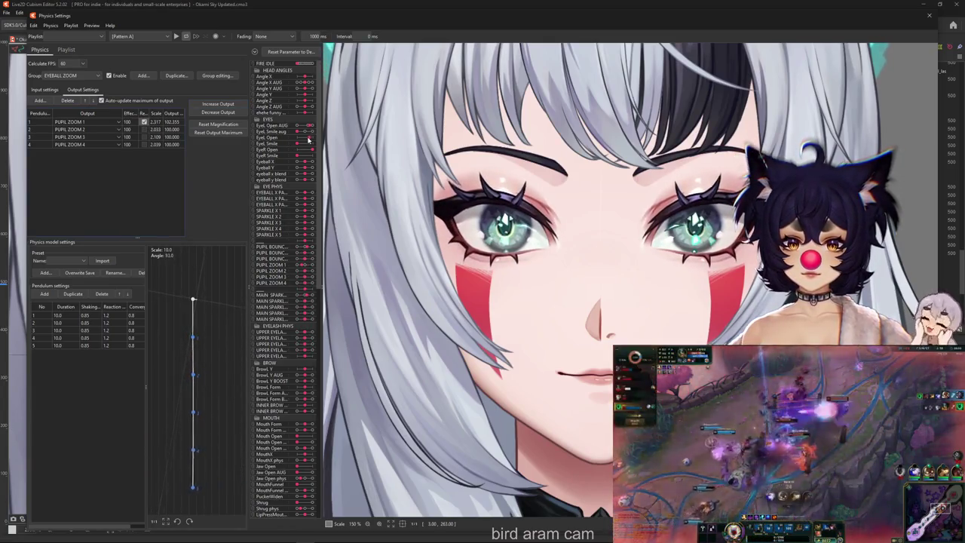
pyautogui.moveTo(312, 138); pyautogui.dragTo(310, 140)
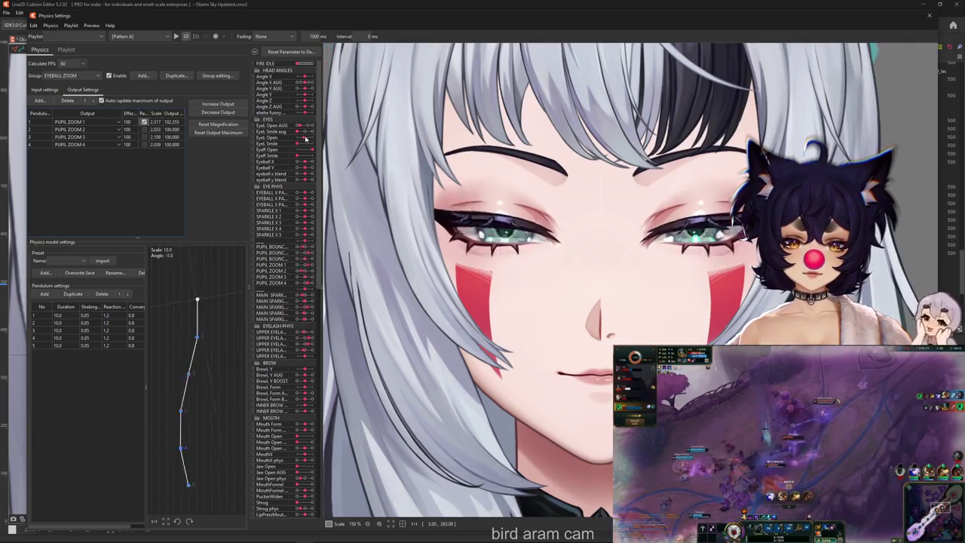
pyautogui.moveTo(309, 140)
pyautogui.mouseDown()
pyautogui.moveTo(294, 141)
pyautogui.moveTo(310, 139)
pyautogui.mouseUp()
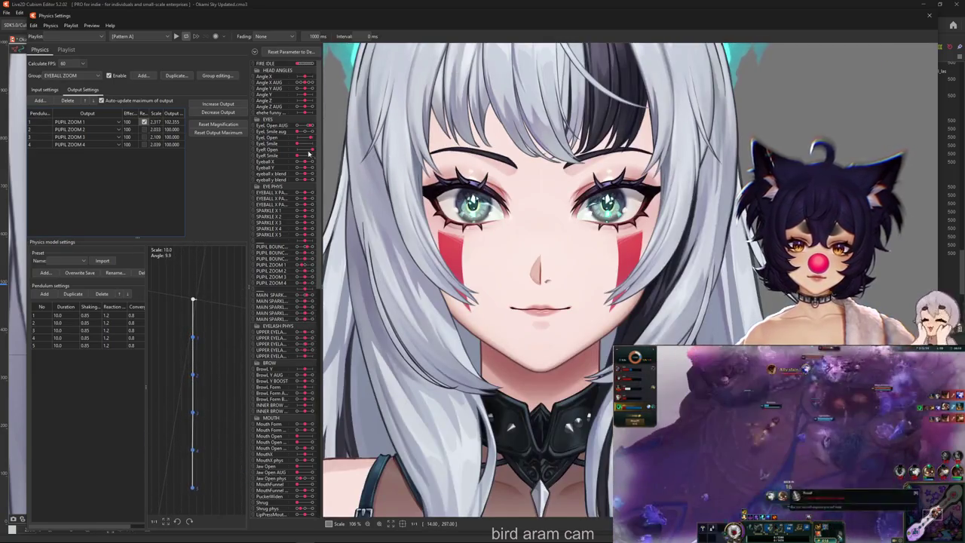
pyautogui.moveTo(311, 138)
pyautogui.mouseDown()
pyautogui.moveTo(300, 139)
pyautogui.moveTo(312, 141)
pyautogui.mouseUp()
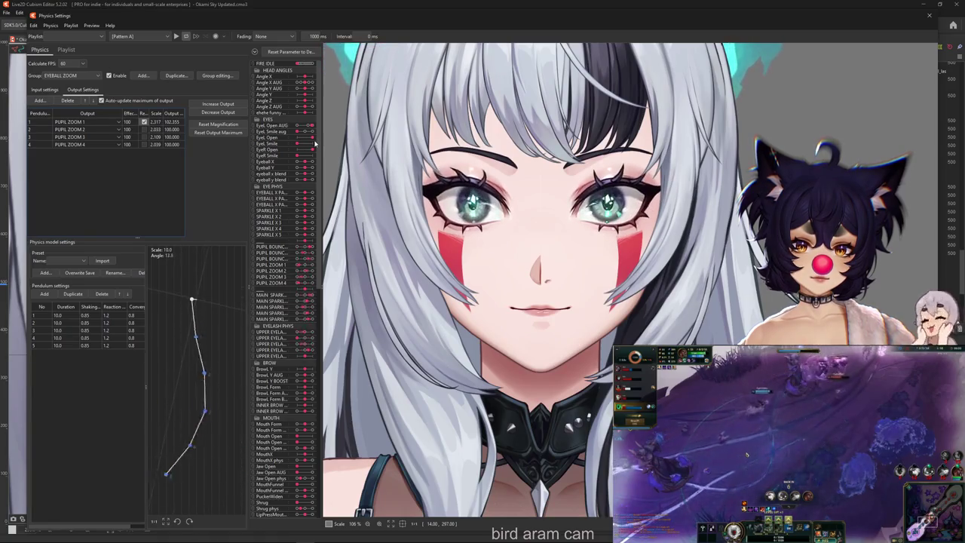
pyautogui.moveTo(306, 142); pyautogui.dragTo(295, 147)
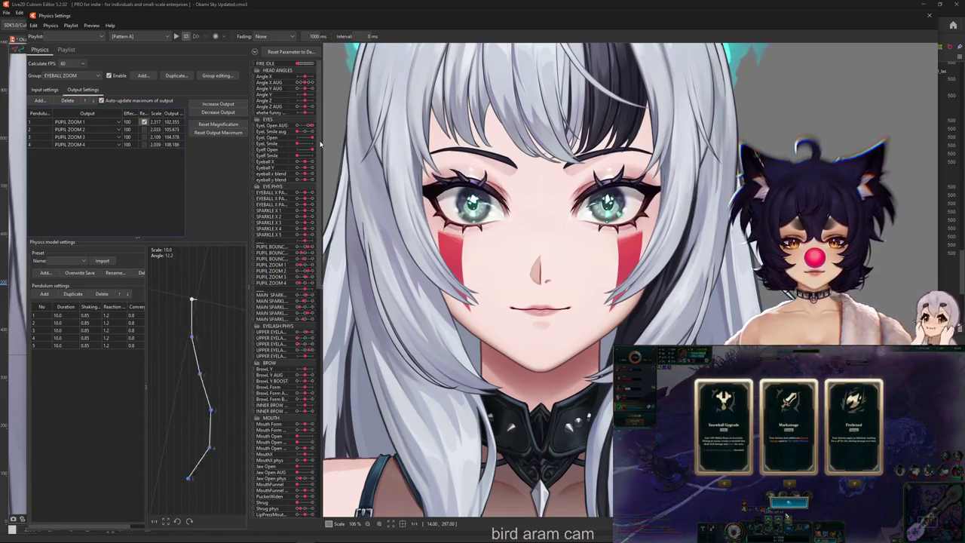
pyautogui.scroll(5, 458, 192)
pyautogui.scroll(2, 498, 234)
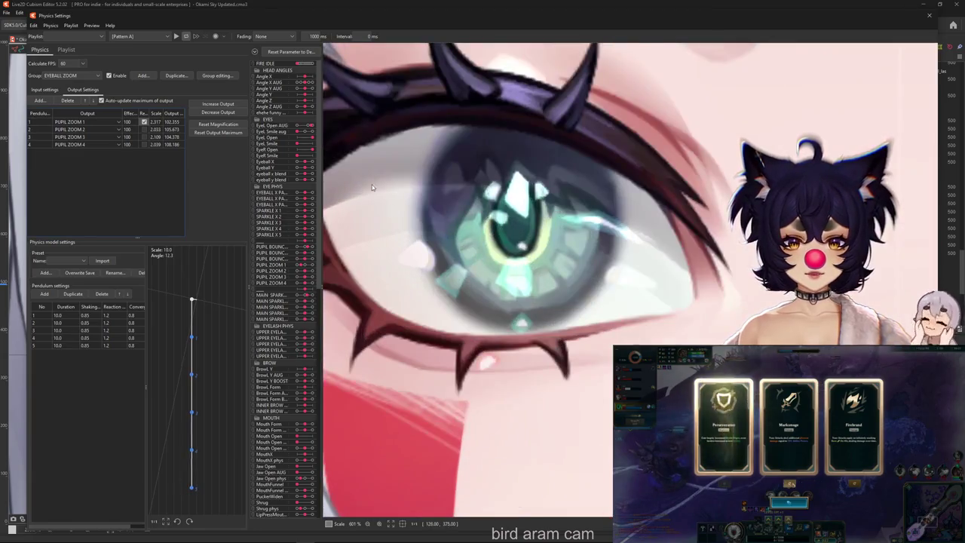
pyautogui.moveTo(310, 141); pyautogui.dragTo(327, 139)
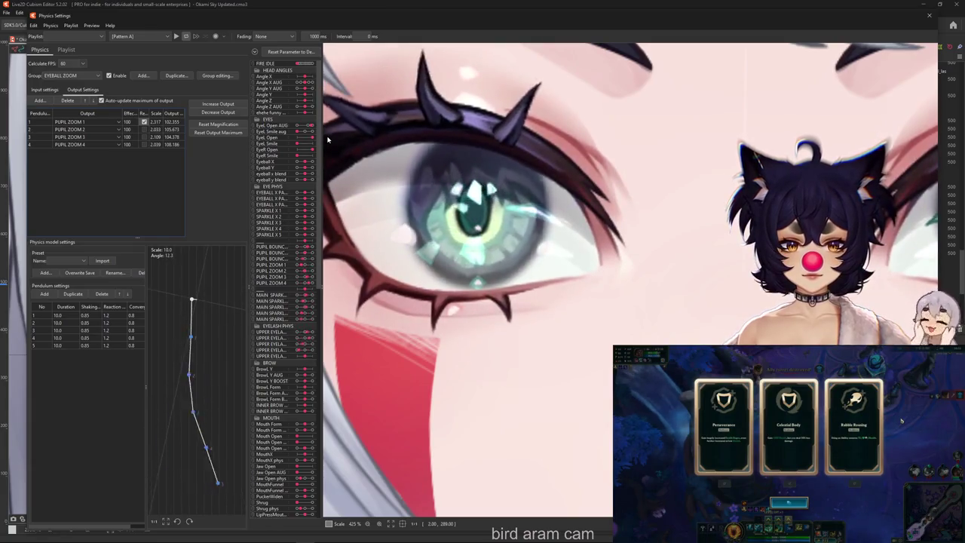
pyautogui.moveTo(326, 139); pyautogui.dragTo(296, 145)
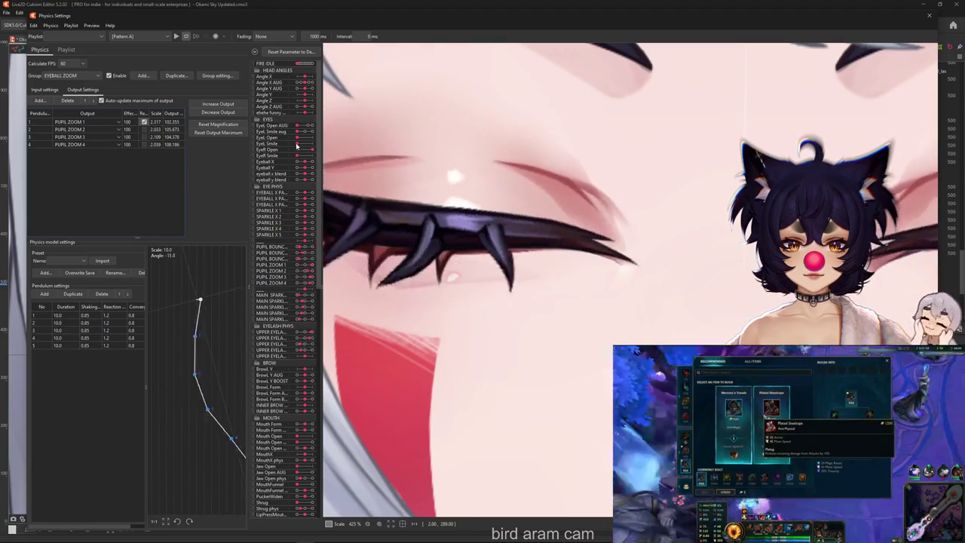
# Step: Reset the PUPIL ZOOM output maximums, giving scales 2.264, 1.924, 2.021 and 1.885
pyautogui.click(228, 114)
pyautogui.click(506, 280)
pyautogui.scroll(-8, 506, 281)
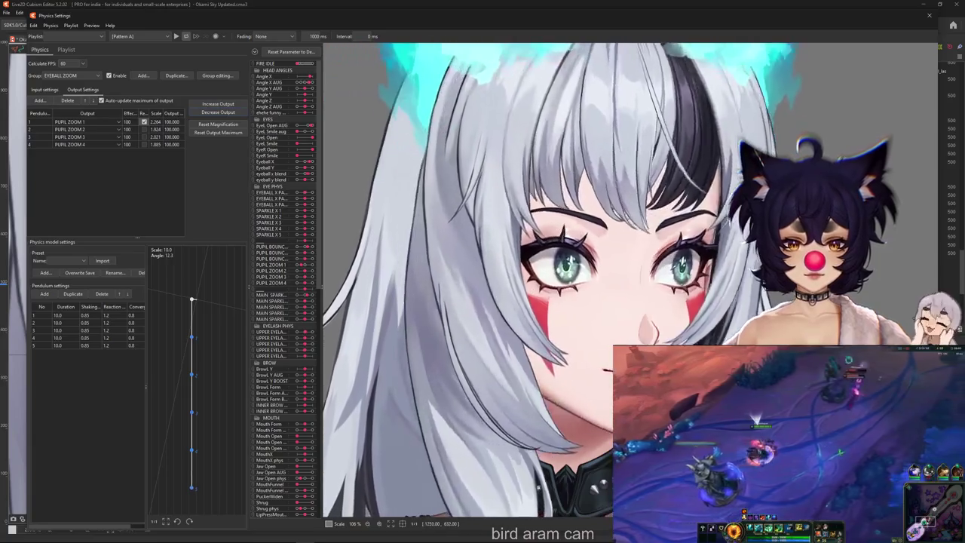
# Step: Swing and tilt the head to test the pupil zoom physics
pyautogui.moveTo(885, 276); pyautogui.dragTo(526, 317)
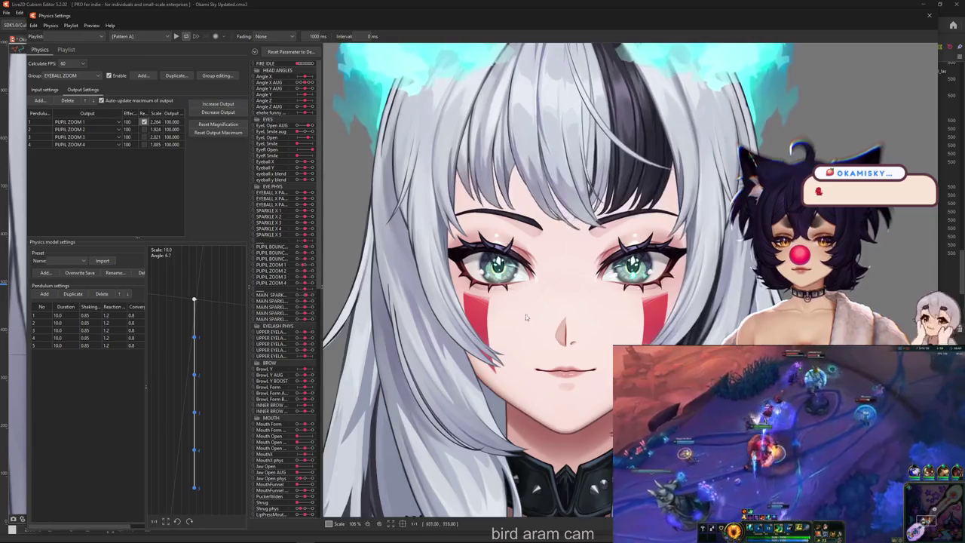
pyautogui.scroll(1, 527, 318)
pyautogui.scroll(1, 526, 317)
pyautogui.scroll(1, 527, 318)
pyautogui.scroll(1, 526, 317)
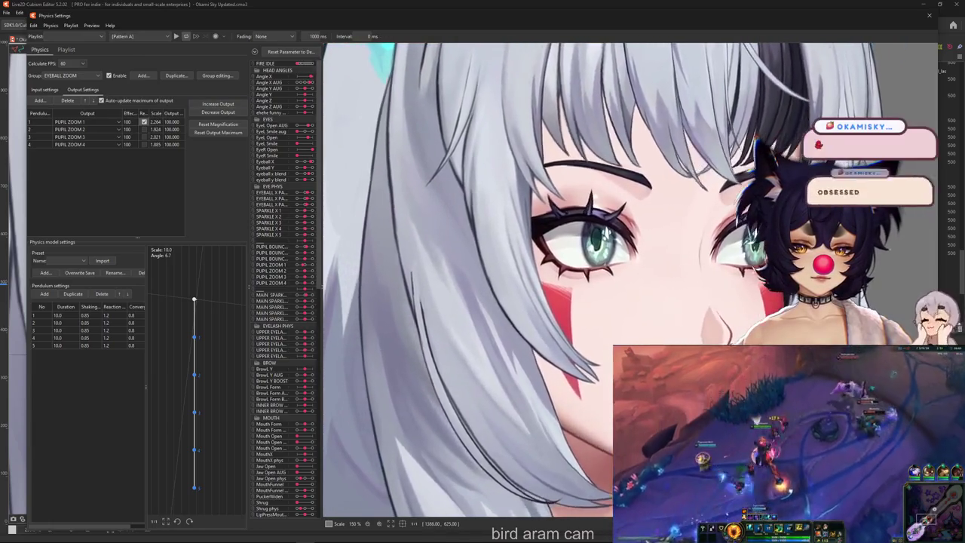
pyautogui.moveTo(526, 317)
pyautogui.mouseDown()
pyautogui.moveTo(607, 202)
pyautogui.moveTo(547, 286)
pyautogui.moveTo(600, 280)
pyautogui.mouseUp()
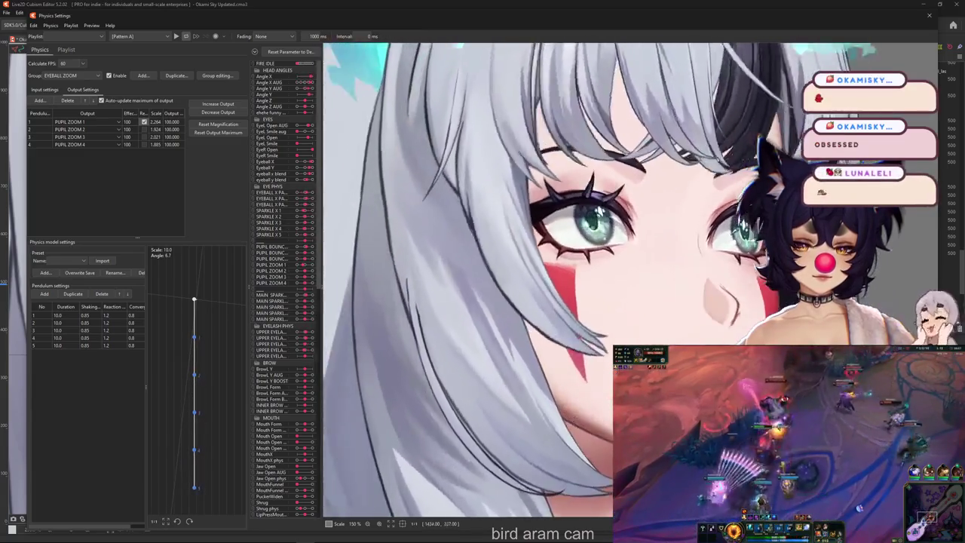
pyautogui.moveTo(600, 281)
pyautogui.mouseDown()
pyautogui.moveTo(714, 45)
pyautogui.moveTo(613, 273)
pyautogui.moveTo(420, 267)
pyautogui.moveTo(452, 278)
pyautogui.moveTo(193, 280)
pyautogui.mouseUp()
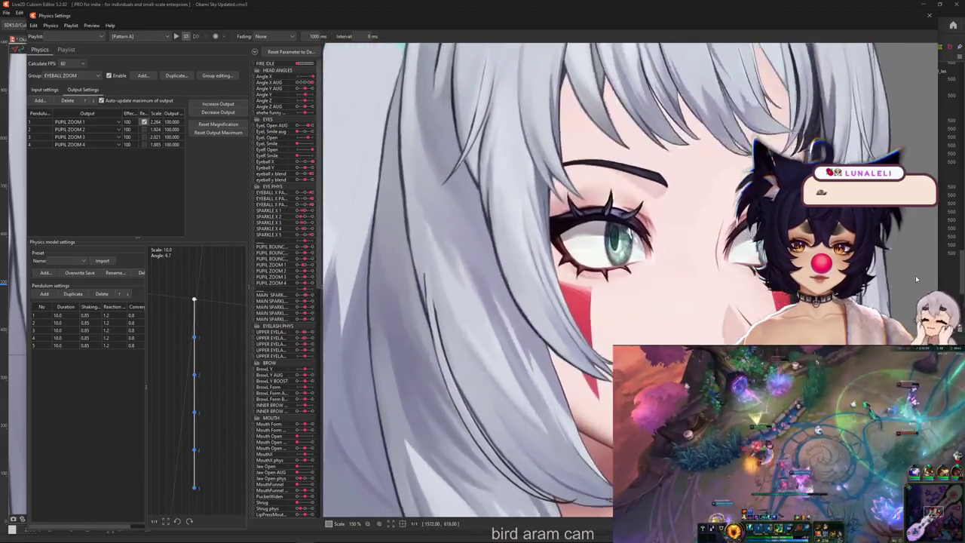
pyautogui.moveTo(193, 280)
pyautogui.mouseDown()
pyautogui.moveTo(897, 279)
pyautogui.moveTo(492, 291)
pyautogui.moveTo(505, 280)
pyautogui.mouseUp()
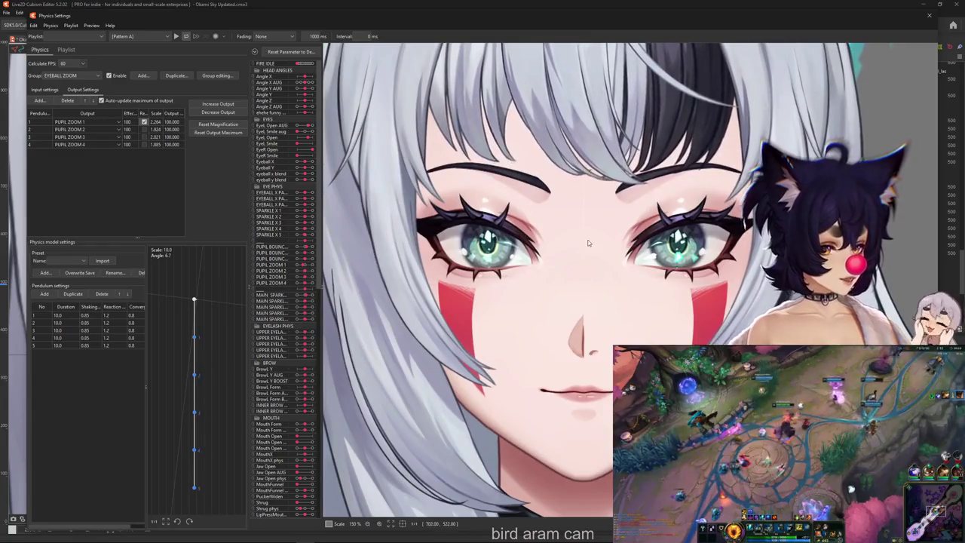
pyautogui.moveTo(588, 243); pyautogui.dragTo(502, 255)
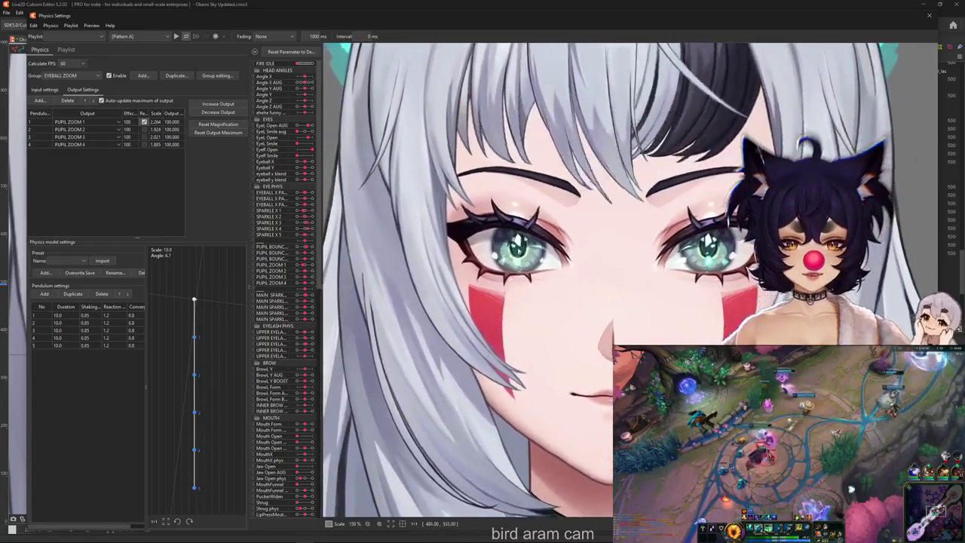
pyautogui.moveTo(509, 257); pyautogui.dragTo(502, 252)
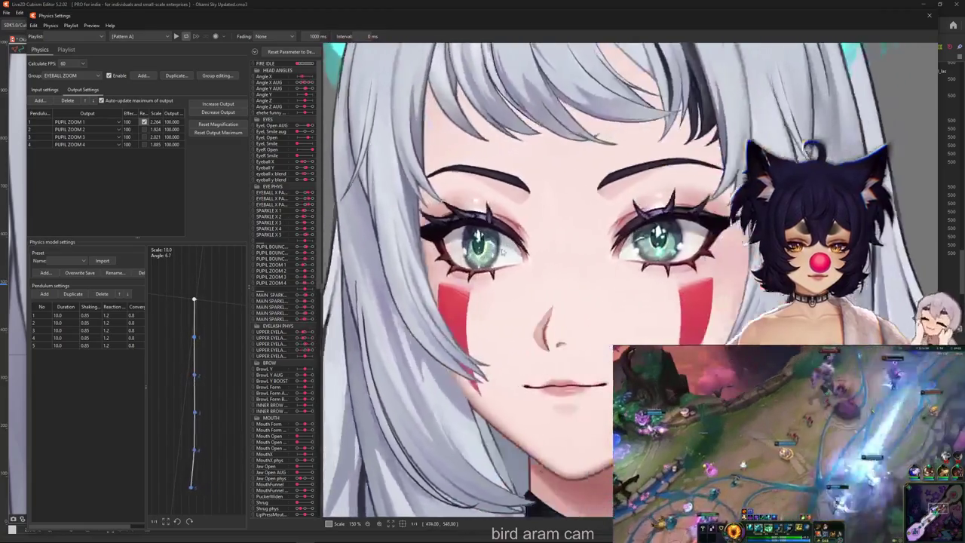
pyautogui.scroll(3, 364, 218)
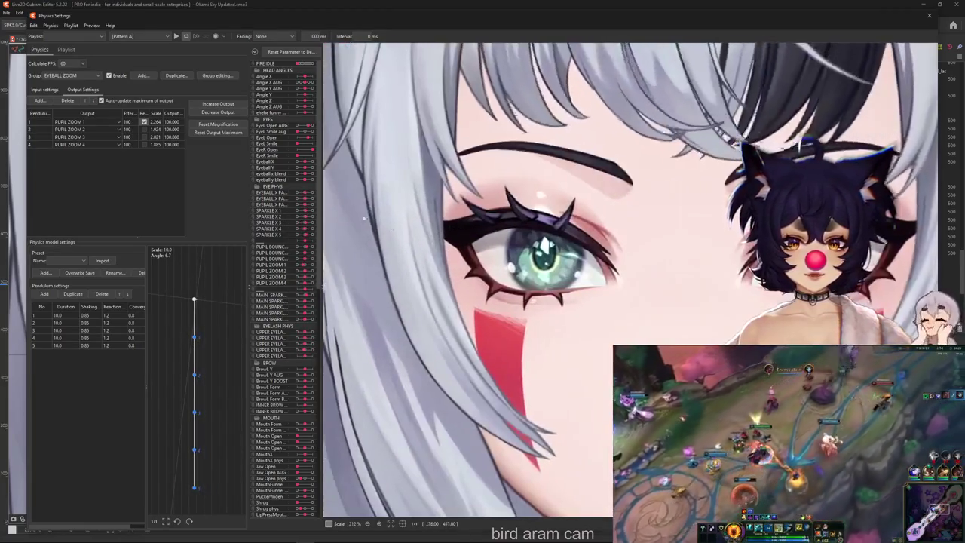
pyautogui.click(70, 75)
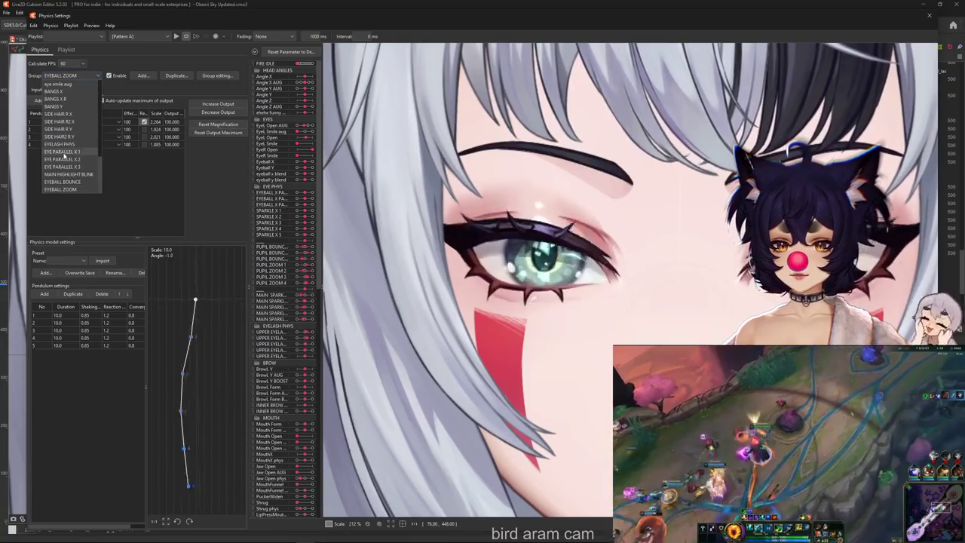
# Step: Add Angle X as an angle-type input to the EYE PARALLEL X 1 group
pyautogui.click(64, 152)
pyautogui.click(43, 91)
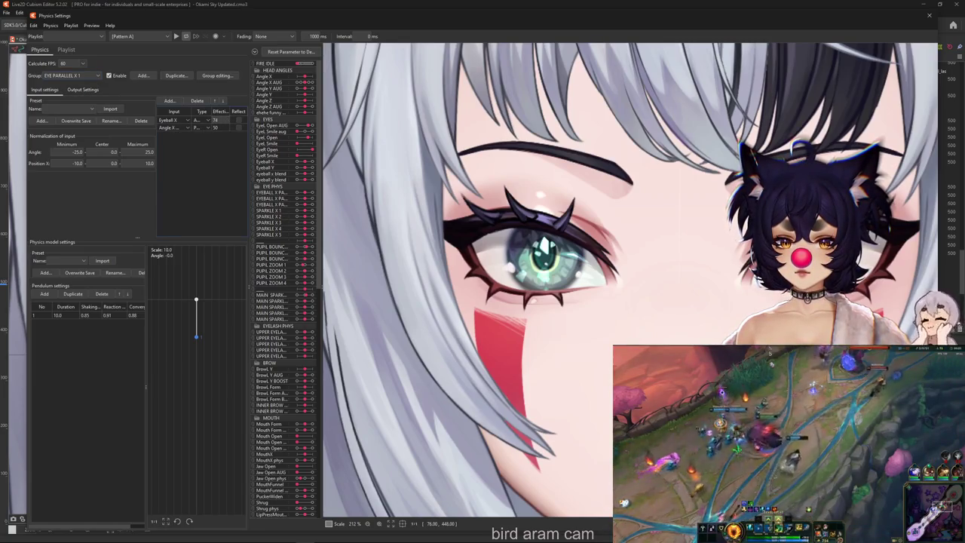
pyautogui.click(170, 100)
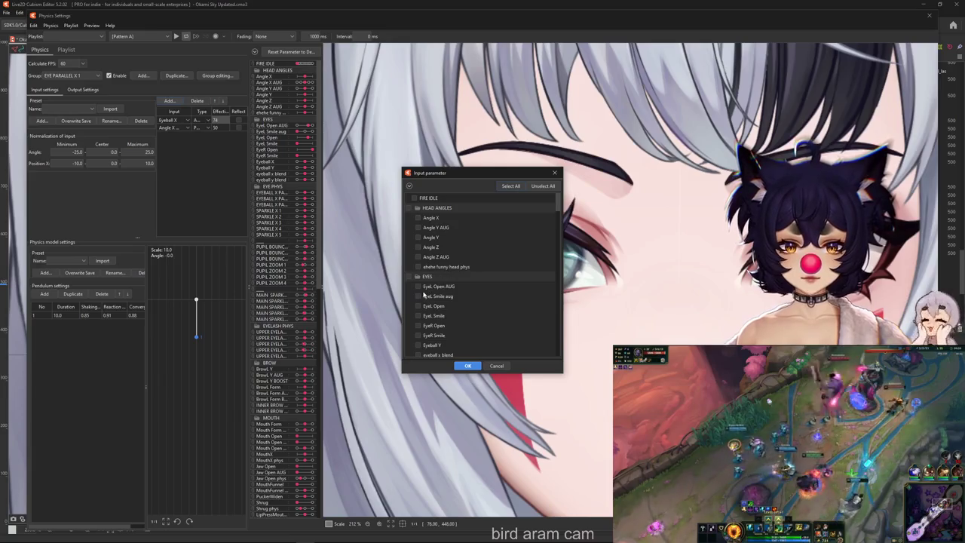
pyautogui.click(465, 365)
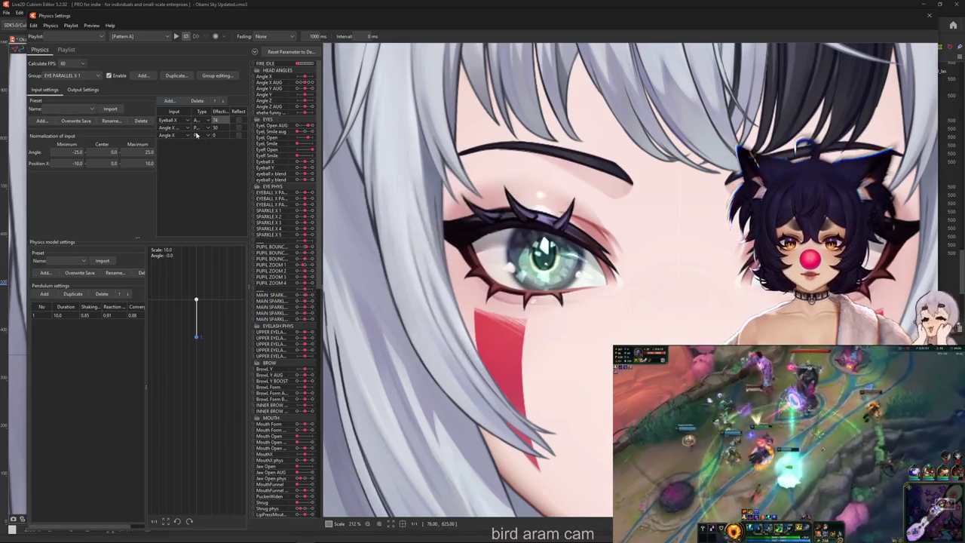
pyautogui.click(199, 150)
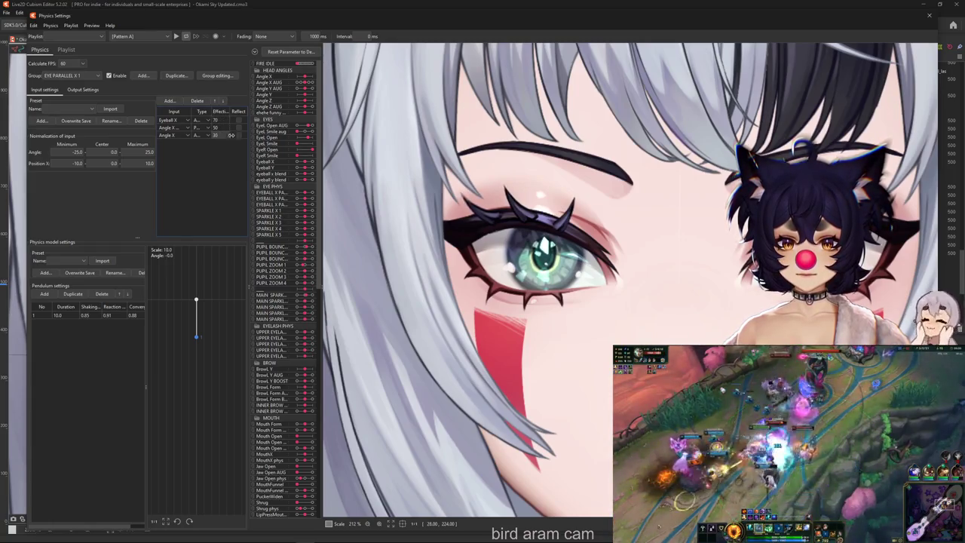
# Step: Swing the head and open the eyes to test the new Angle X input
pyautogui.moveTo(528, 302)
pyautogui.mouseDown()
pyautogui.moveTo(366, 291)
pyautogui.moveTo(908, 290)
pyautogui.moveTo(389, 286)
pyautogui.moveTo(510, 200)
pyautogui.moveTo(601, 204)
pyautogui.mouseUp()
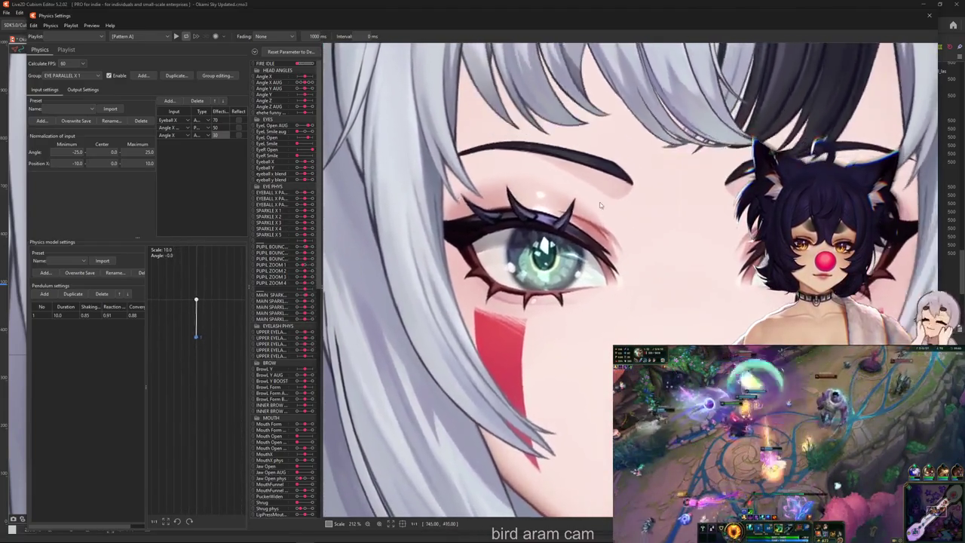
pyautogui.scroll(-5, 601, 204)
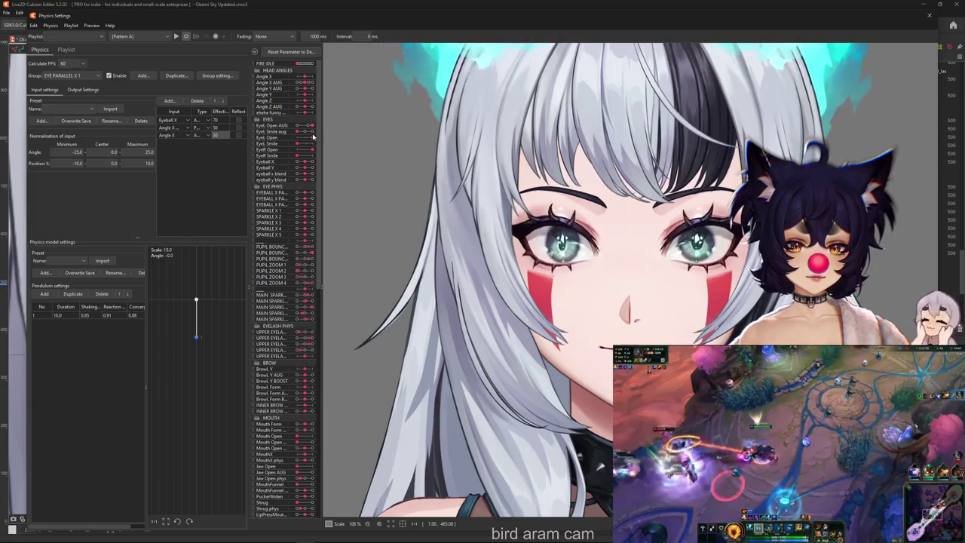
pyautogui.moveTo(301, 138); pyautogui.dragTo(312, 137)
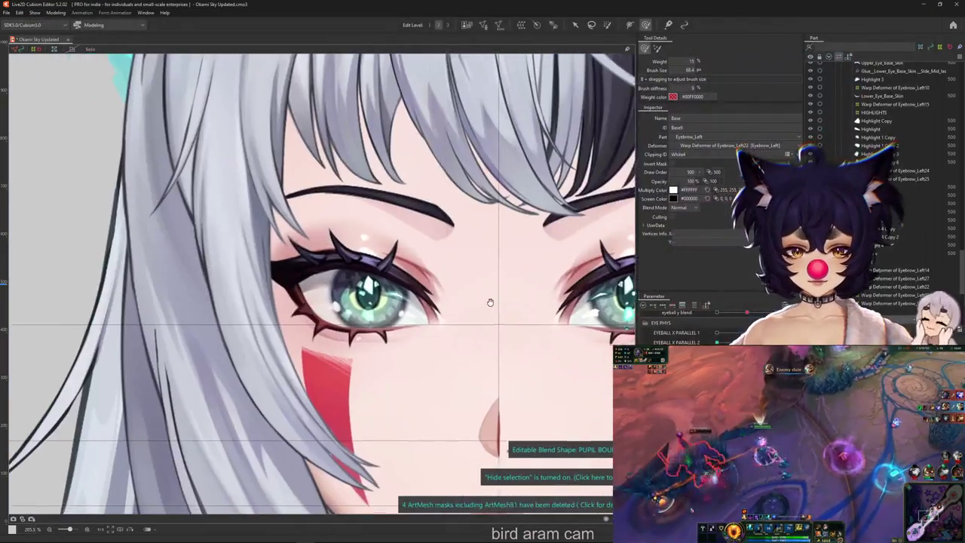
# Step: Select the HIGHLIGHTS warp deformer and push the left side of the highlight mesh
pyautogui.moveTo(490, 302); pyautogui.dragTo(513, 292)
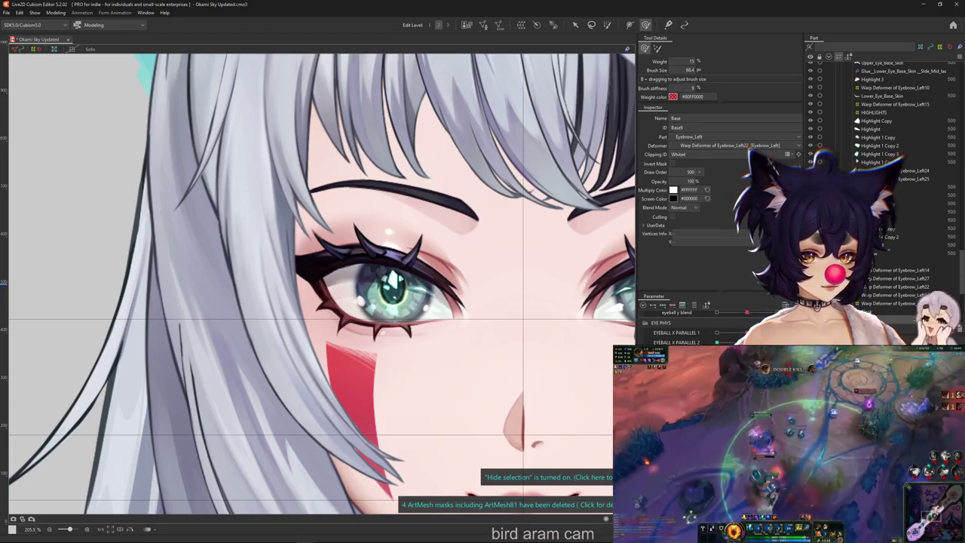
pyautogui.click(453, 371)
pyautogui.scroll(2, 453, 371)
pyautogui.scroll(2, 445, 355)
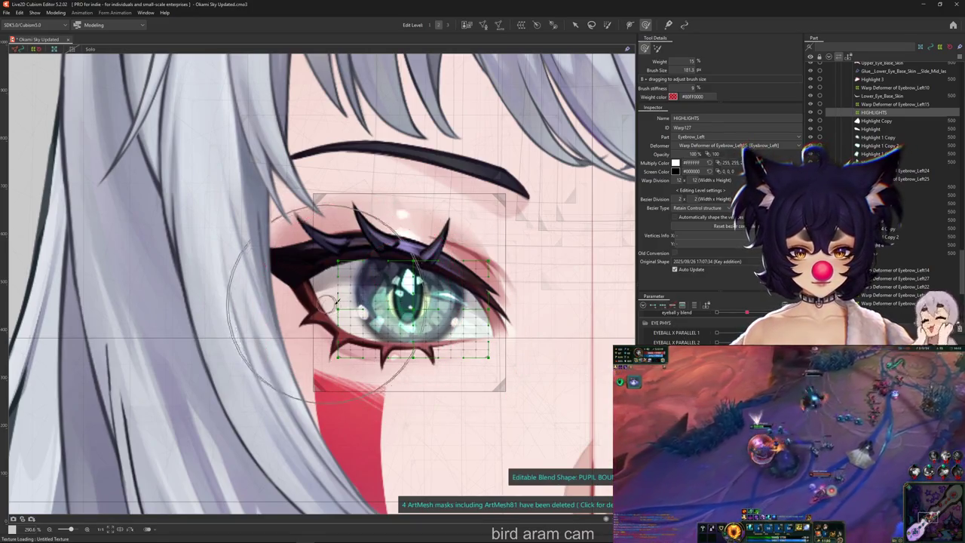
pyautogui.moveTo(337, 301); pyautogui.dragTo(485, 309)
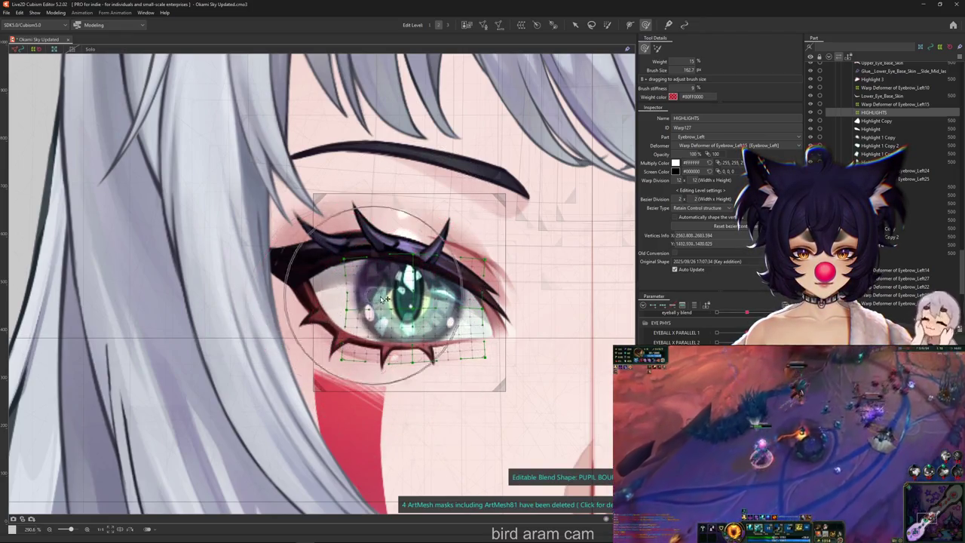
# Step: Check the highlight with the mesh hidden, resize the deform brush, and reshape the highlight mesh further
pyautogui.hotkey('ctrl', 'h')
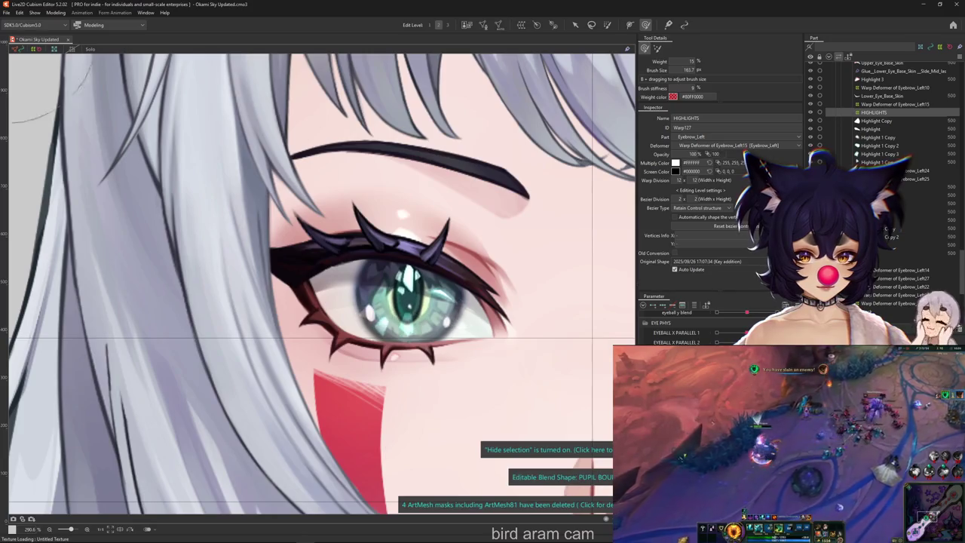
pyautogui.hotkey('ctrl', 'h')
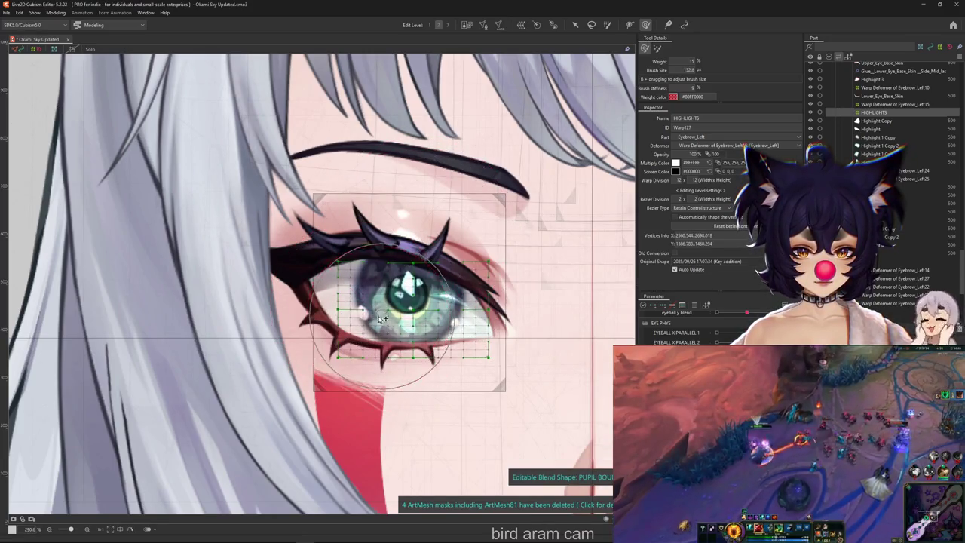
pyautogui.moveTo(425, 318); pyautogui.dragTo(419, 381)
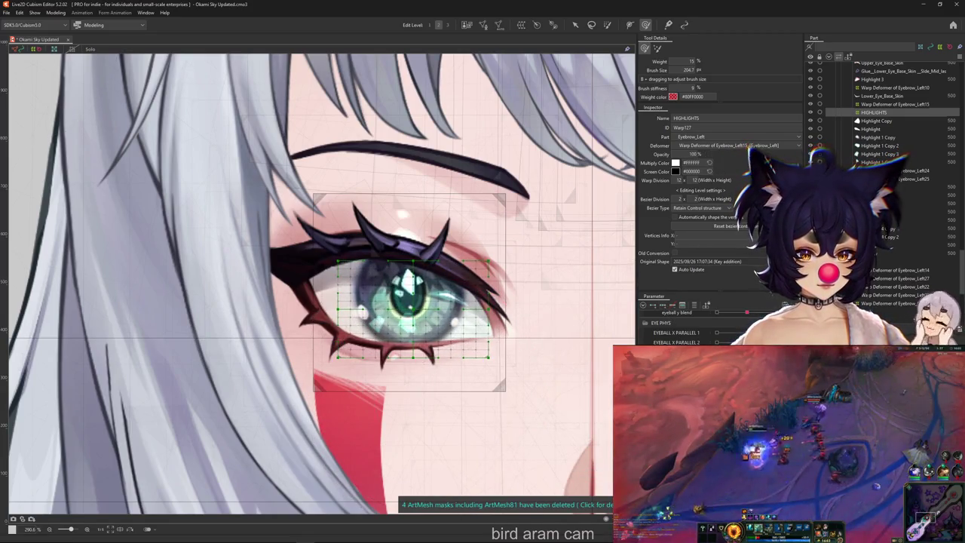
pyautogui.moveTo(409, 183)
pyautogui.mouseDown()
pyautogui.moveTo(405, 380)
pyautogui.moveTo(632, 378)
pyautogui.moveTo(408, 271)
pyautogui.moveTo(407, 321)
pyautogui.moveTo(498, 320)
pyautogui.moveTo(607, 372)
pyautogui.mouseUp()
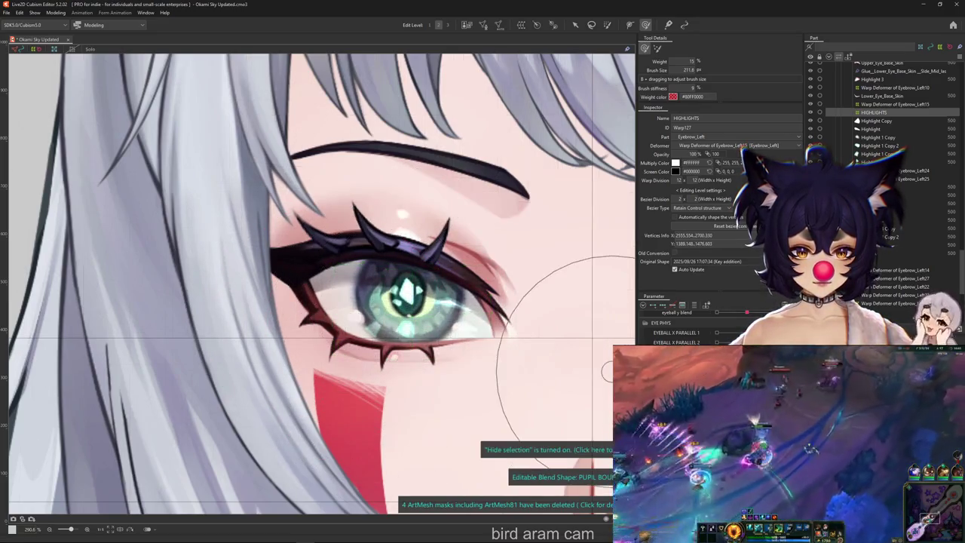
pyautogui.click(56, 13)
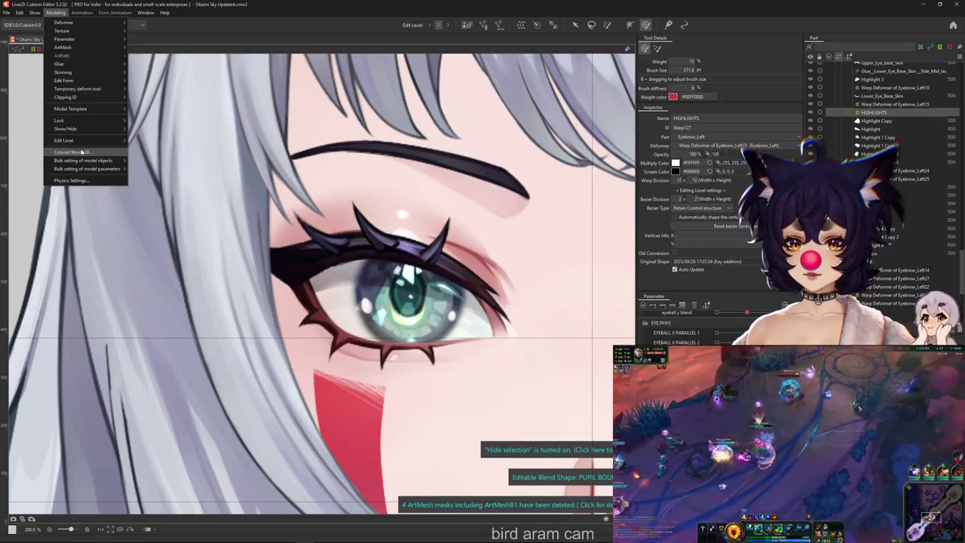
pyautogui.click(71, 180)
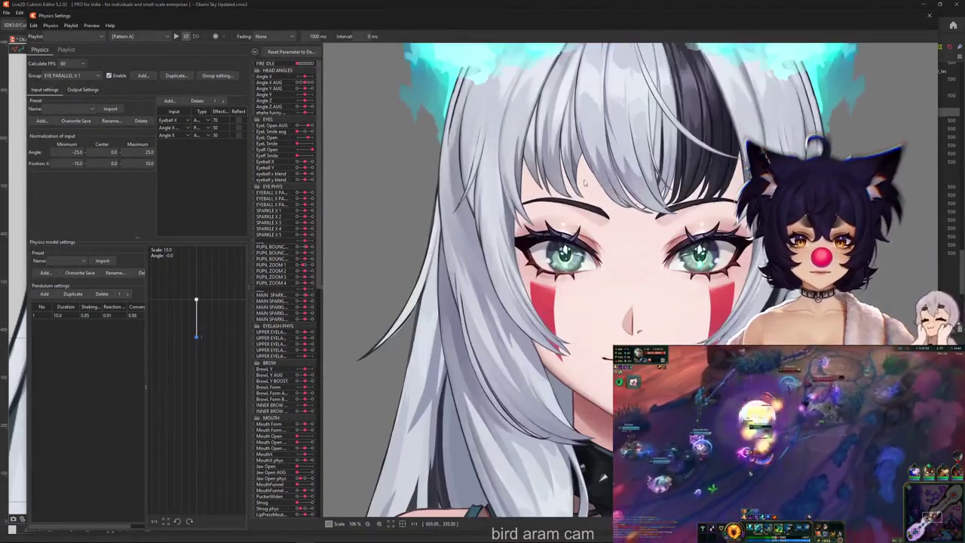
pyautogui.scroll(2, 585, 183)
pyautogui.scroll(2, 573, 214)
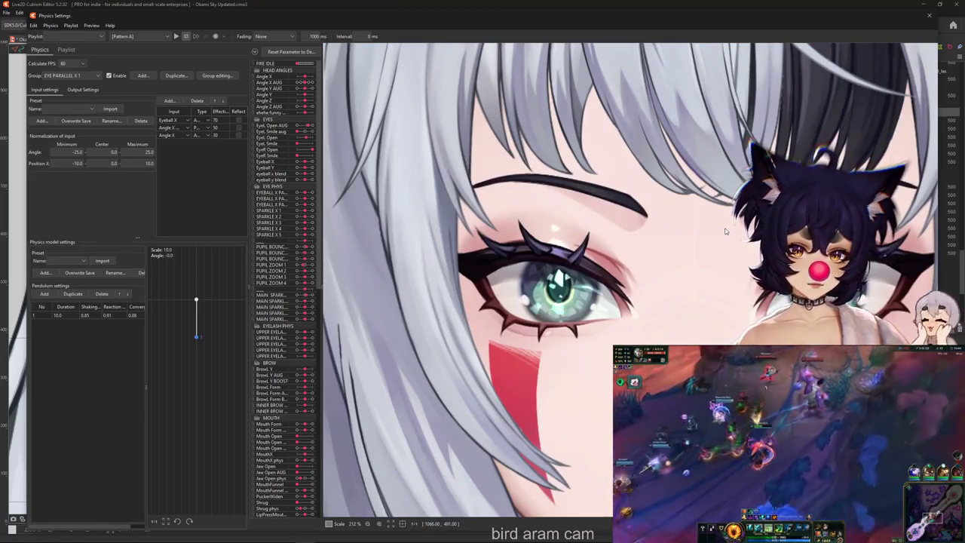
pyautogui.scroll(-1, 725, 231)
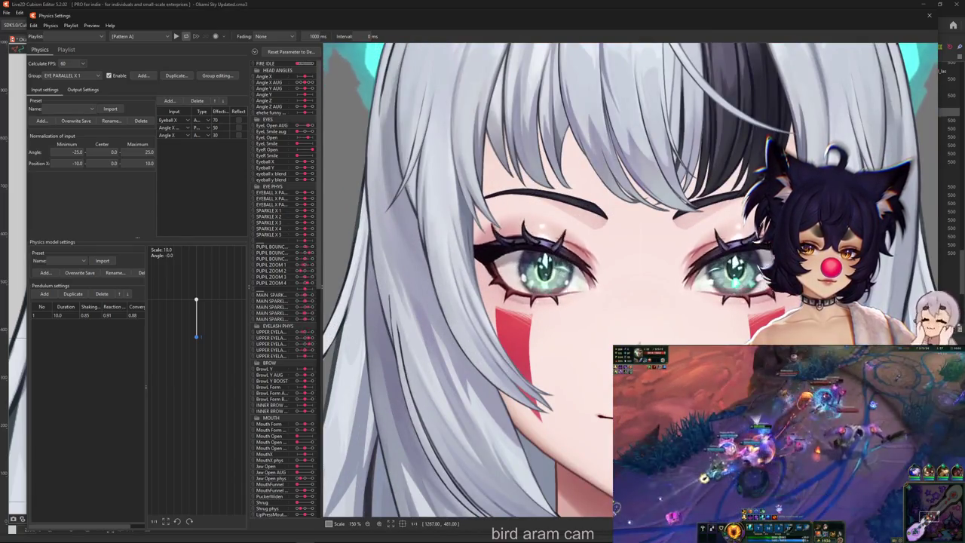
pyautogui.scroll(-2, 783, 218)
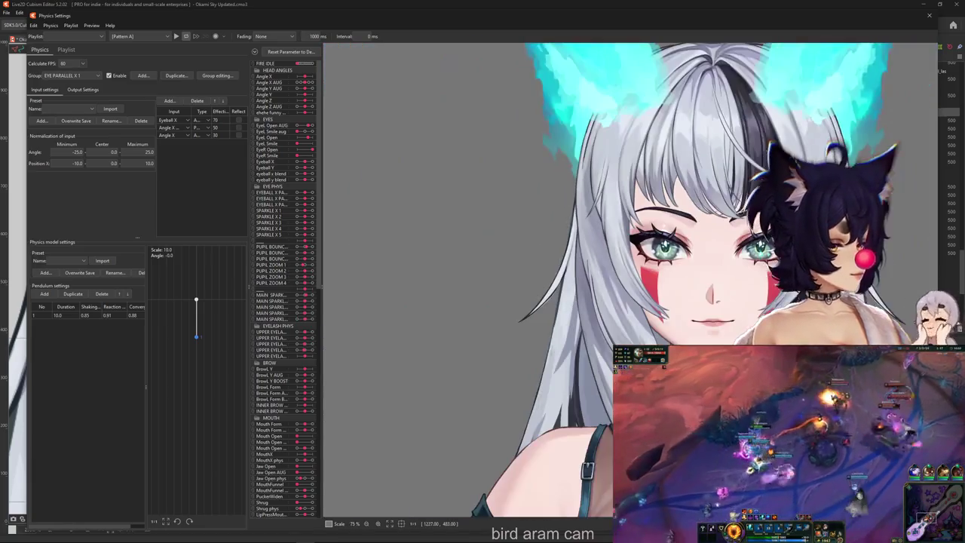
pyautogui.scroll(-1, 655, 241)
pyautogui.scroll(-1, 655, 240)
pyautogui.scroll(-1, 655, 241)
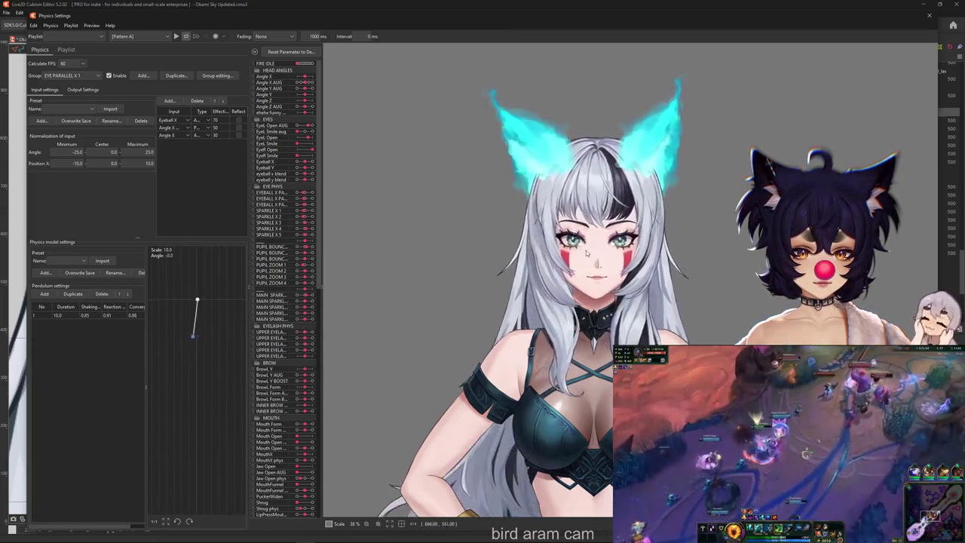
pyautogui.scroll(1, 586, 253)
pyautogui.scroll(1, 587, 254)
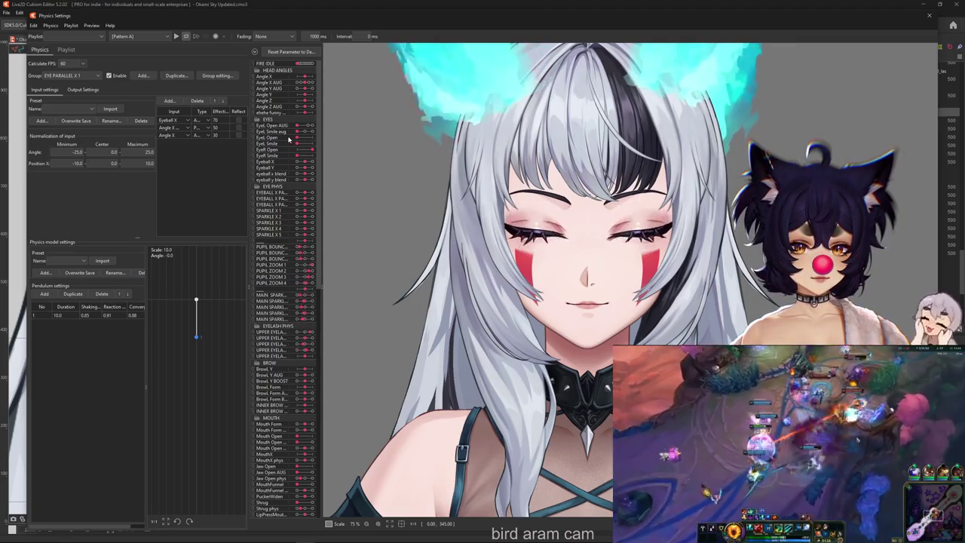
pyautogui.click(929, 15)
pyautogui.click(547, 476)
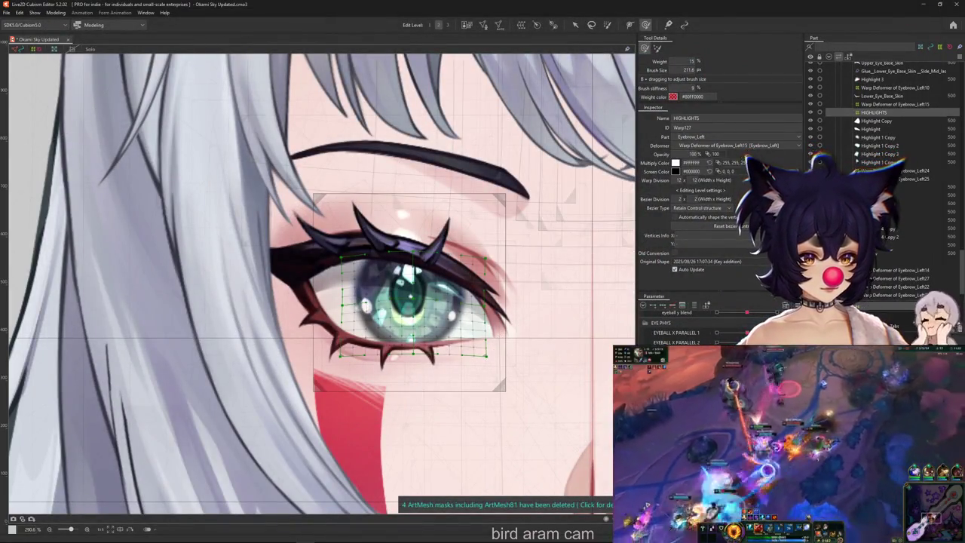
# Step: Wrap the Highlight Copy meshes in a new warp deformer under HIGHLIGHTS
pyautogui.click(354, 311)
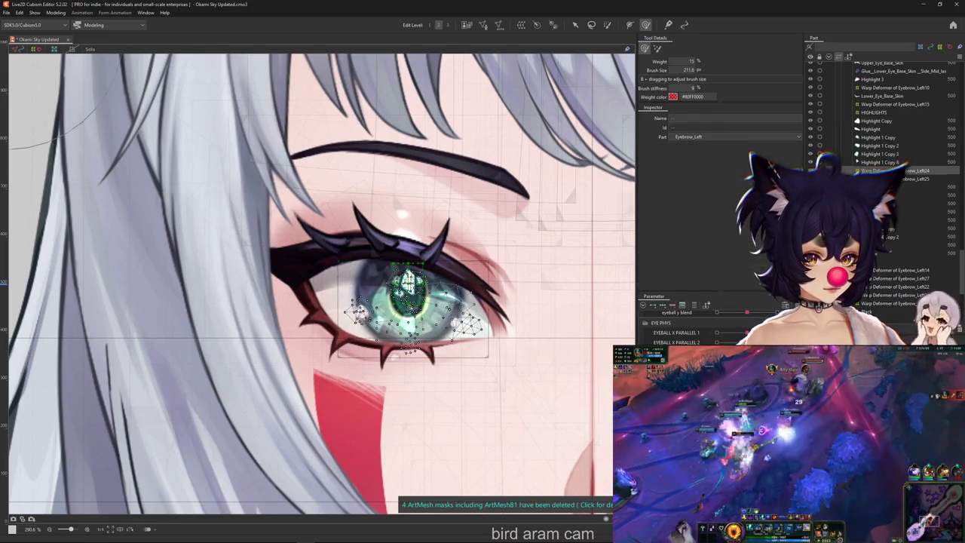
pyautogui.click(523, 26)
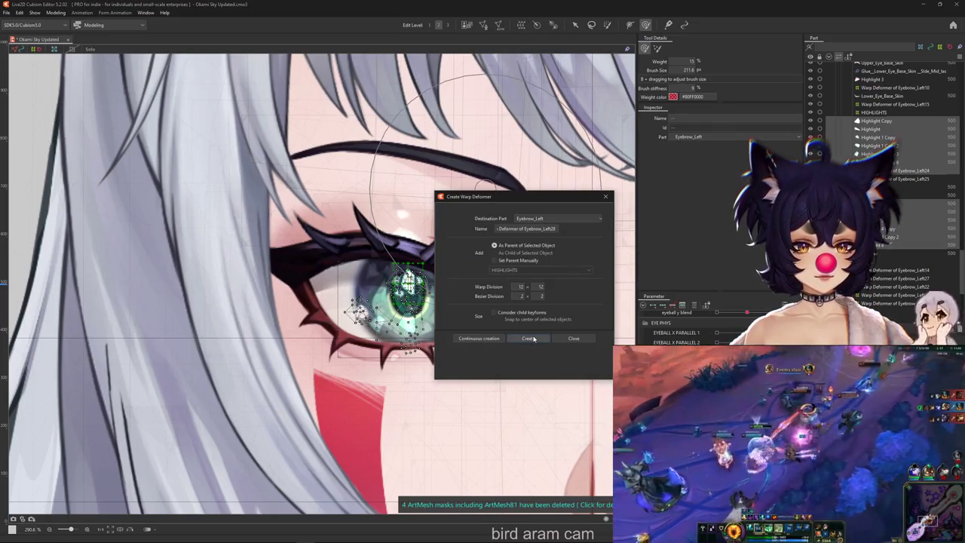
pyautogui.click(528, 338)
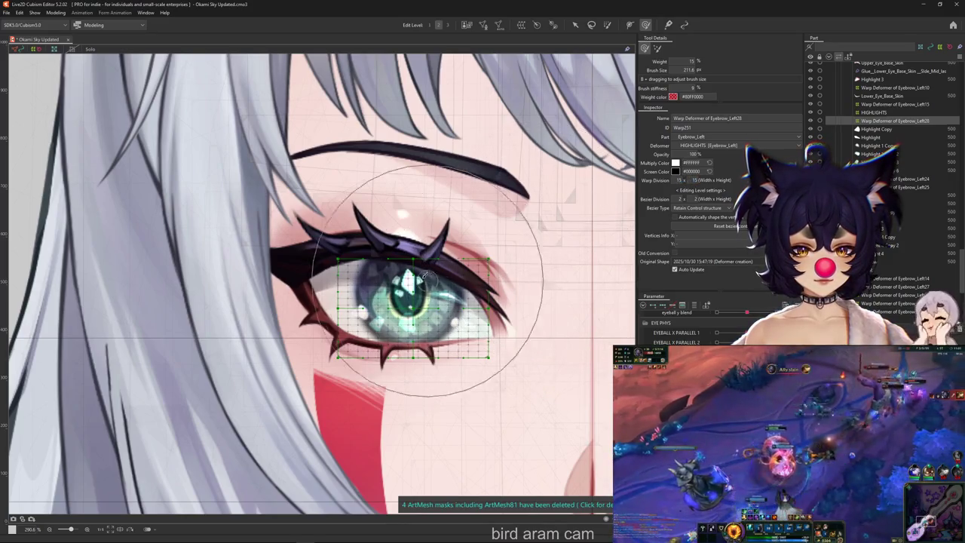
pyautogui.moveTo(413, 260); pyautogui.dragTo(411, 243)
pyautogui.hotkey('ctrl', 'z')
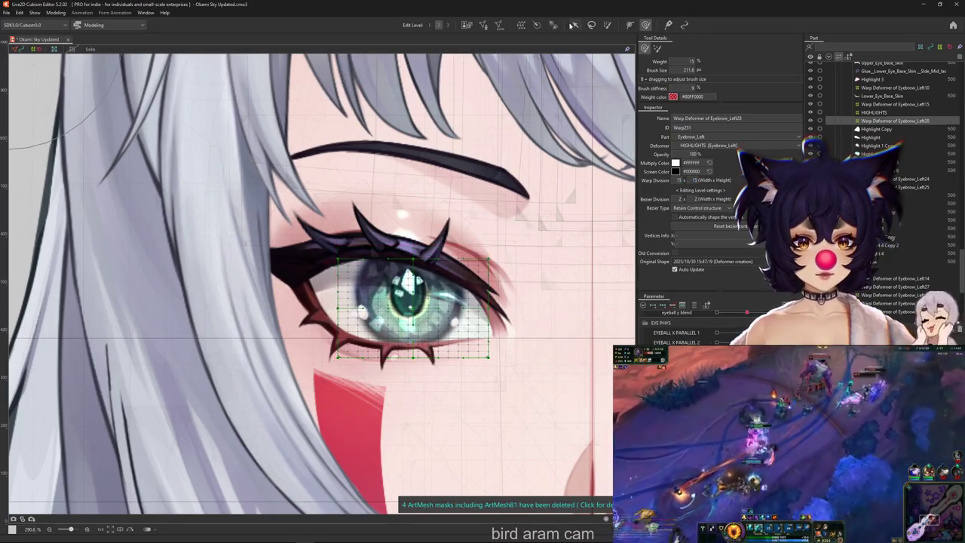
# Step: Raise the eye warp grid's top edge and lower its bottom edge to enclose the eye
pyautogui.press('v')
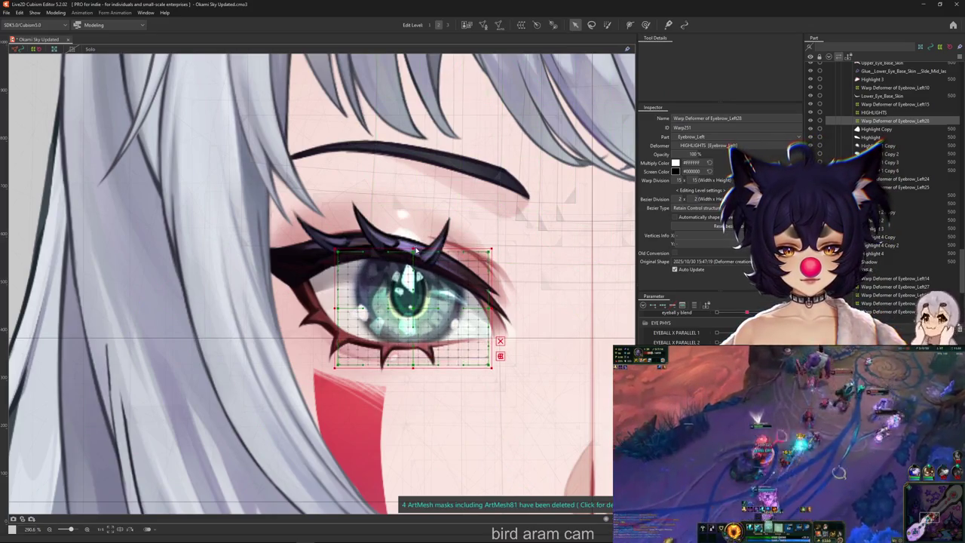
pyautogui.click(417, 258)
pyautogui.moveTo(413, 256); pyautogui.dragTo(413, 239)
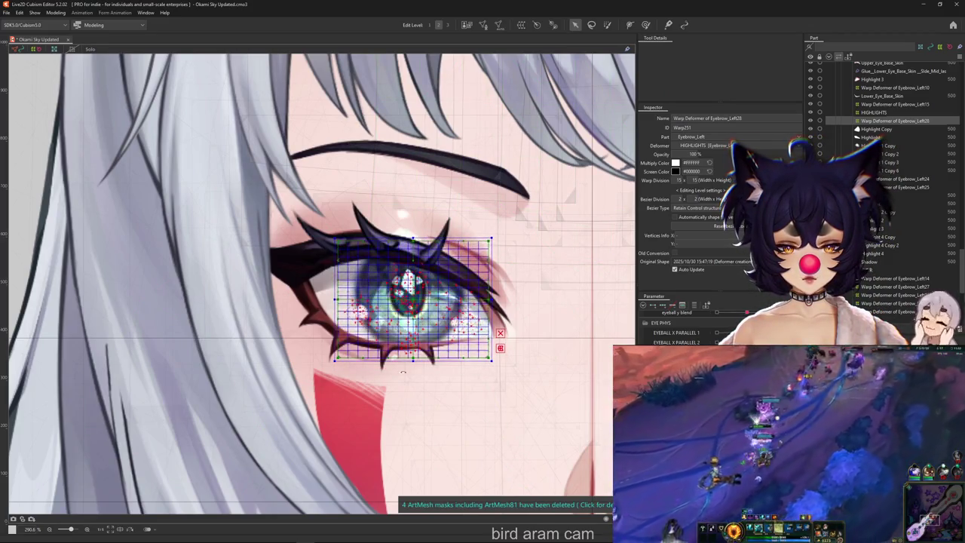
pyautogui.moveTo(413, 359); pyautogui.dragTo(411, 371)
# Step: Zoom in and out around the centred eye to check the grid covers it
pyautogui.scroll(2, 393, 303)
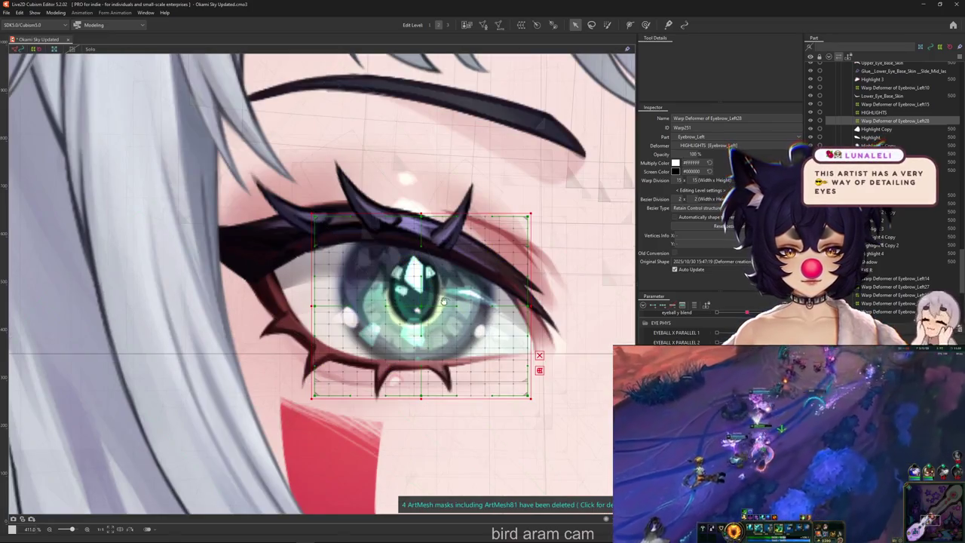
pyautogui.moveTo(443, 302); pyautogui.dragTo(471, 303)
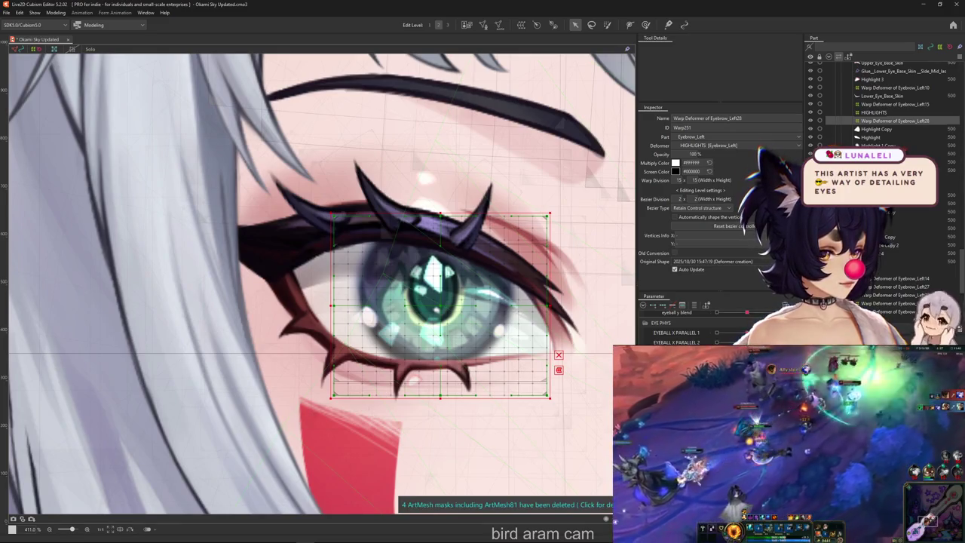
pyautogui.scroll(-3, 485, 337)
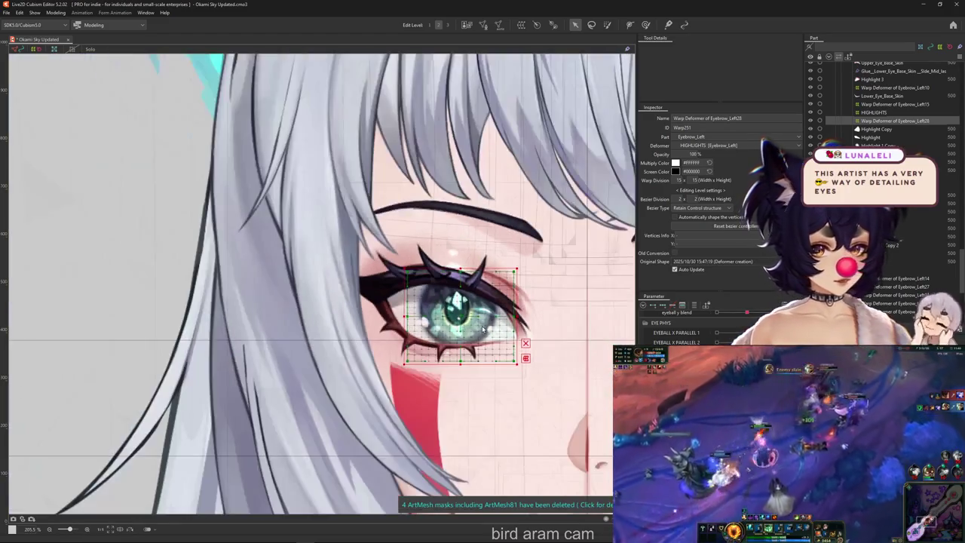
pyautogui.scroll(2, 475, 337)
pyautogui.scroll(-1, 462, 337)
pyautogui.scroll(-2, 461, 337)
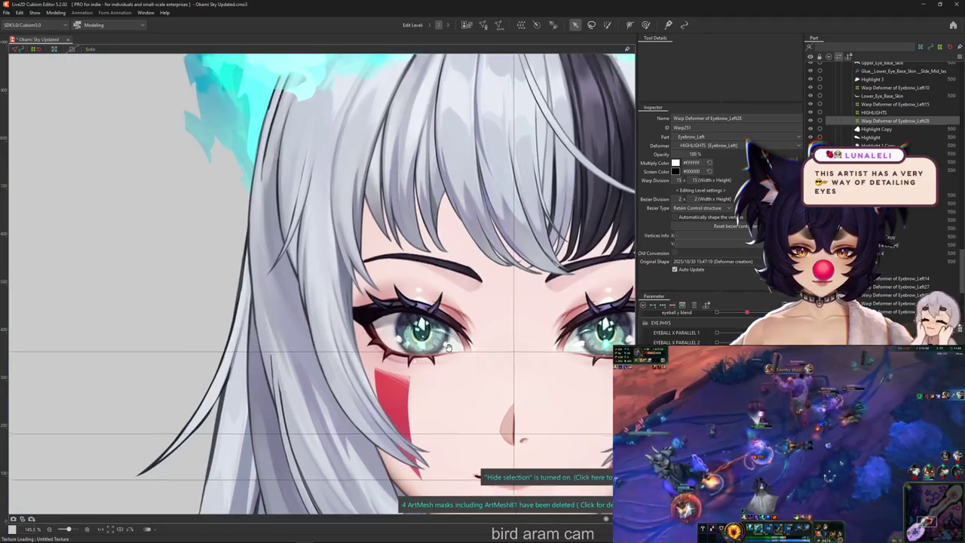
pyautogui.scroll(-4, 449, 343)
pyautogui.scroll(-6, 434, 352)
pyautogui.scroll(4, 413, 343)
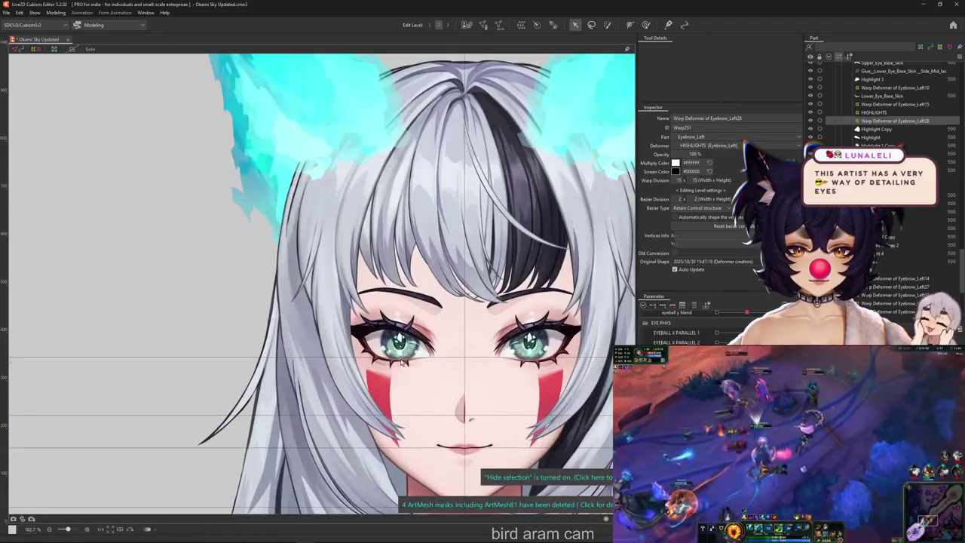
pyautogui.scroll(6, 413, 339)
pyautogui.scroll(2, 413, 337)
pyautogui.scroll(-1, 442, 279)
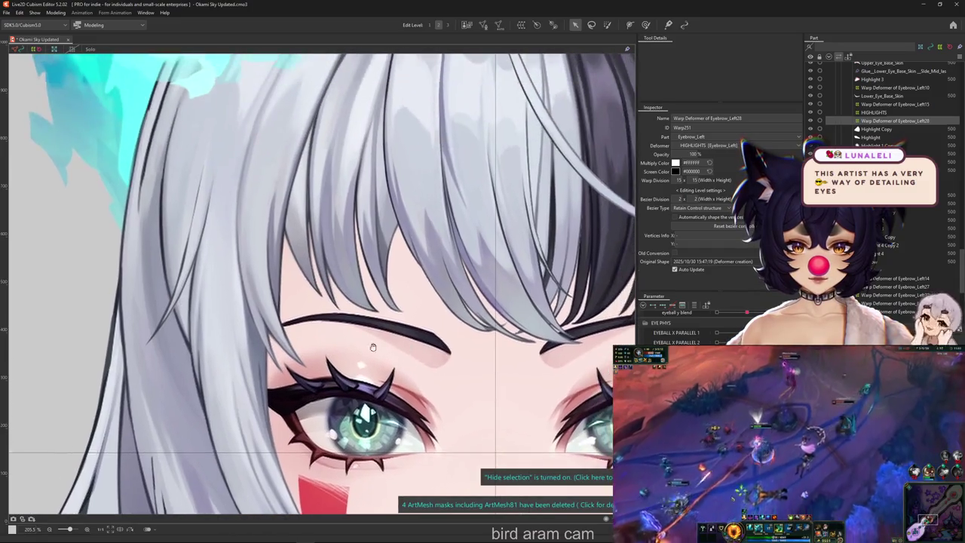
pyautogui.scroll(1, 443, 282)
pyautogui.scroll(1, 442, 294)
pyautogui.scroll(1, 441, 299)
pyautogui.scroll(1, 442, 299)
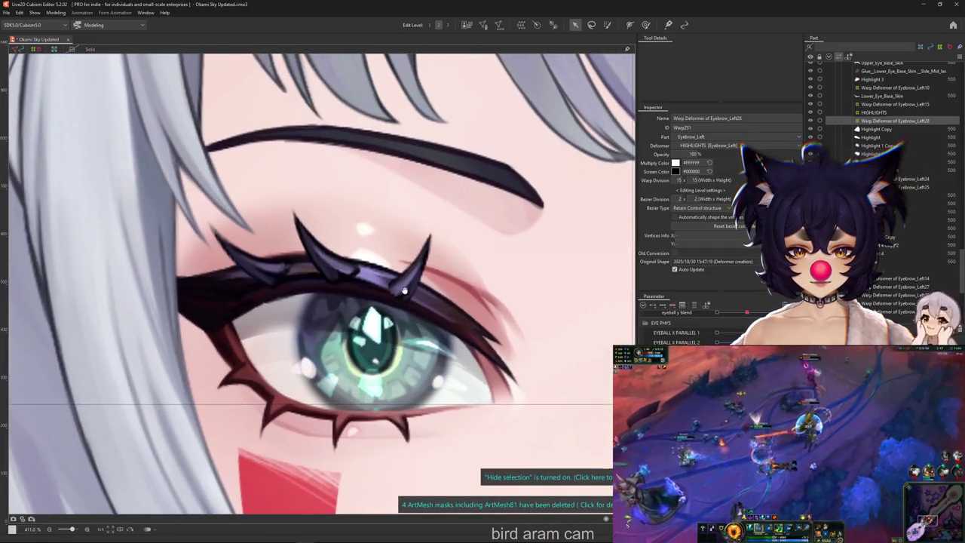
pyautogui.scroll(1, 430, 294)
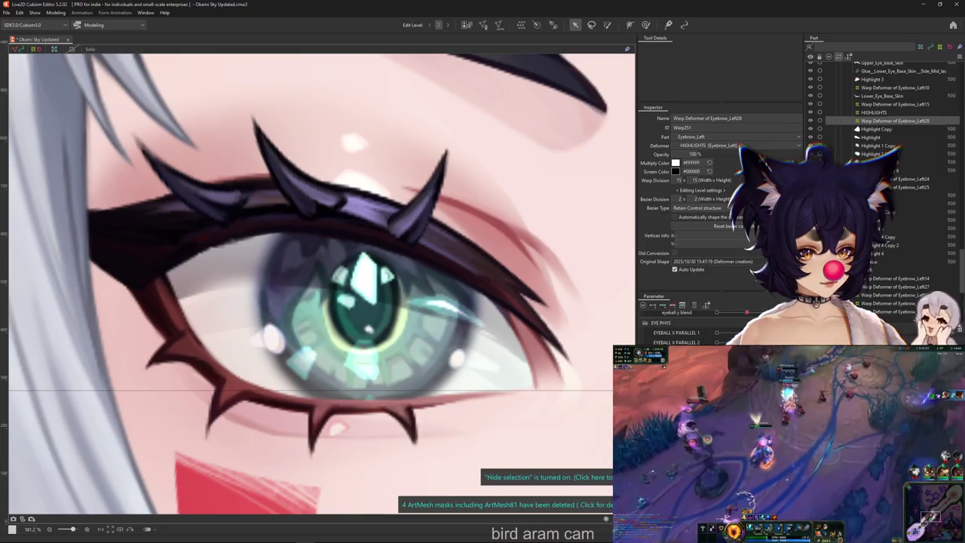
pyautogui.scroll(-1, 530, 366)
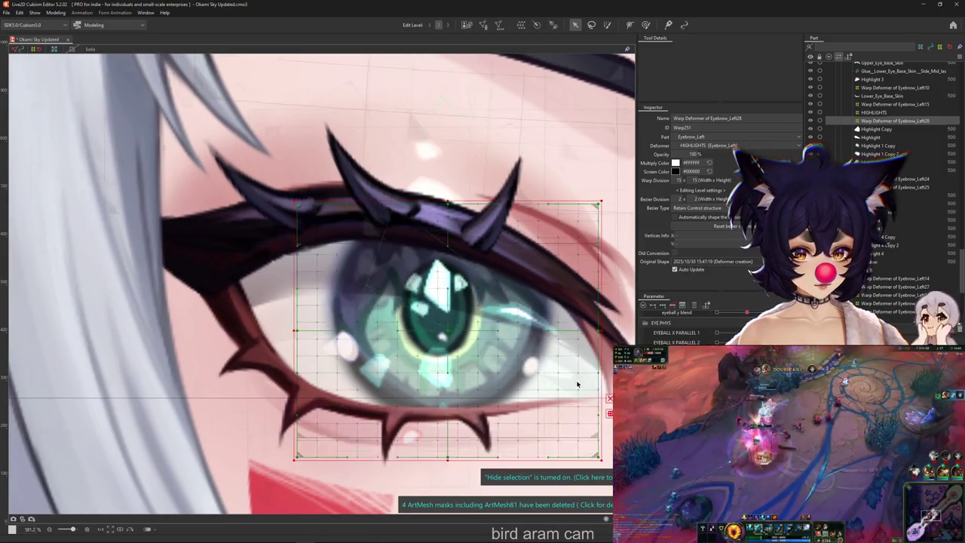
pyautogui.scroll(-1, 539, 368)
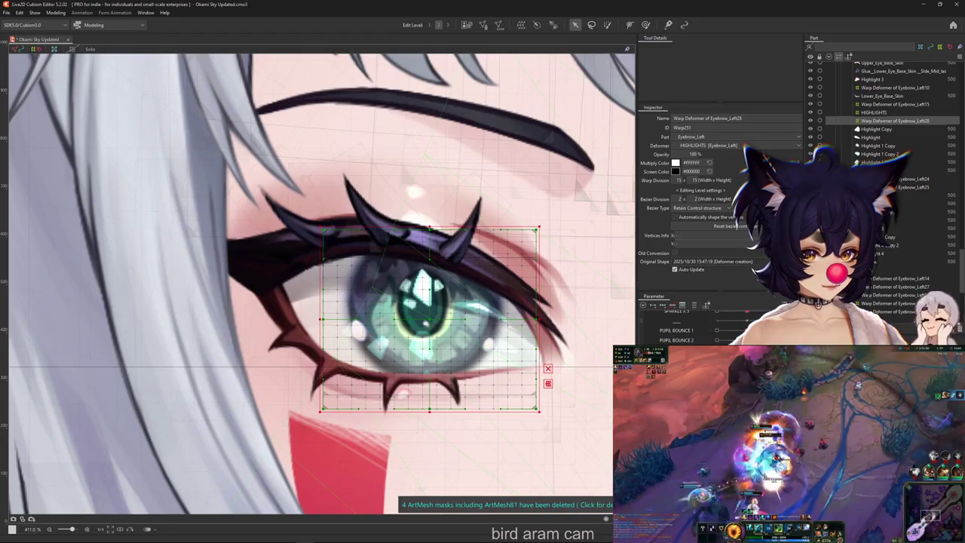
pyautogui.press('Escape')
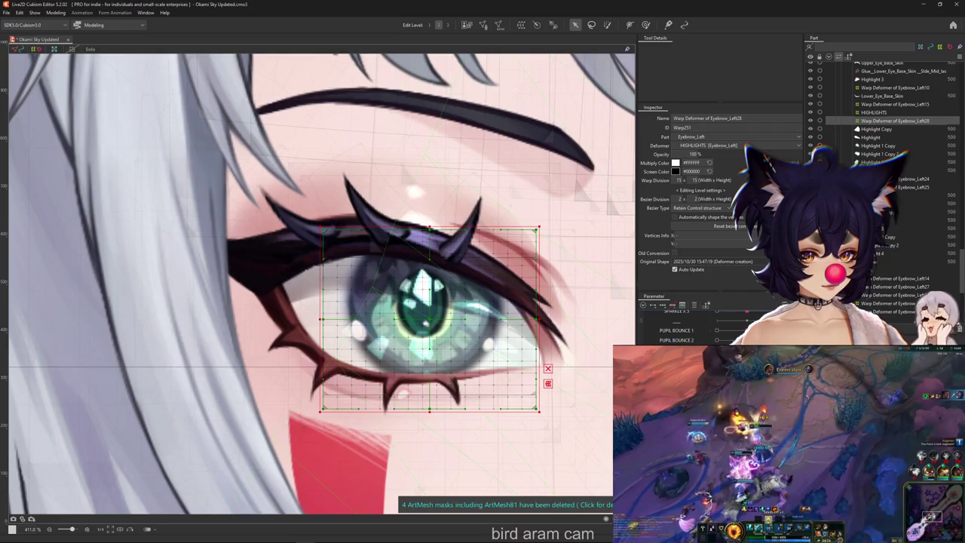
# Step: Create a new parameter named SPARKLE RIPPLE 1
pyautogui.click(642, 304)
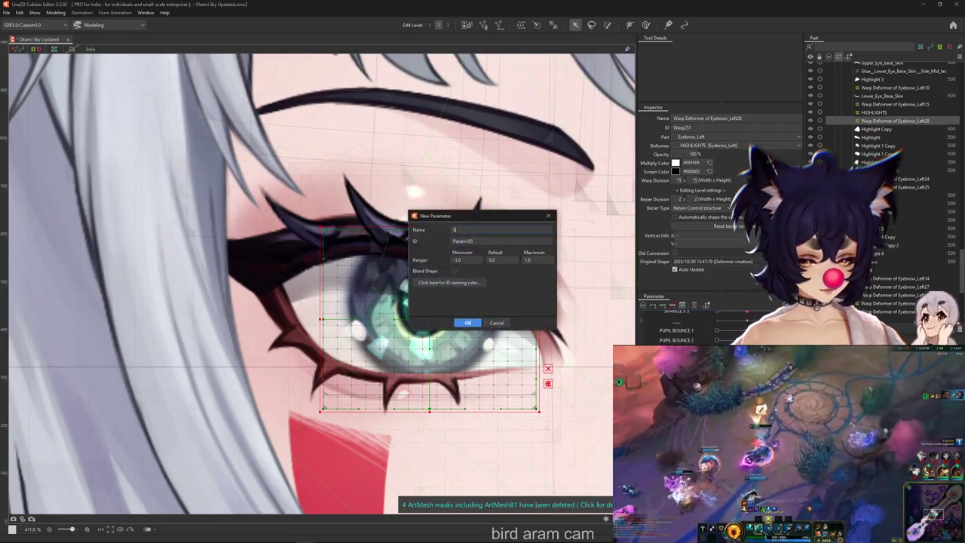
pyautogui.write('SPARKLE RIPPLE 1')
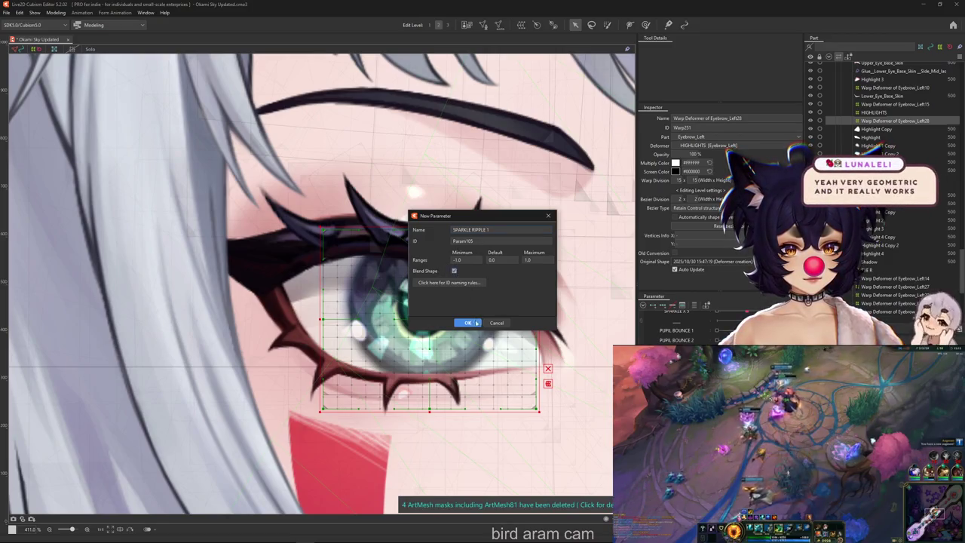
pyautogui.click(468, 322)
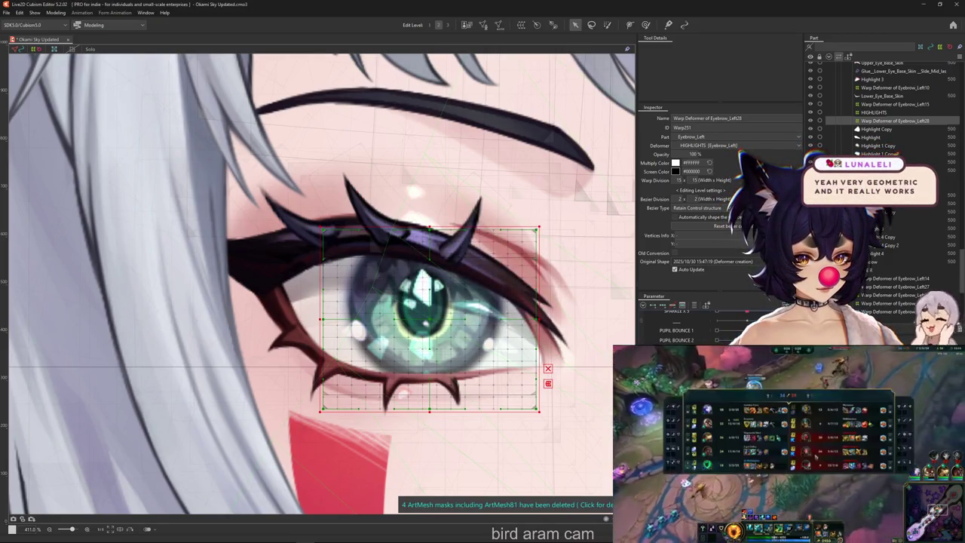
# Step: Open and close the settings of several SPARKLE RIPPLE parameters to check them
pyautogui.doubleClick(664, 310)
pyautogui.press('Return')
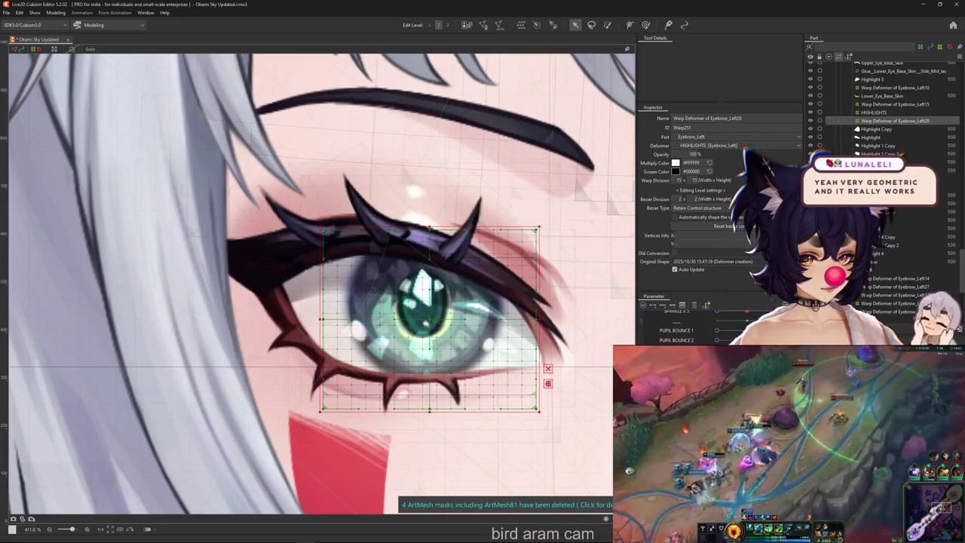
pyautogui.doubleClick(664, 310)
pyautogui.press('Return')
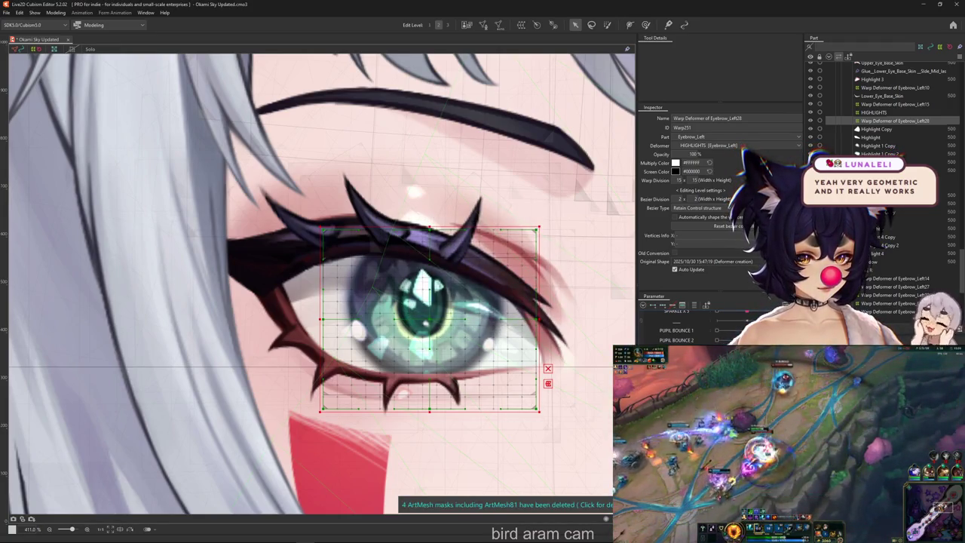
pyautogui.doubleClick(663, 311)
pyautogui.press('Return')
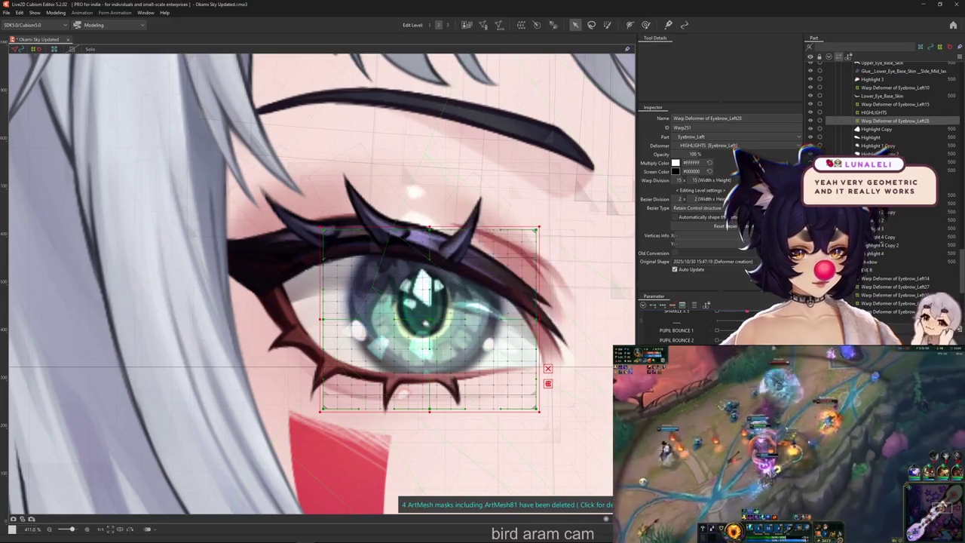
pyautogui.click(607, 25)
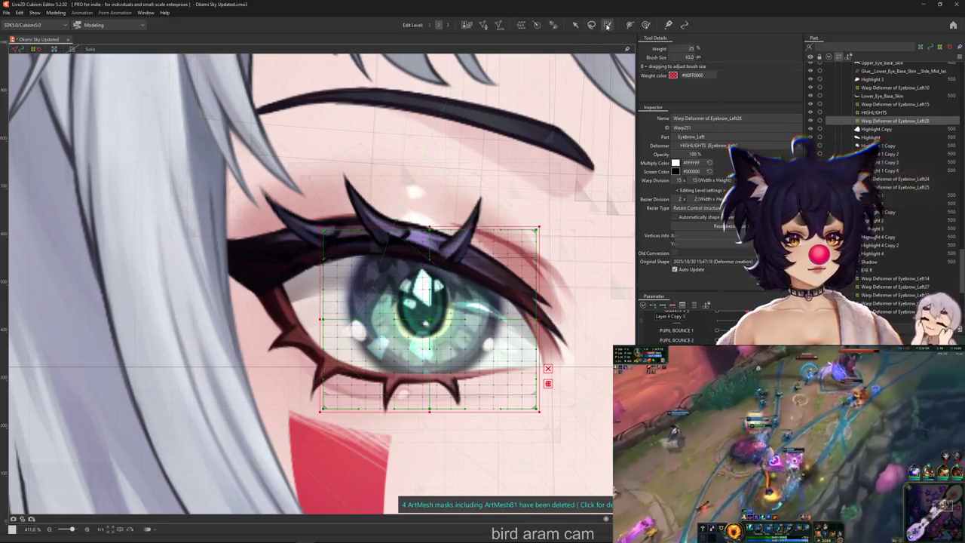
# Step: Add a SPARKLE RIPPLE blend shape key and shift the brush-selected pupil sparkle vertices
pyautogui.scroll(2, 438, 309)
pyautogui.click(437, 309)
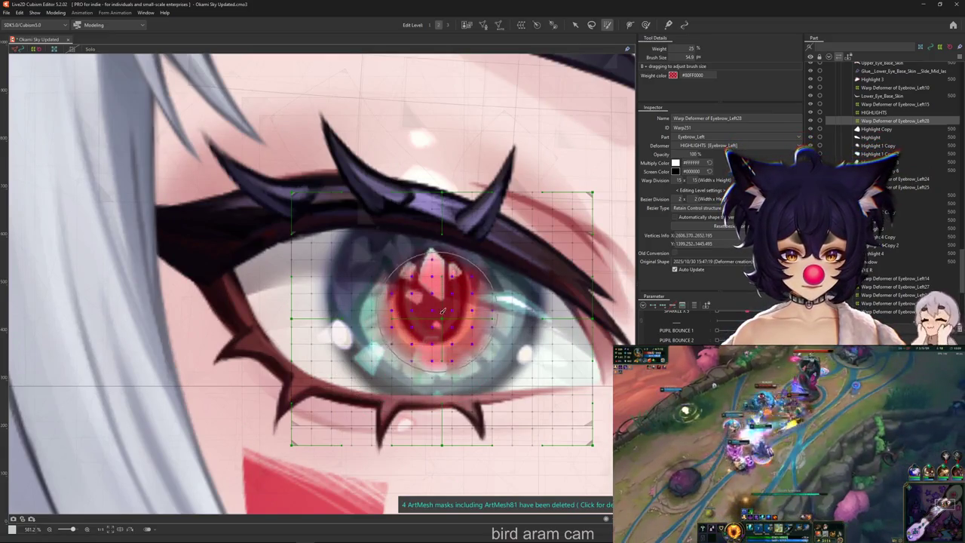
pyautogui.click(574, 24)
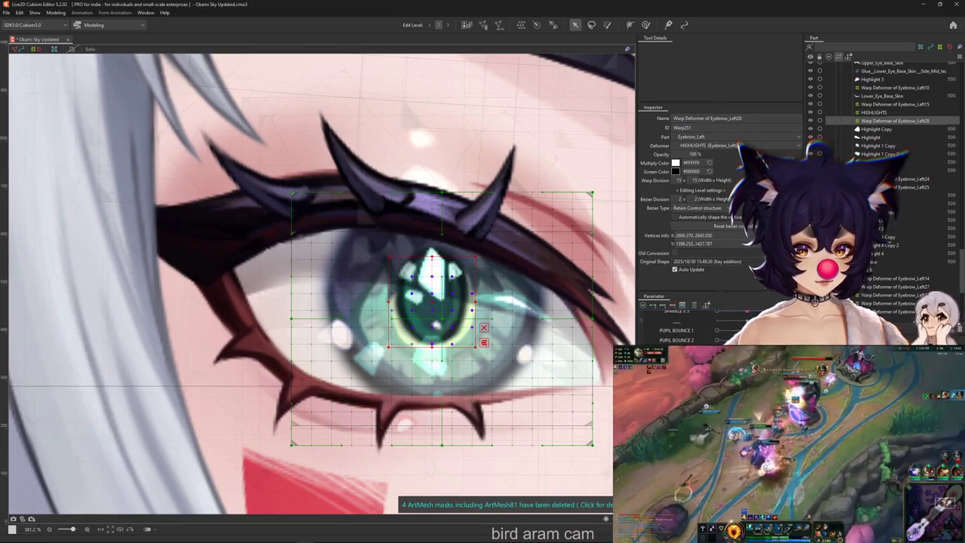
pyautogui.click(676, 310)
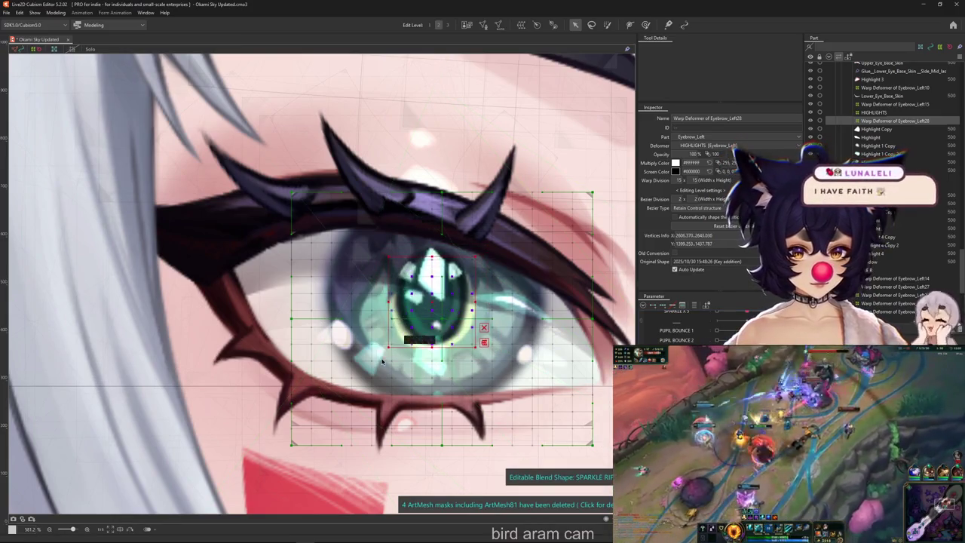
pyautogui.moveTo(382, 361); pyautogui.dragTo(367, 354)
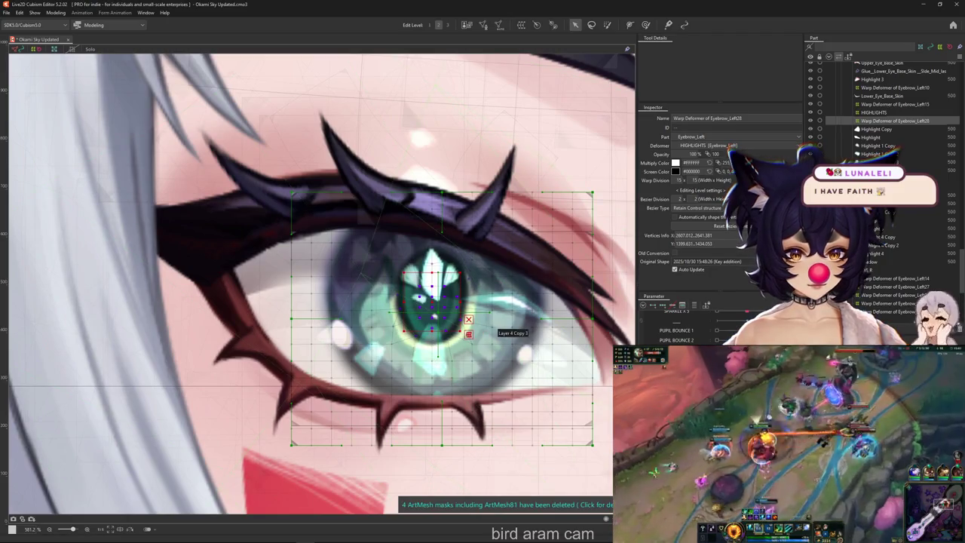
pyautogui.moveTo(433, 347); pyautogui.dragTo(449, 354)
# Step: Shrink the selection brush to 48.2 and reselect the pupil vertices
pyautogui.click(607, 25)
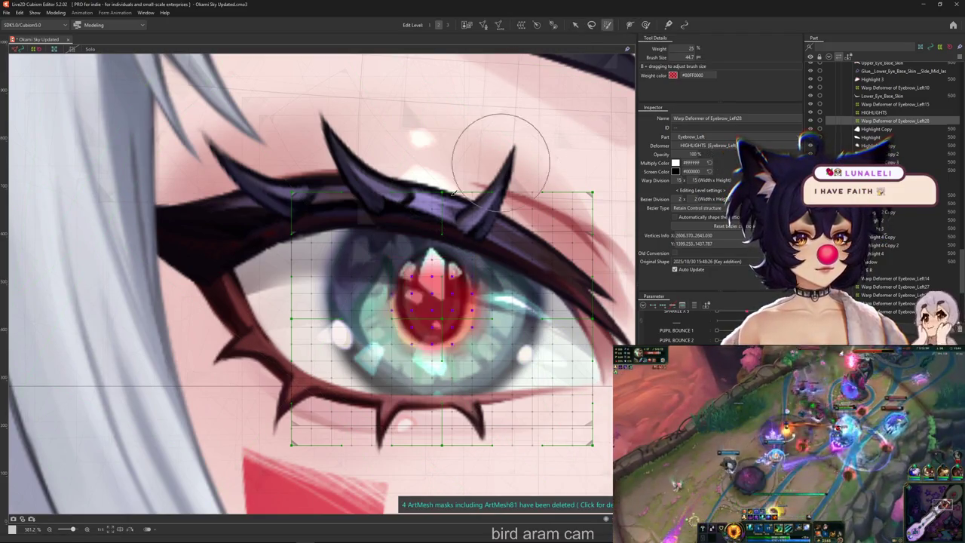
pyautogui.moveTo(437, 319)
pyautogui.mouseDown()
pyautogui.moveTo(431, 297)
pyautogui.moveTo(456, 294)
pyautogui.moveTo(437, 306)
pyautogui.mouseUp()
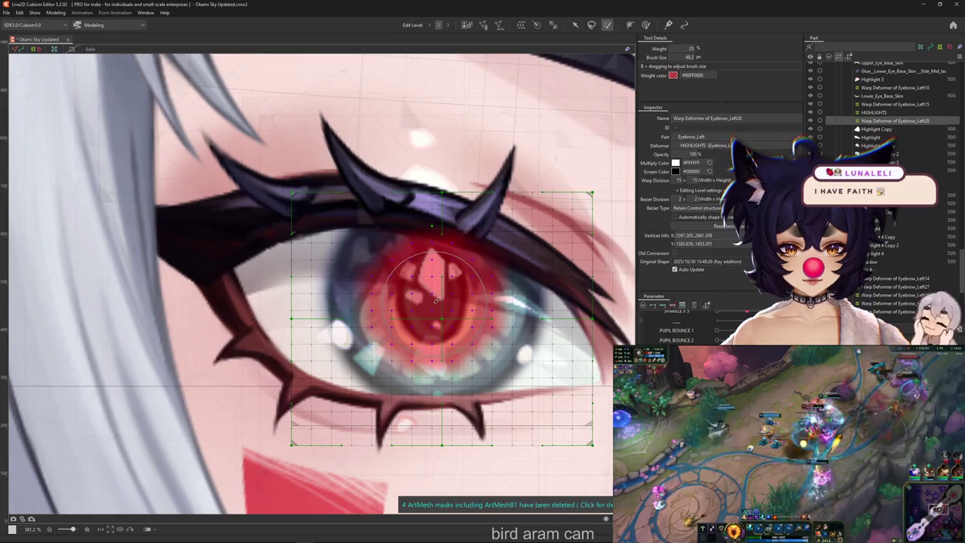
pyautogui.click(438, 303)
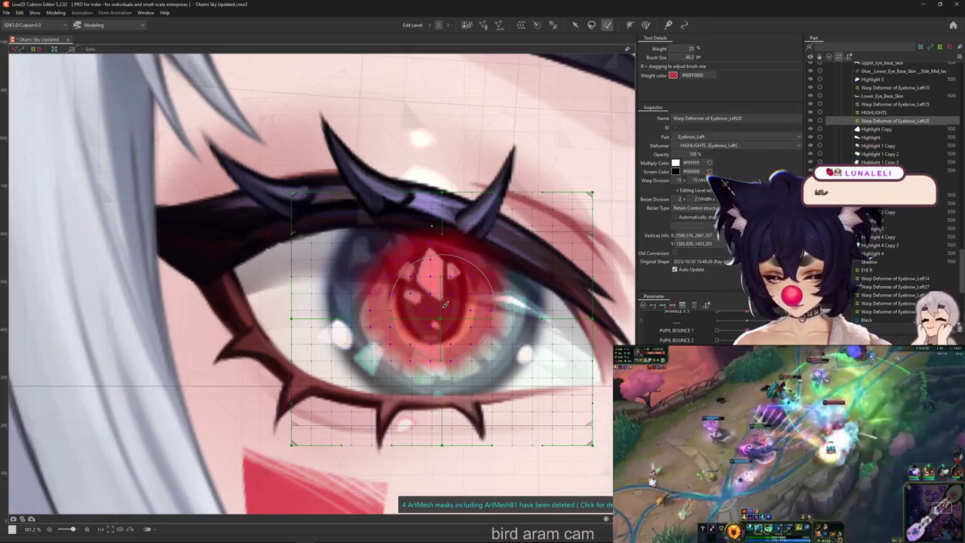
# Step: Move the selected pupil vertices to reshape the sparkle
pyautogui.moveTo(447, 305); pyautogui.dragTo(443, 279)
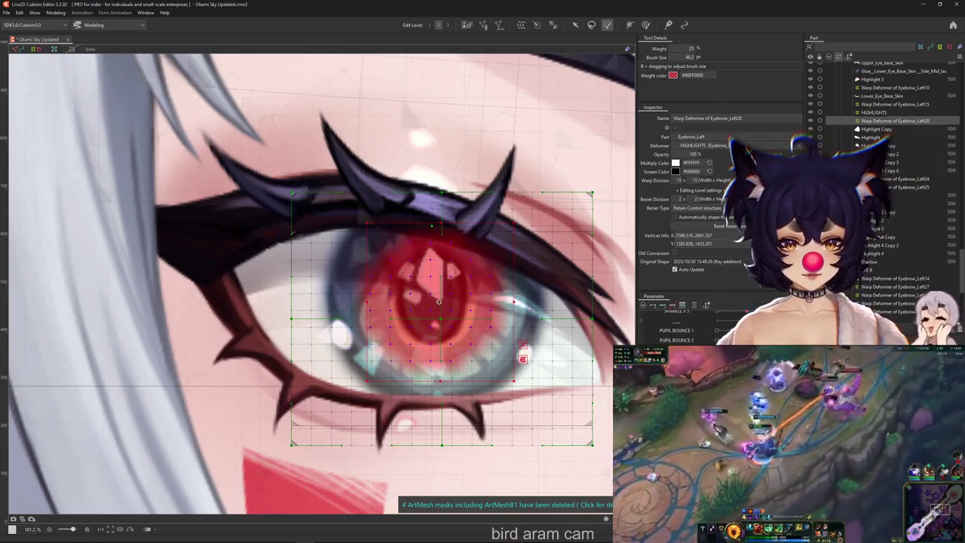
pyautogui.moveTo(453, 306)
pyautogui.mouseDown()
pyautogui.moveTo(434, 298)
pyautogui.moveTo(436, 306)
pyautogui.mouseUp()
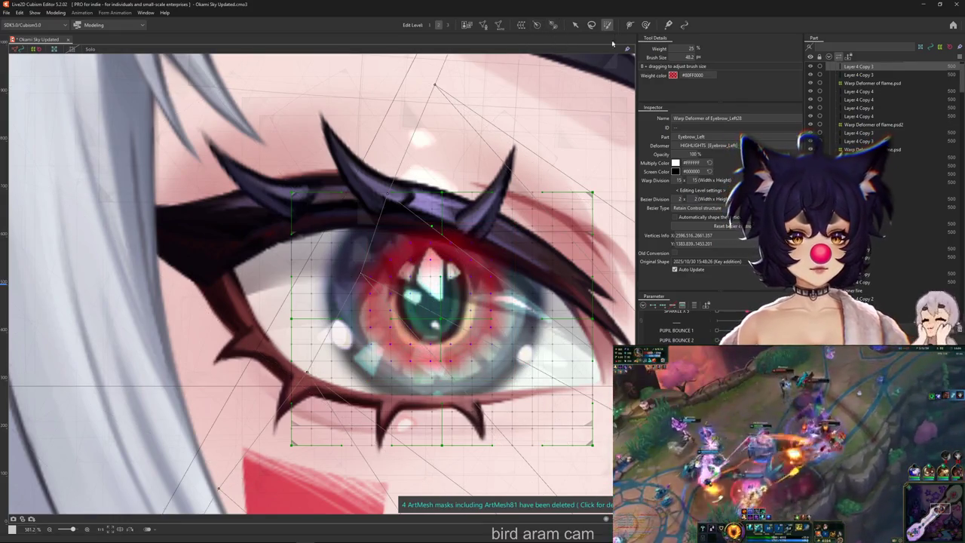
pyautogui.scroll(-2, 484, 198)
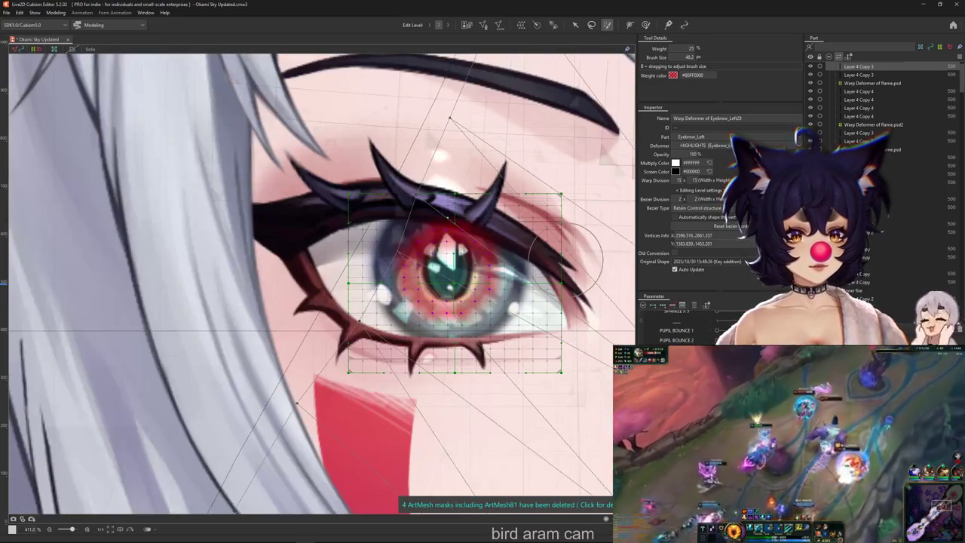
pyautogui.scroll(2, 565, 260)
pyautogui.scroll(-6, 601, 325)
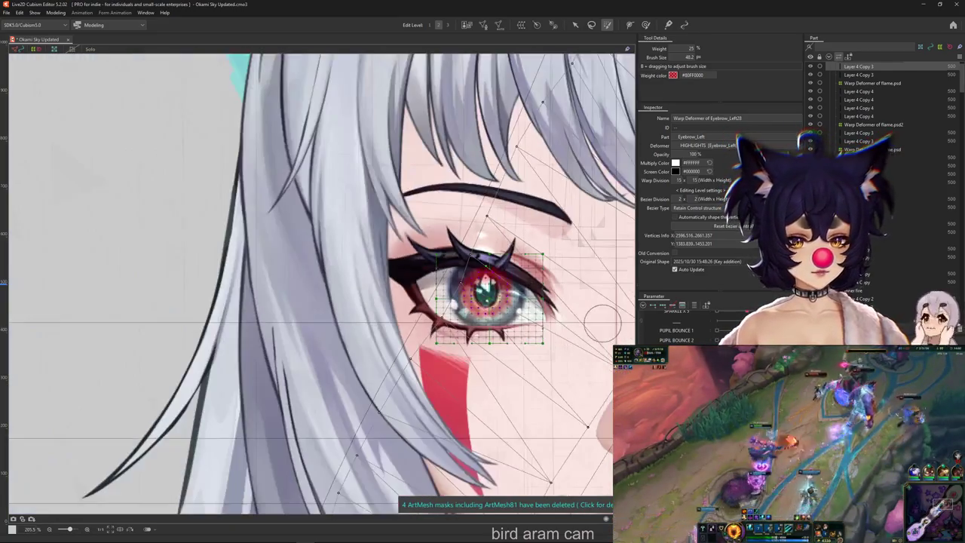
pyautogui.scroll(2, 502, 294)
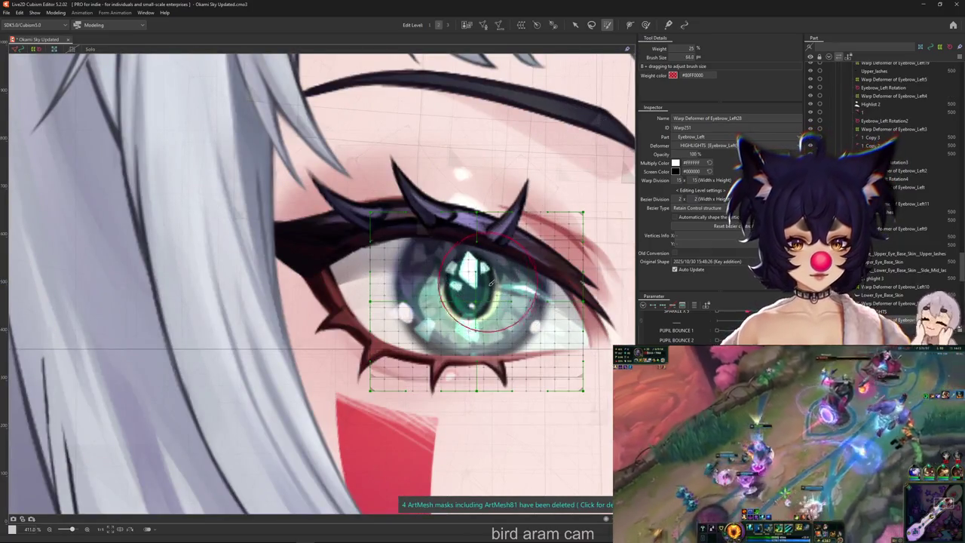
# Step: Enlarge the weight brush, paint sparkle weights across the iris, and pick Layer 4 Copy 3
pyautogui.moveTo(482, 316)
pyautogui.mouseDown()
pyautogui.moveTo(493, 295)
pyautogui.moveTo(486, 301)
pyautogui.moveTo(445, 283)
pyautogui.mouseUp()
pyautogui.scroll(2, 444, 302)
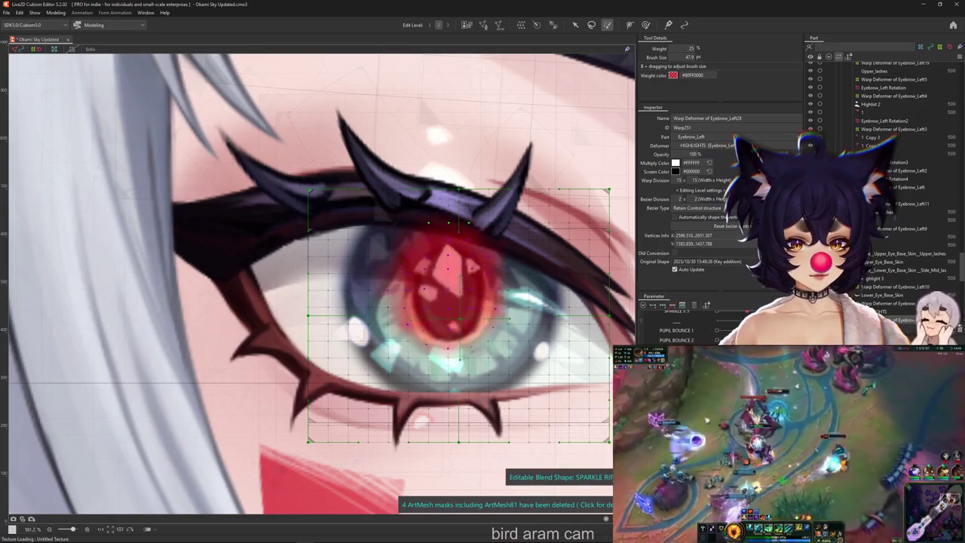
pyautogui.moveTo(463, 302)
pyautogui.mouseDown()
pyautogui.moveTo(461, 278)
pyautogui.moveTo(459, 313)
pyautogui.mouseUp()
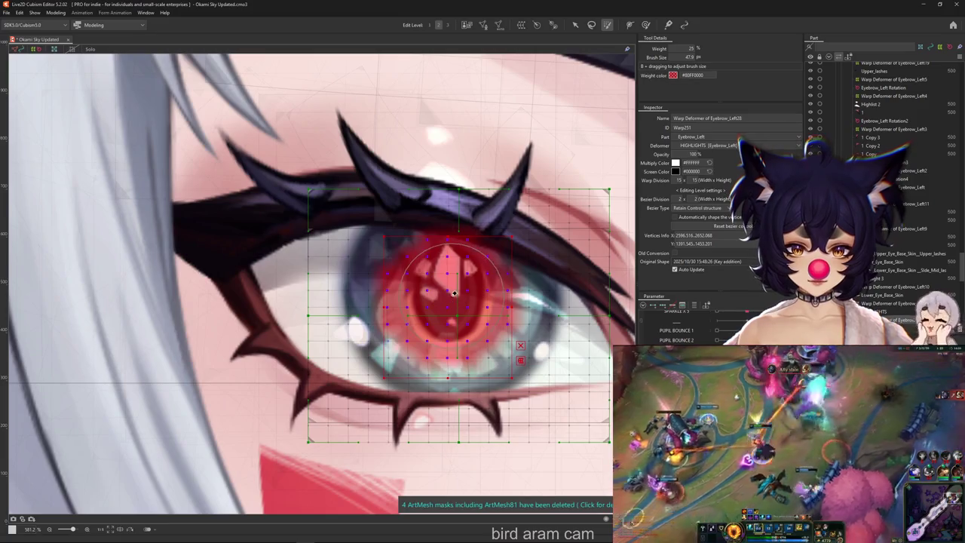
pyautogui.rightClick(454, 293)
pyautogui.click(446, 300)
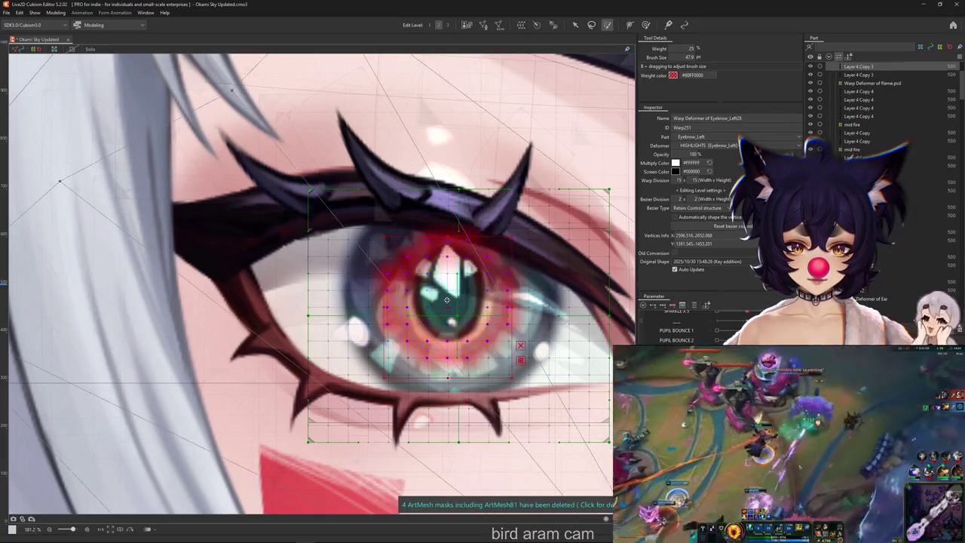
pyautogui.scroll(-2, 544, 293)
pyautogui.click(575, 25)
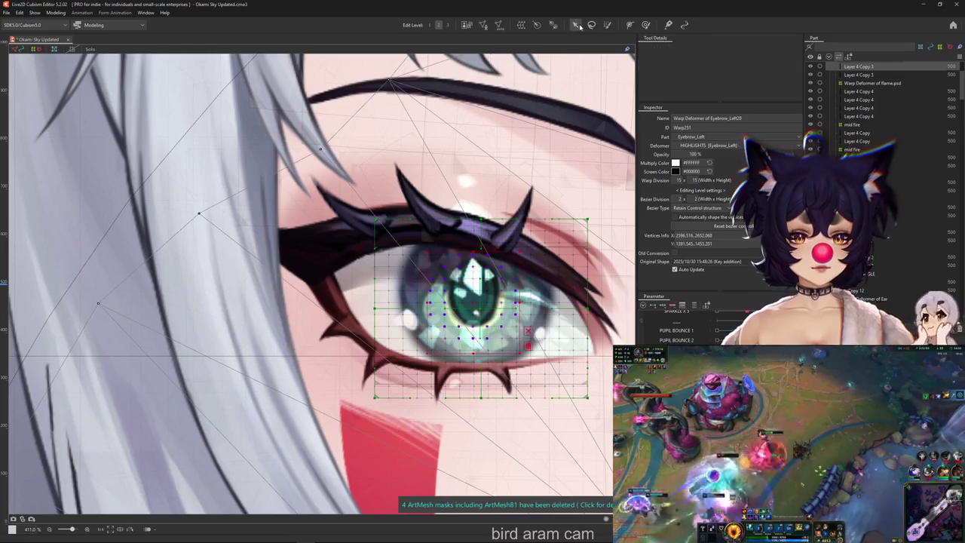
# Step: Pick the Base mesh, select Warp Deformer of Eyebrow_Left28, and resume blend-shape weight painting
pyautogui.scroll(-3, 511, 275)
pyautogui.scroll(3, 524, 279)
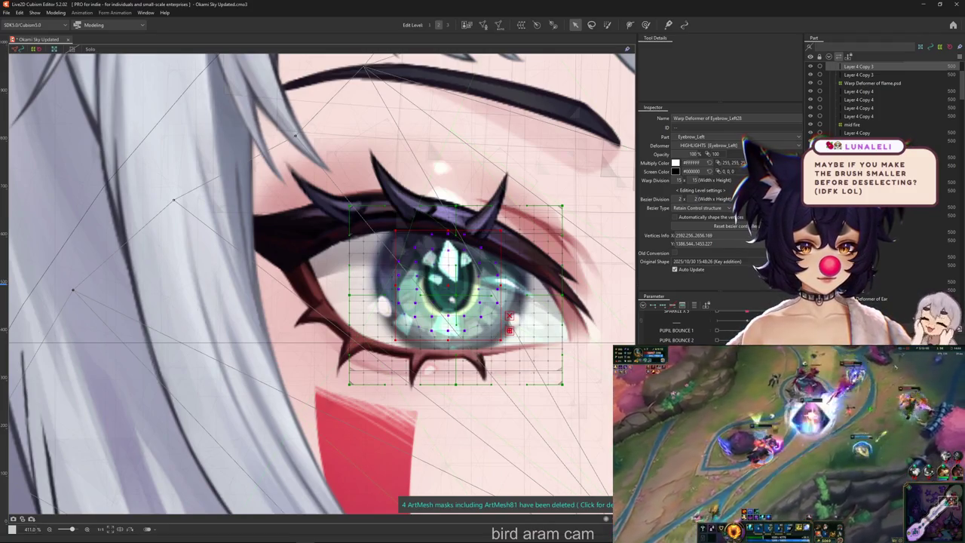
pyautogui.click(444, 291)
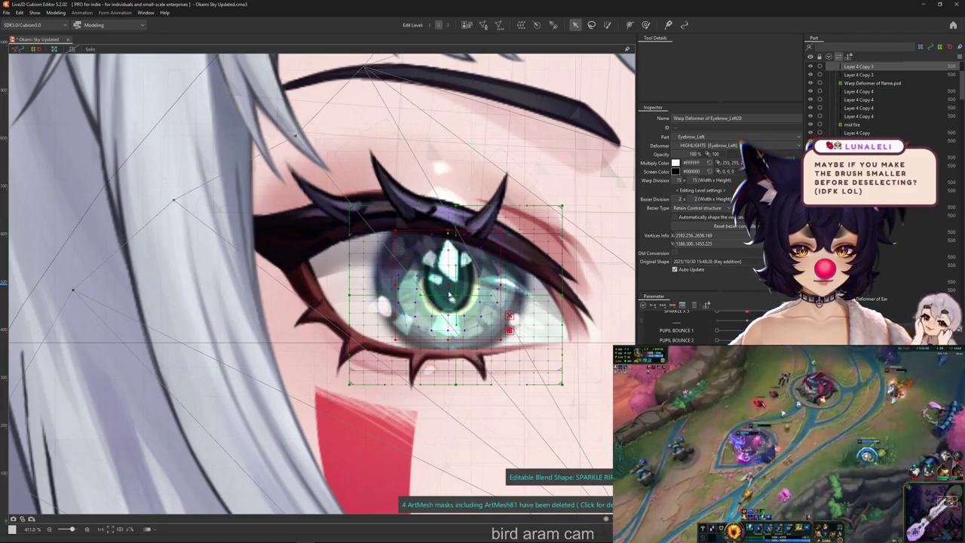
pyautogui.press('Escape')
pyautogui.click(448, 296)
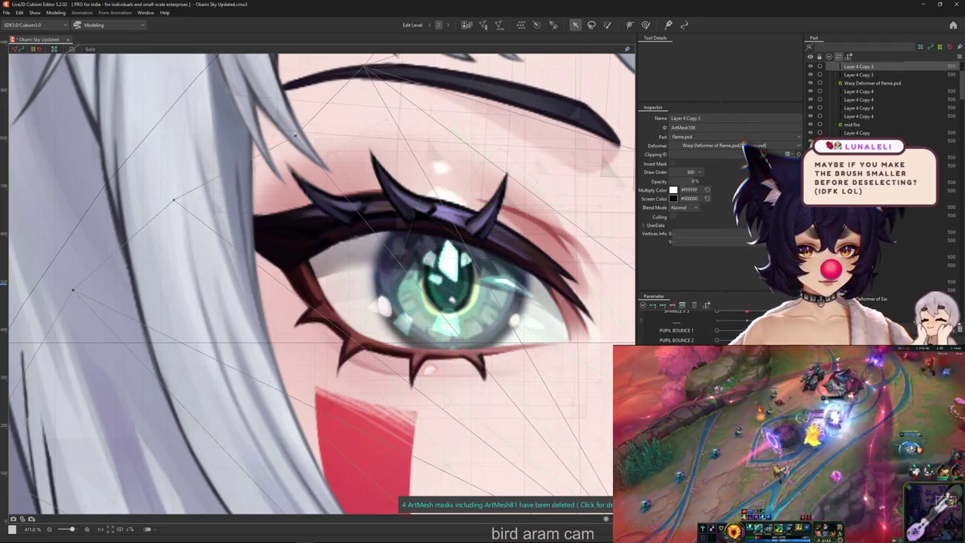
pyautogui.rightClick(450, 300)
pyautogui.click(484, 353)
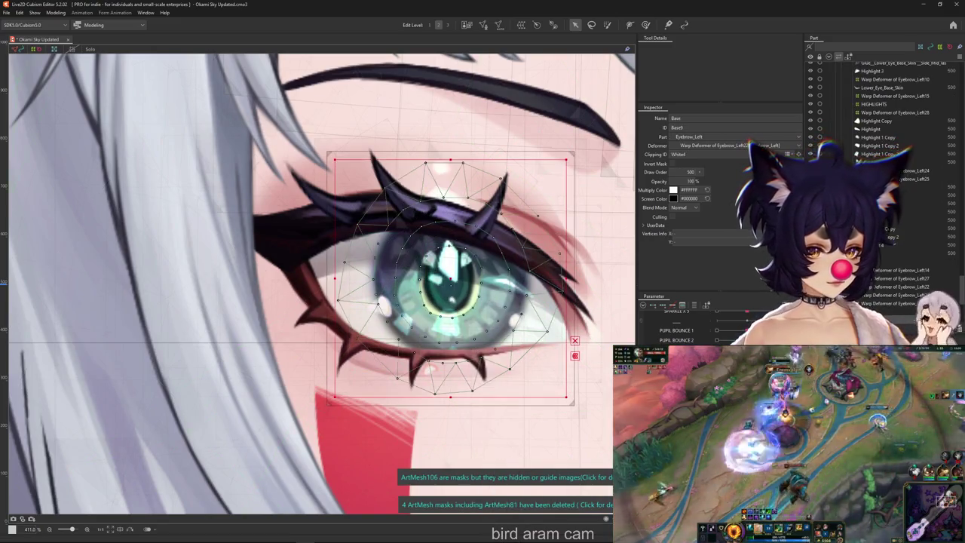
pyautogui.click(895, 112)
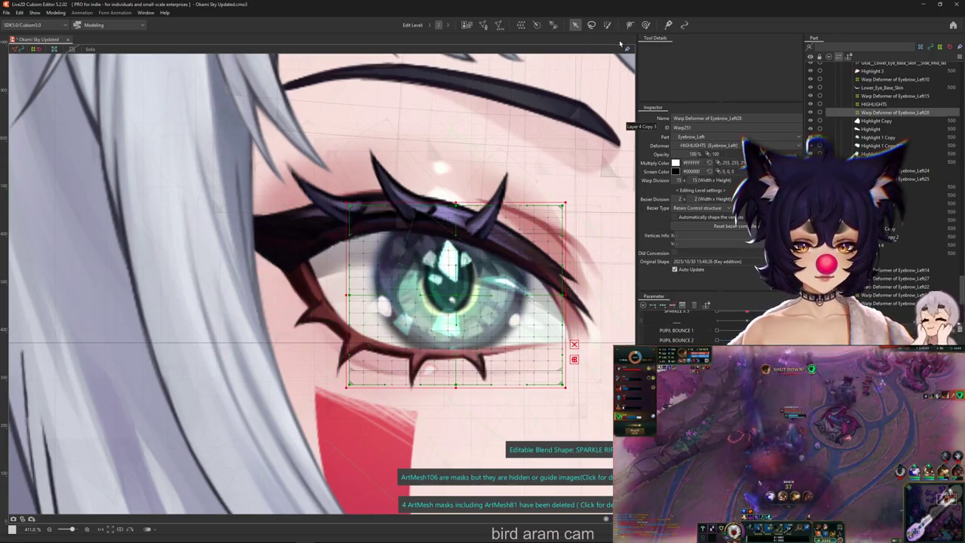
pyautogui.click(646, 25)
pyautogui.scroll(3, 422, 286)
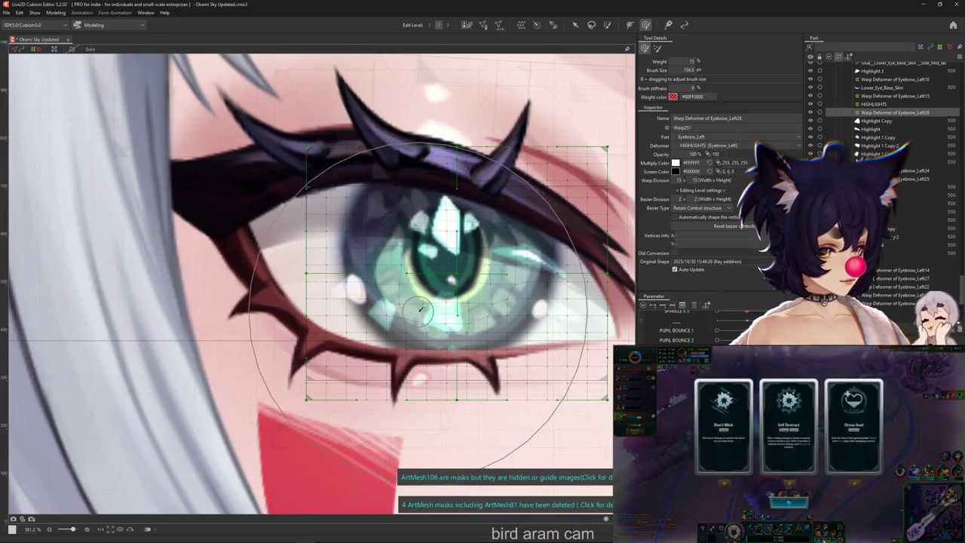
# Step: Reduce the weight brush size to about 22.8 and select the Highlight mesh
pyautogui.moveTo(413, 288)
pyautogui.mouseDown()
pyautogui.moveTo(446, 315)
pyautogui.moveTo(505, 313)
pyautogui.moveTo(410, 320)
pyautogui.moveTo(389, 220)
pyautogui.moveTo(507, 248)
pyautogui.moveTo(550, 330)
pyautogui.mouseUp()
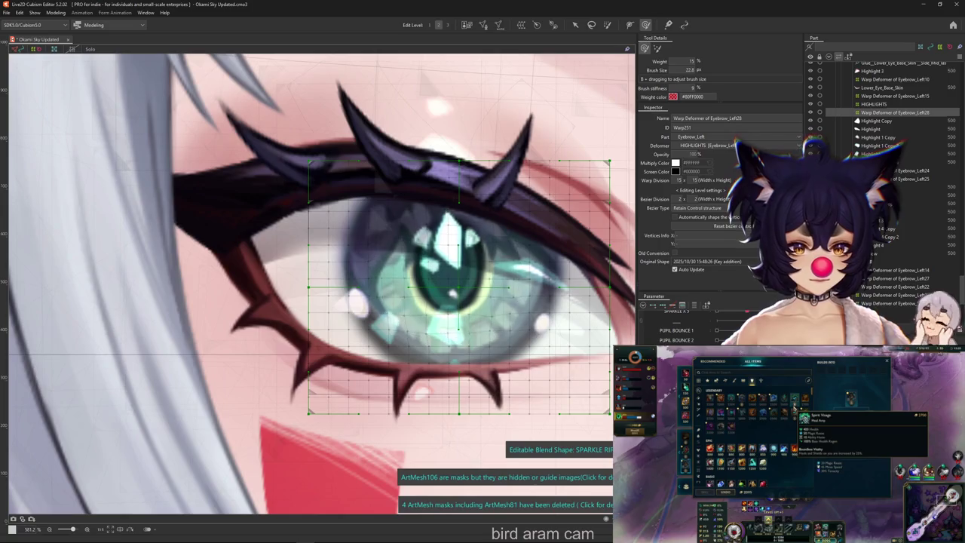
pyautogui.click(876, 121)
pyautogui.click(870, 129)
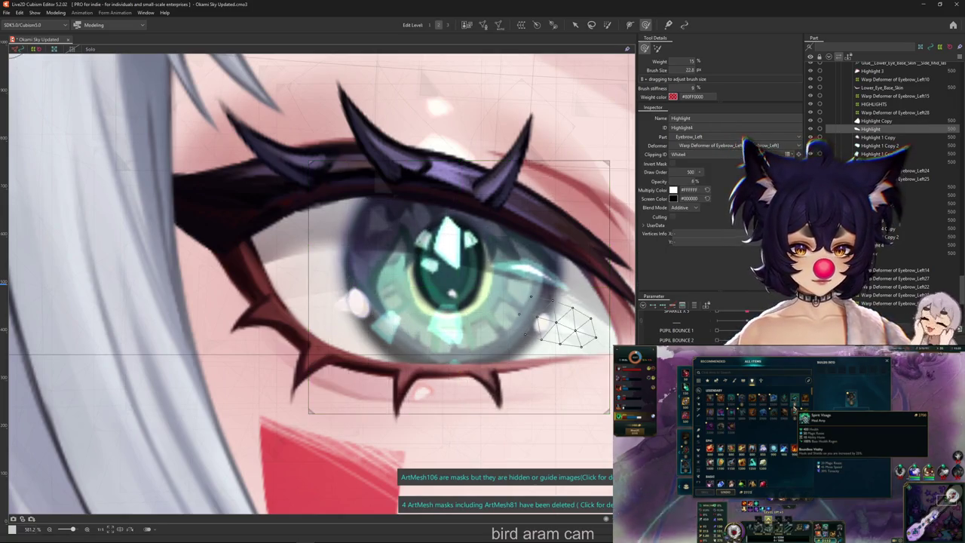
pyautogui.click(876, 121)
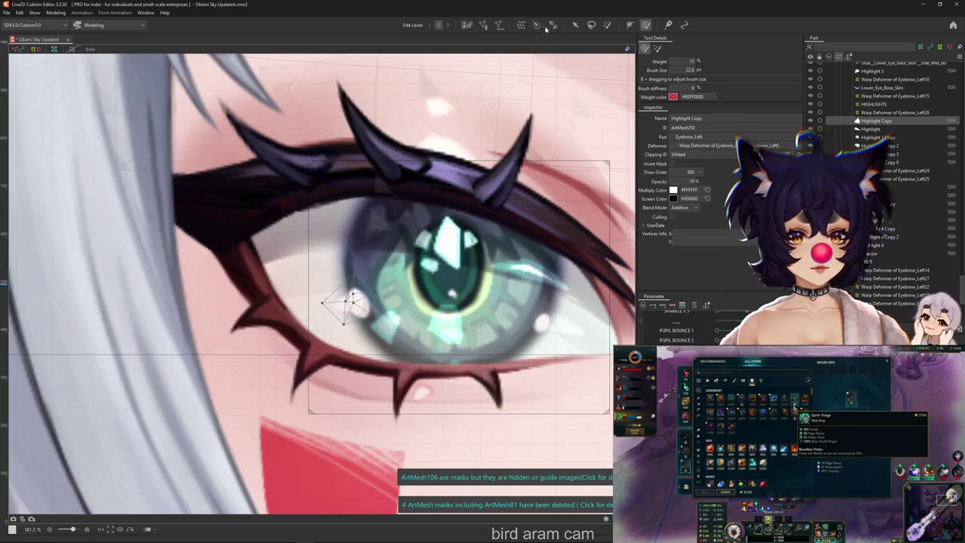
pyautogui.click(482, 26)
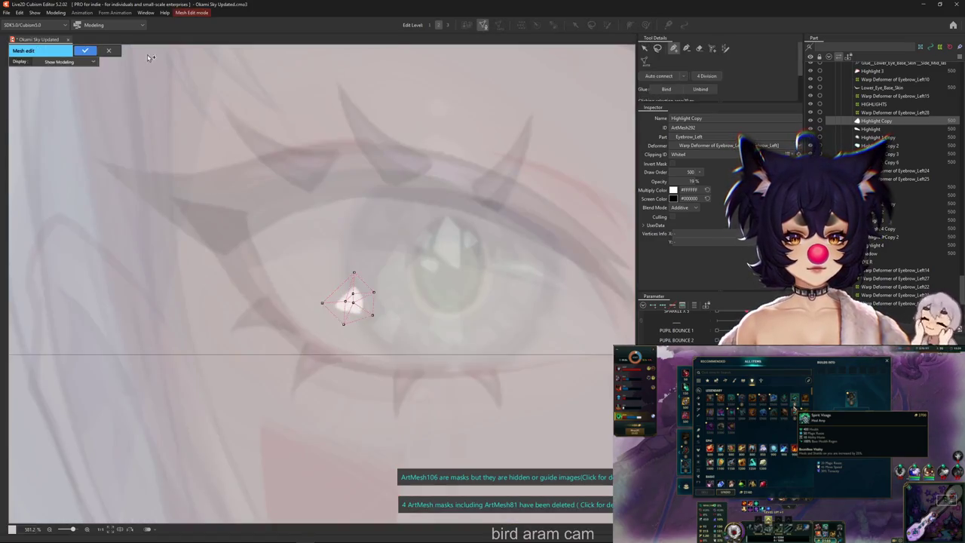
pyautogui.click(726, 48)
pyautogui.moveTo(346, 295); pyautogui.dragTo(373, 303)
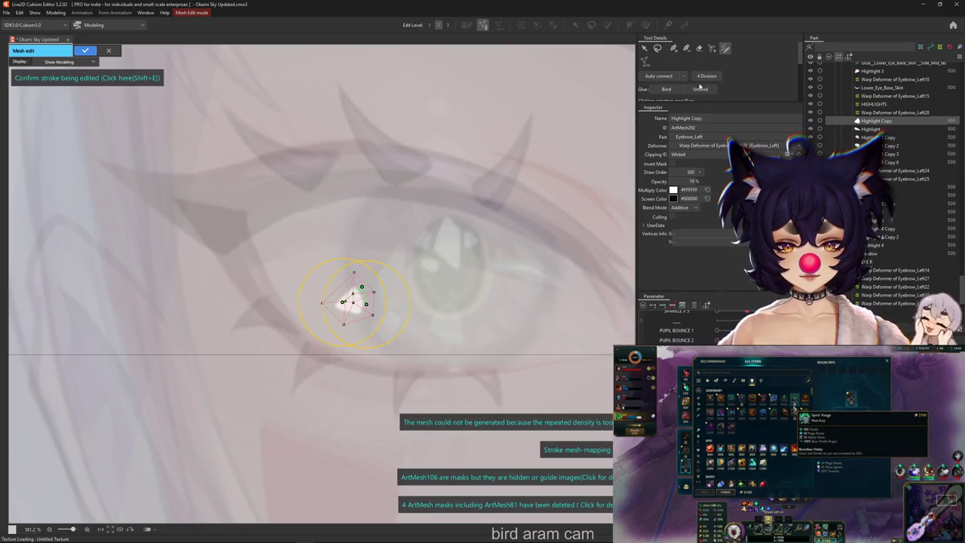
pyautogui.hotkey('shift', 'e')
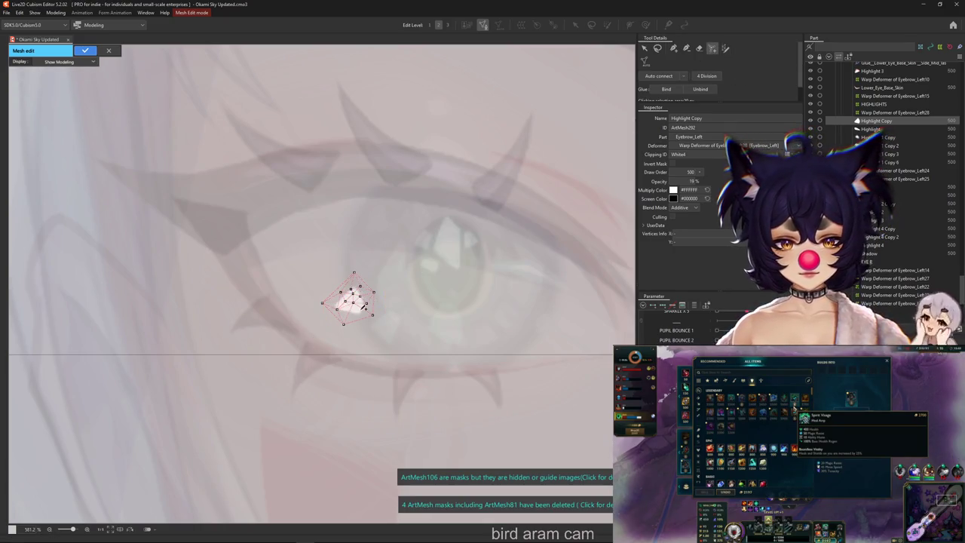
pyautogui.click(85, 51)
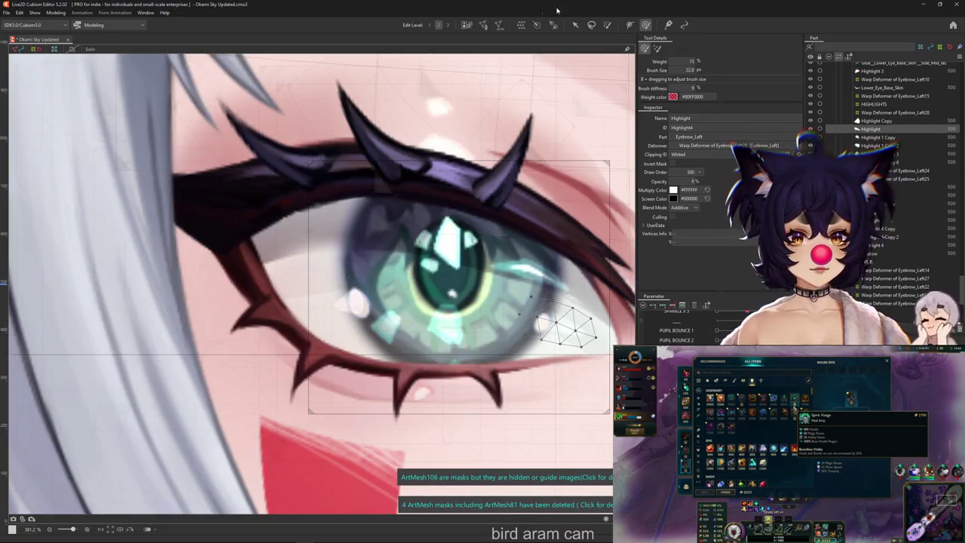
pyautogui.click(484, 25)
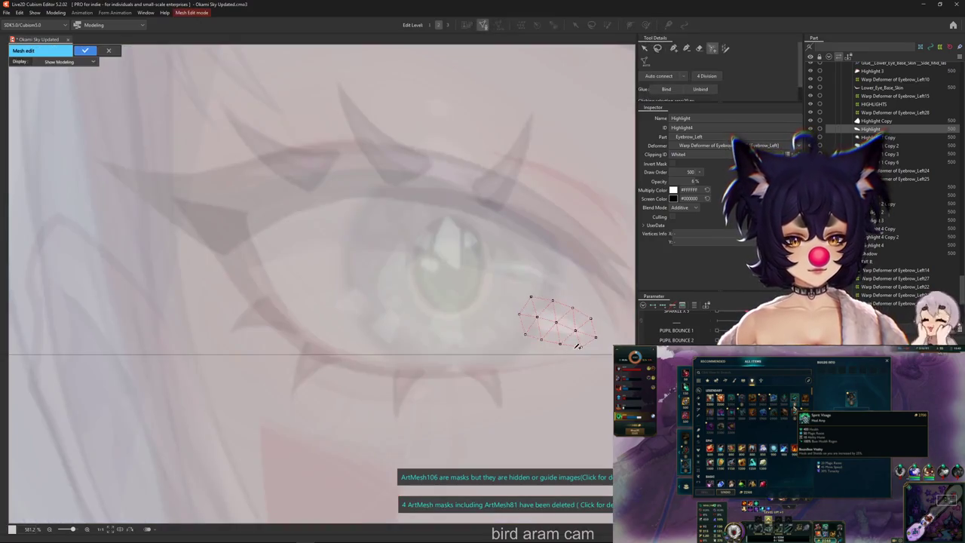
pyautogui.click(585, 316)
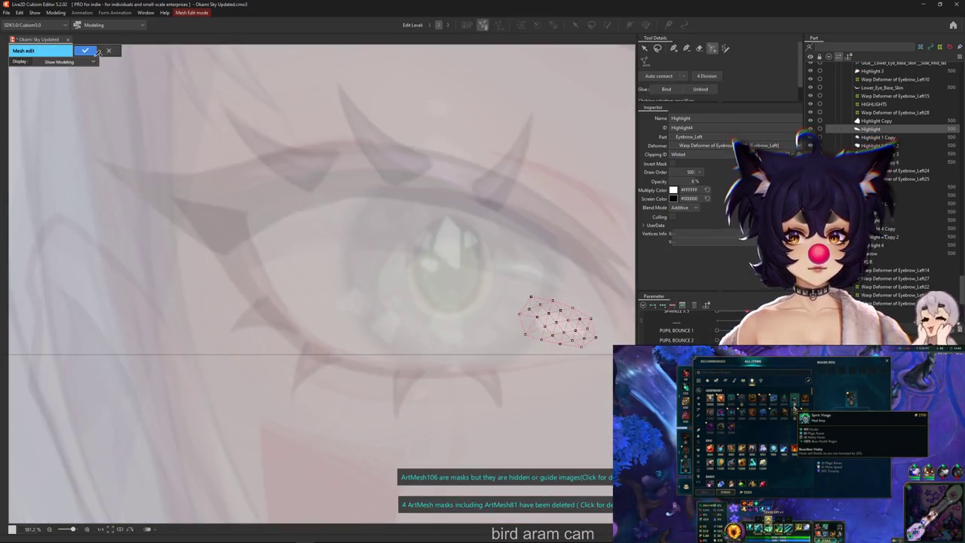
pyautogui.click(87, 51)
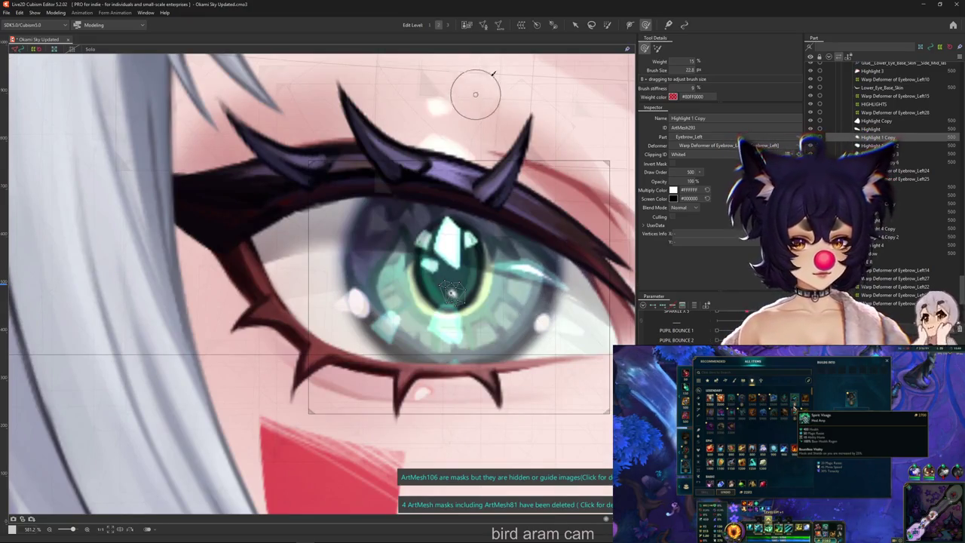
pyautogui.click(484, 25)
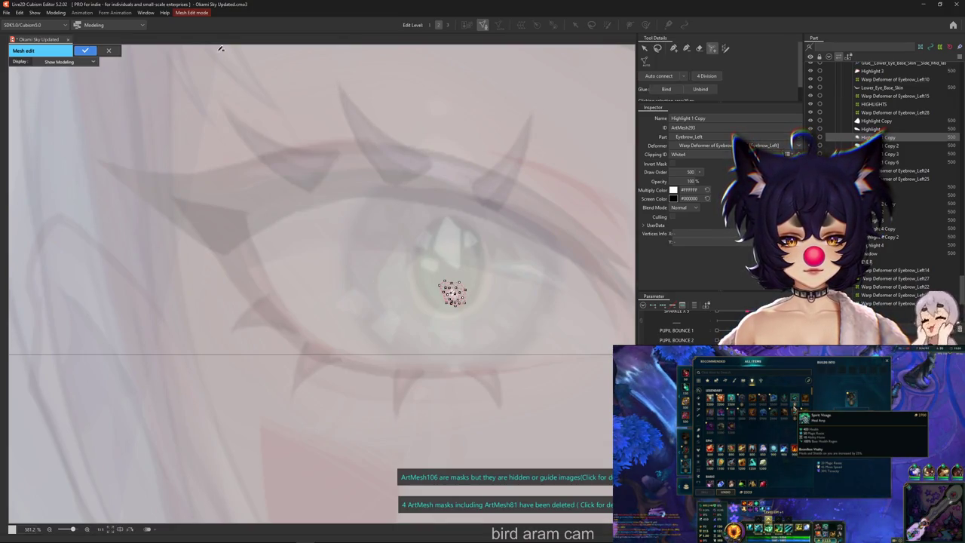
pyautogui.press('Return')
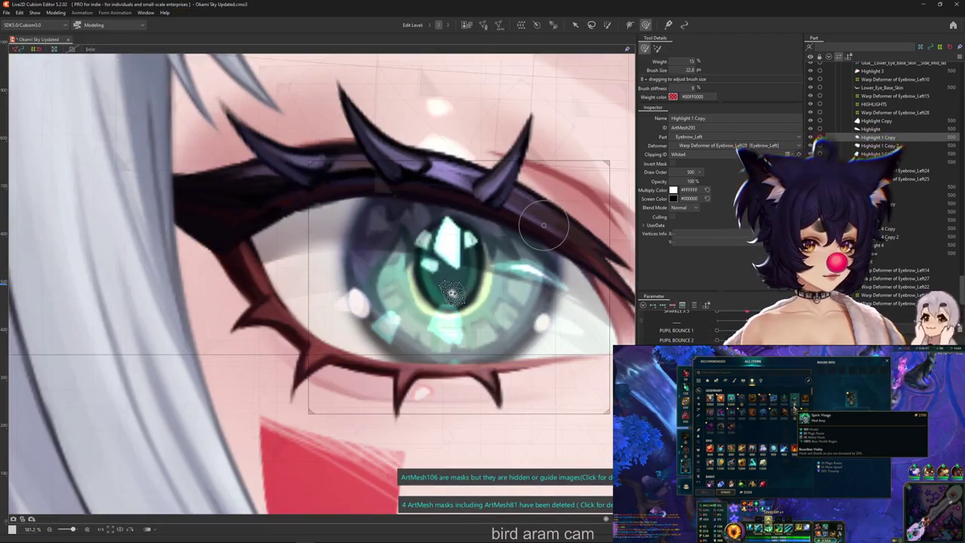
pyautogui.click(484, 26)
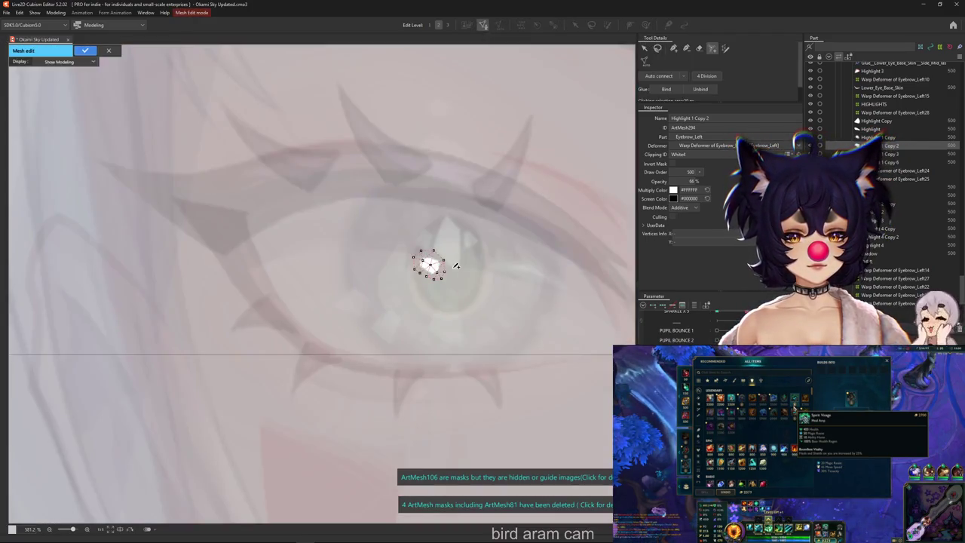
pyautogui.click(85, 51)
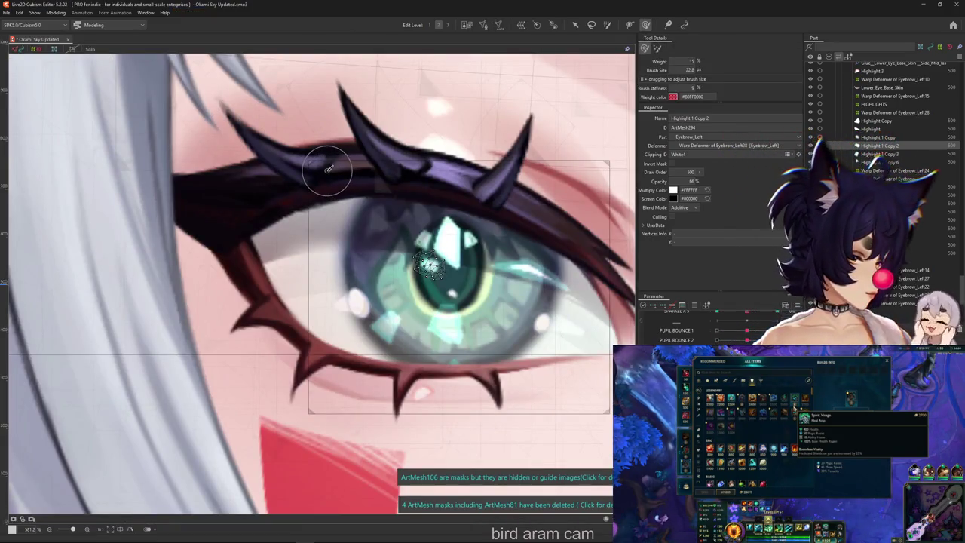
pyautogui.click(426, 238)
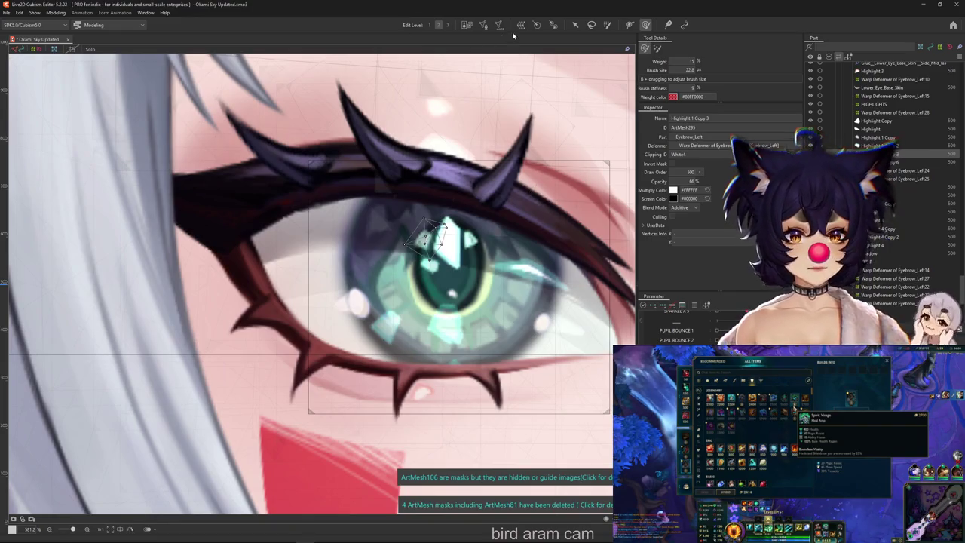
pyautogui.click(487, 27)
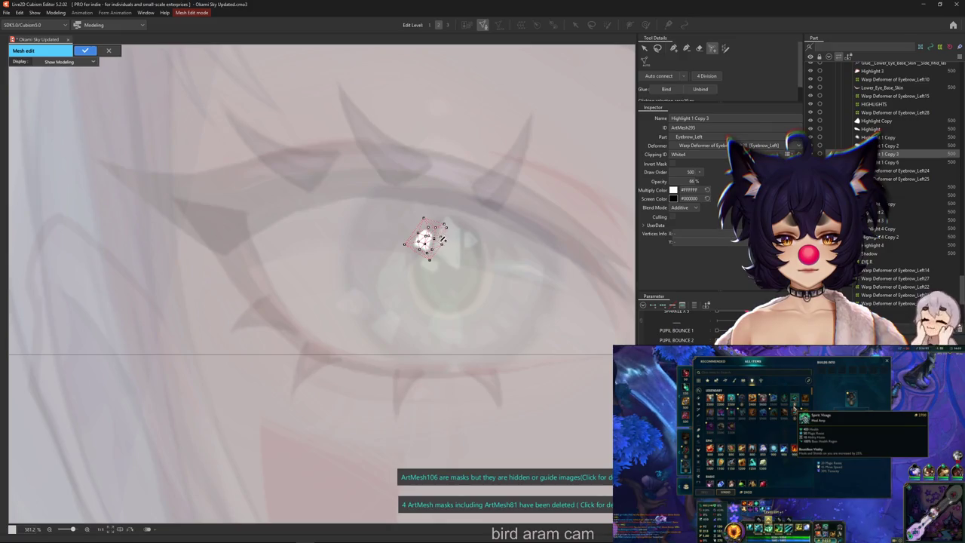
pyautogui.click(84, 51)
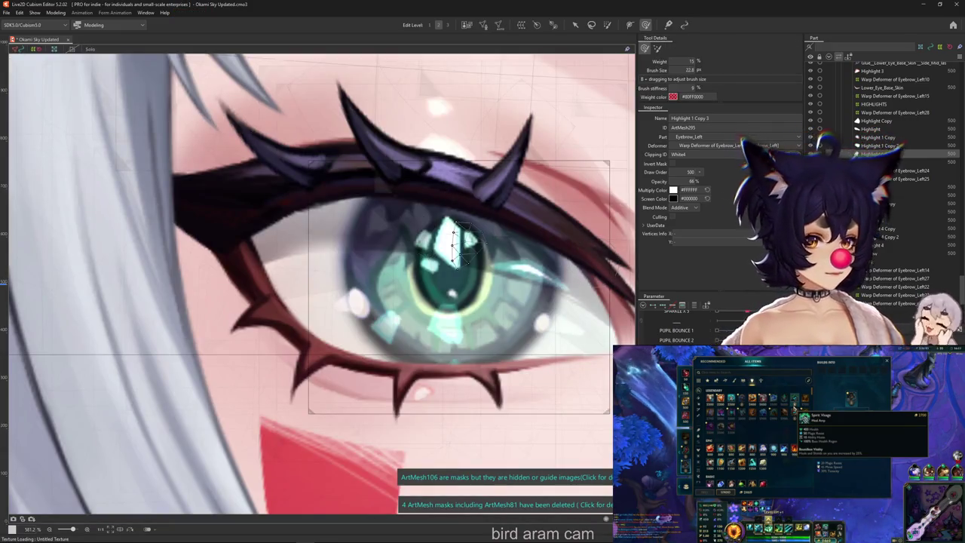
pyautogui.click(483, 25)
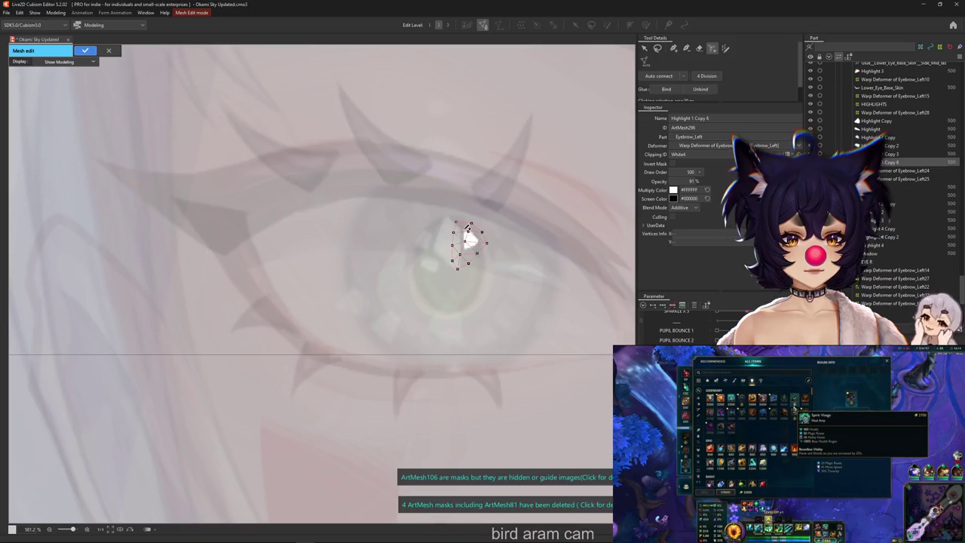
pyautogui.press('Return')
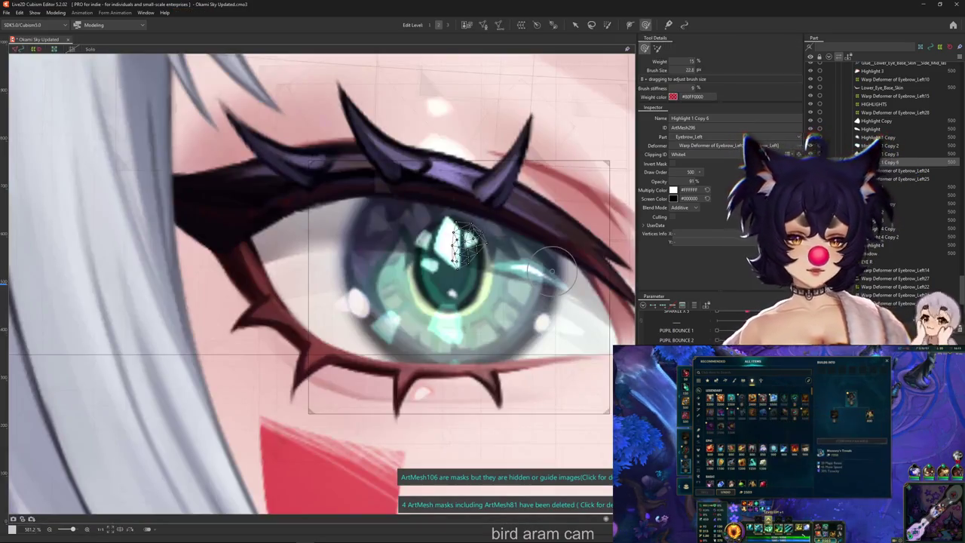
pyautogui.click(453, 369)
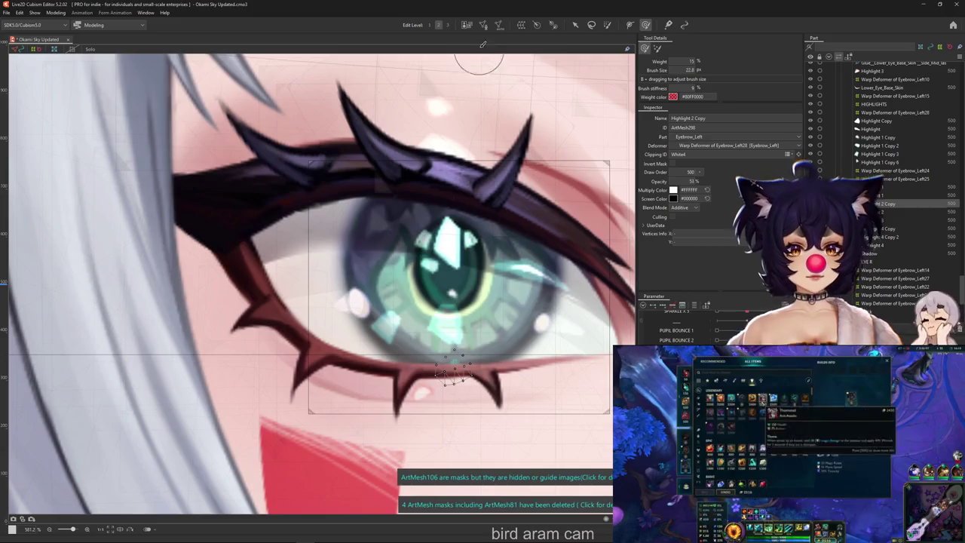
# Step: Check the Highlight 2 Copy and Highlight 2 meshes in Mesh Edit
pyautogui.click(483, 26)
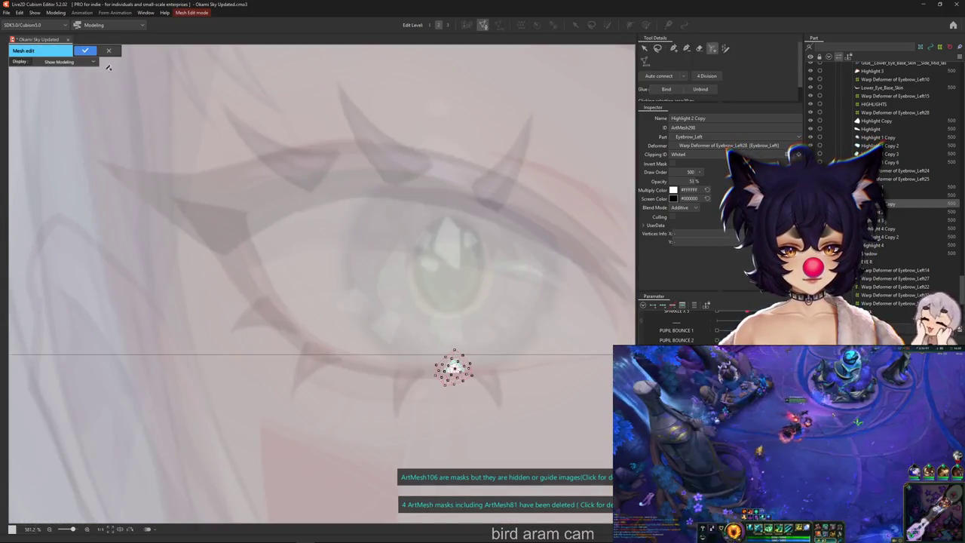
pyautogui.click(86, 50)
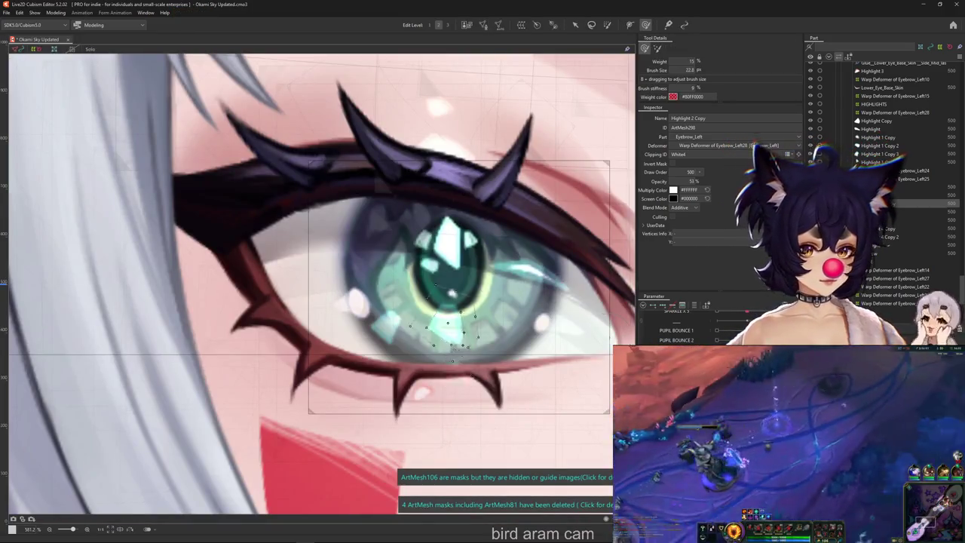
pyautogui.doubleClick(478, 296)
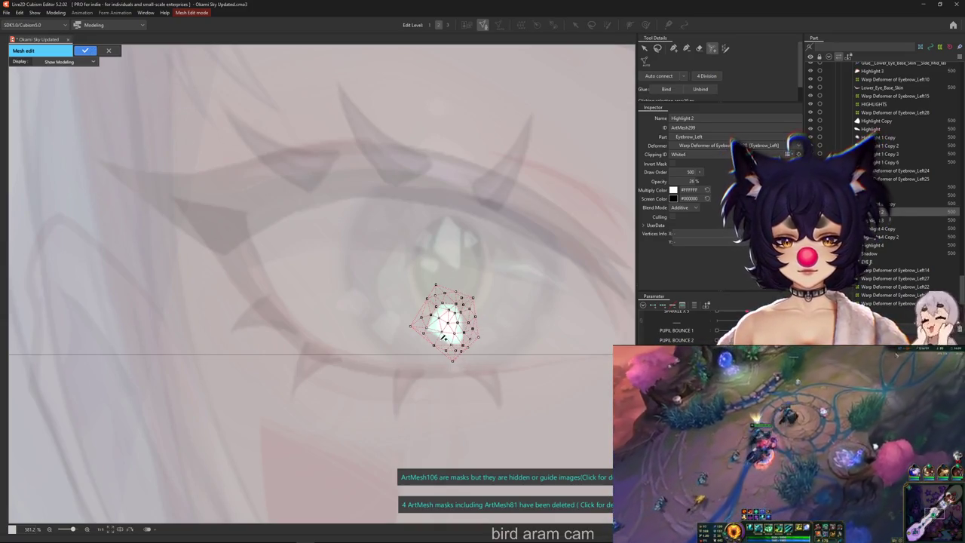
pyautogui.click(87, 53)
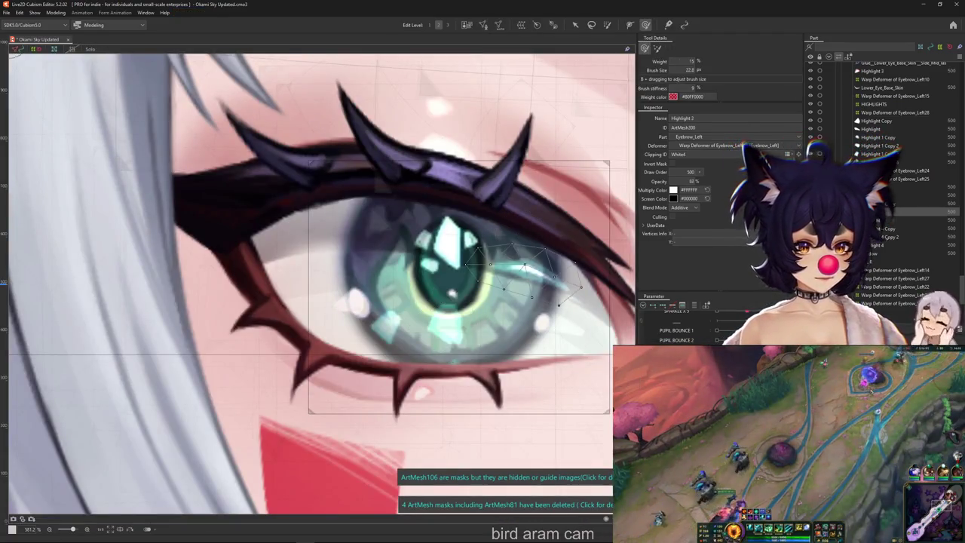
# Step: Check the Highlight 3 and Highlight 4 Copy meshes in Mesh Edit
pyautogui.doubleClick(565, 273)
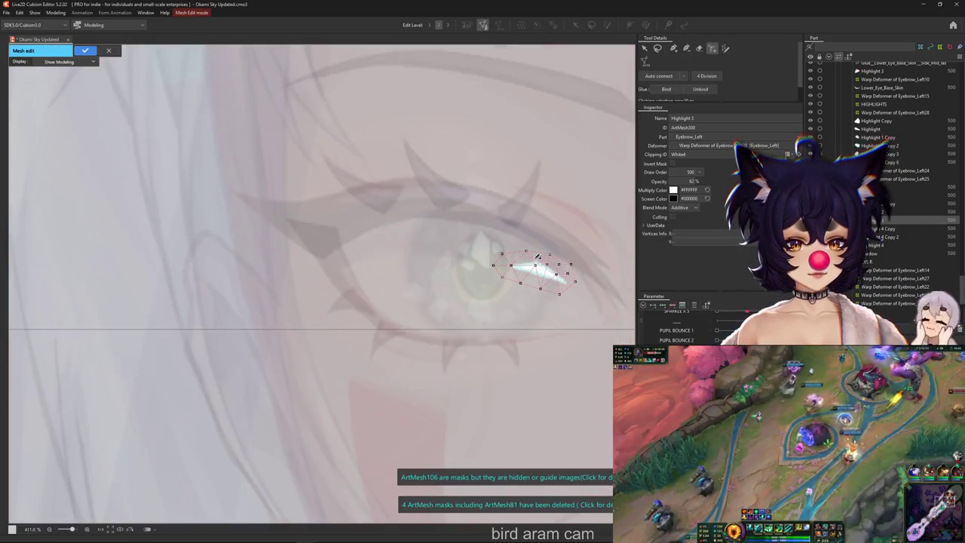
pyautogui.scroll(2, 537, 256)
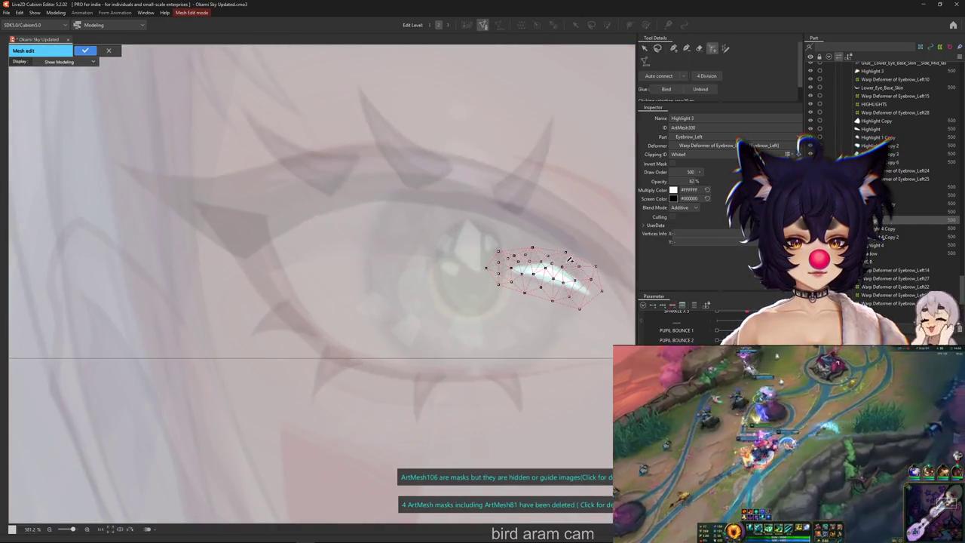
pyautogui.click(85, 50)
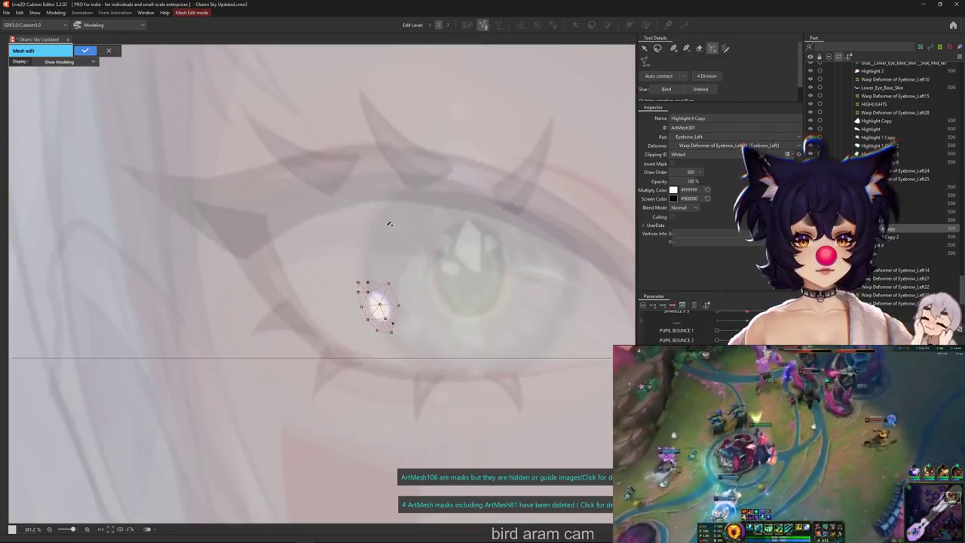
pyautogui.click(483, 25)
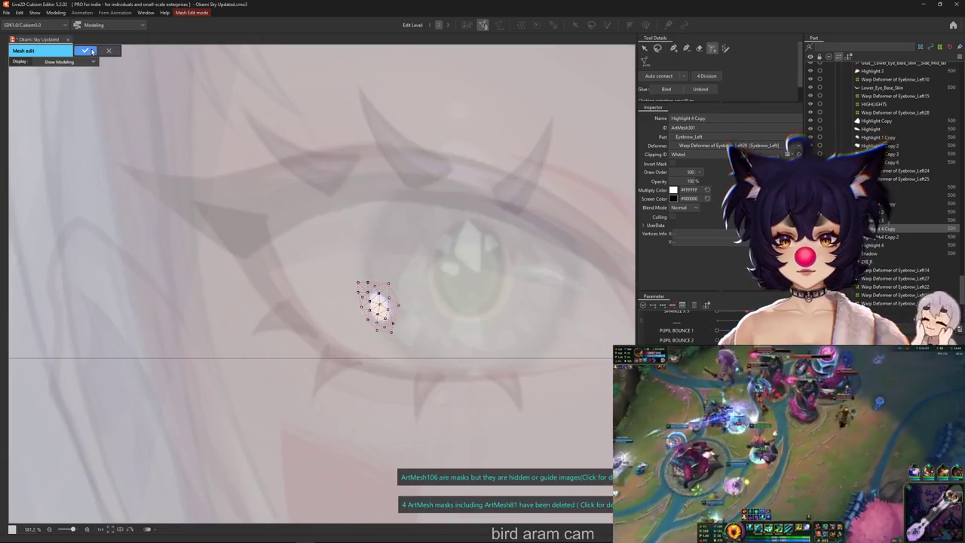
pyautogui.click(85, 50)
# Step: Check the Highlight 4 Copy 2 and Highlight 4 meshes in Mesh Edit
pyautogui.click(407, 328)
pyautogui.click(483, 25)
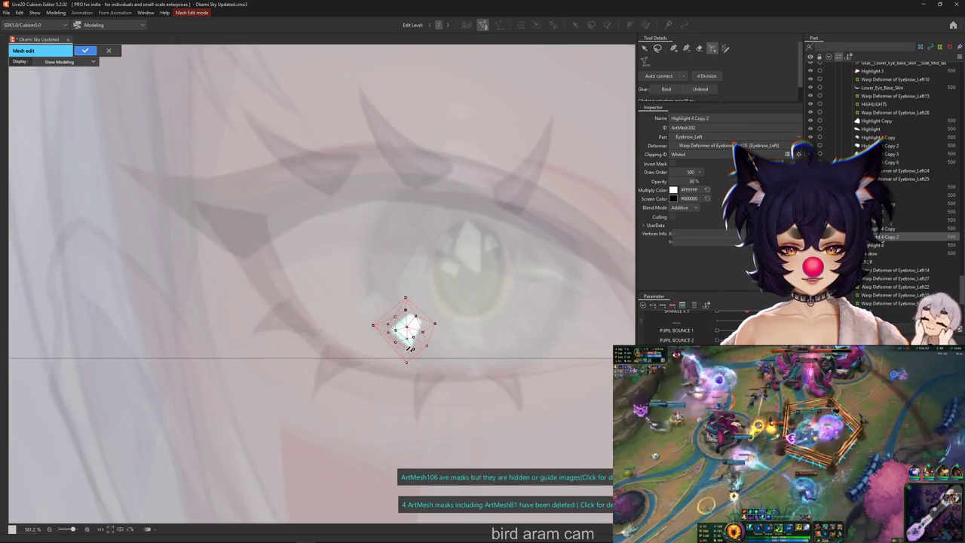
pyautogui.click(85, 51)
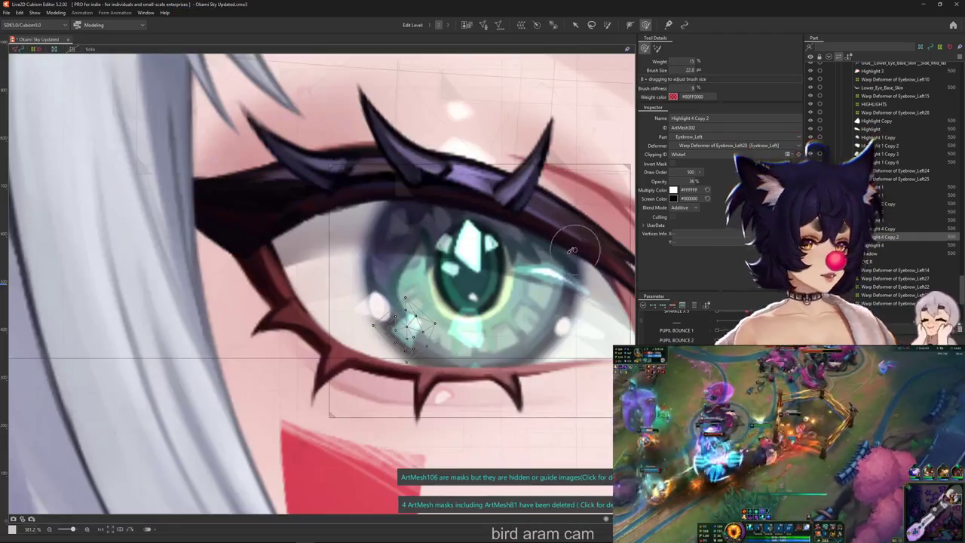
pyautogui.click(561, 327)
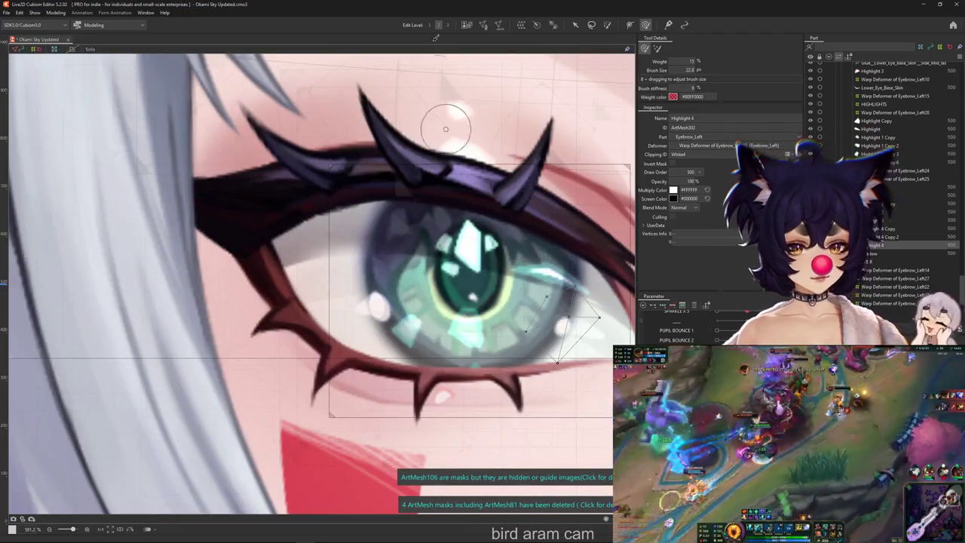
pyautogui.click(483, 25)
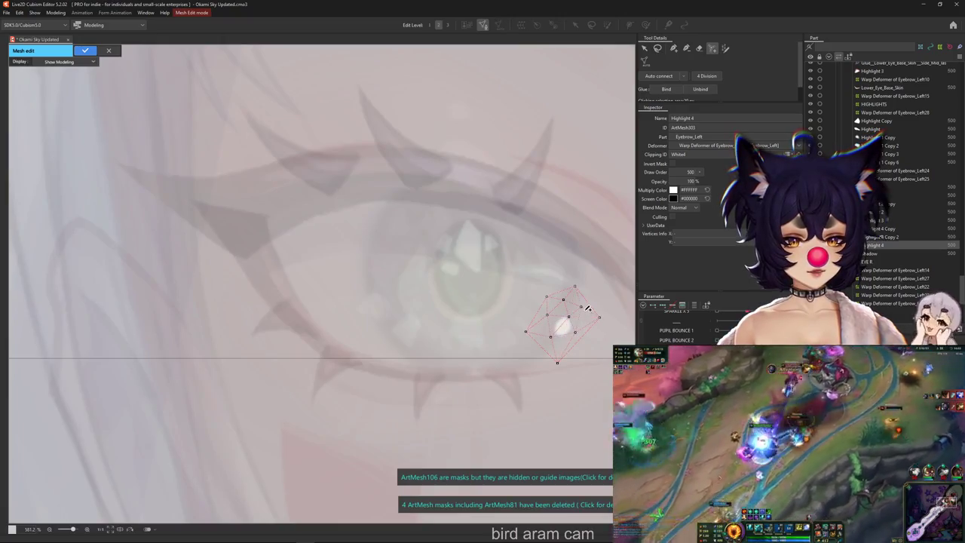
pyautogui.scroll(-2, 581, 322)
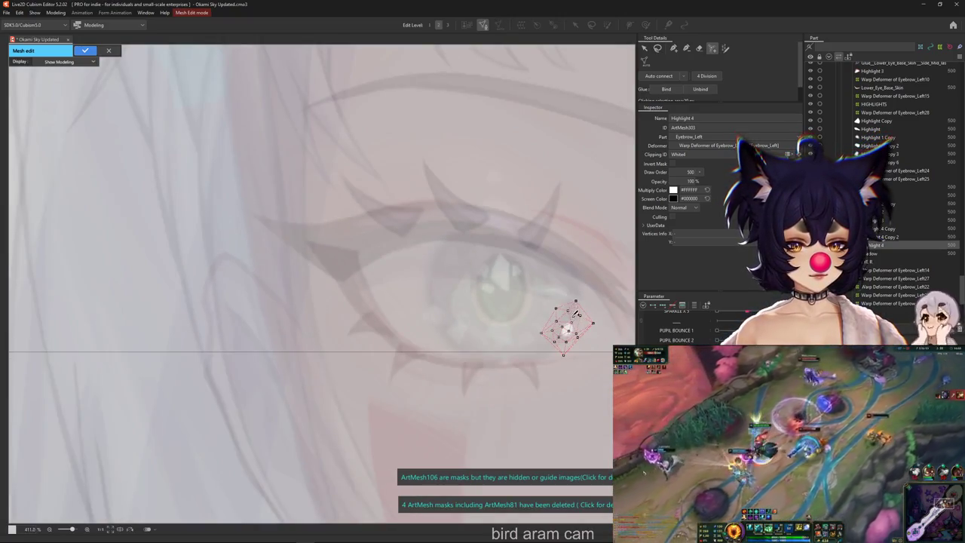
pyautogui.click(86, 50)
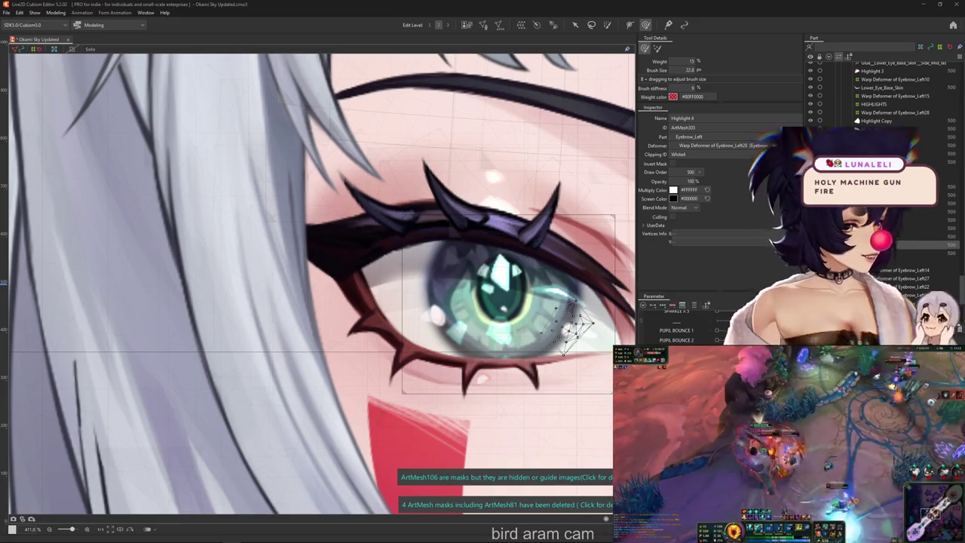
pyautogui.scroll(-2, 593, 377)
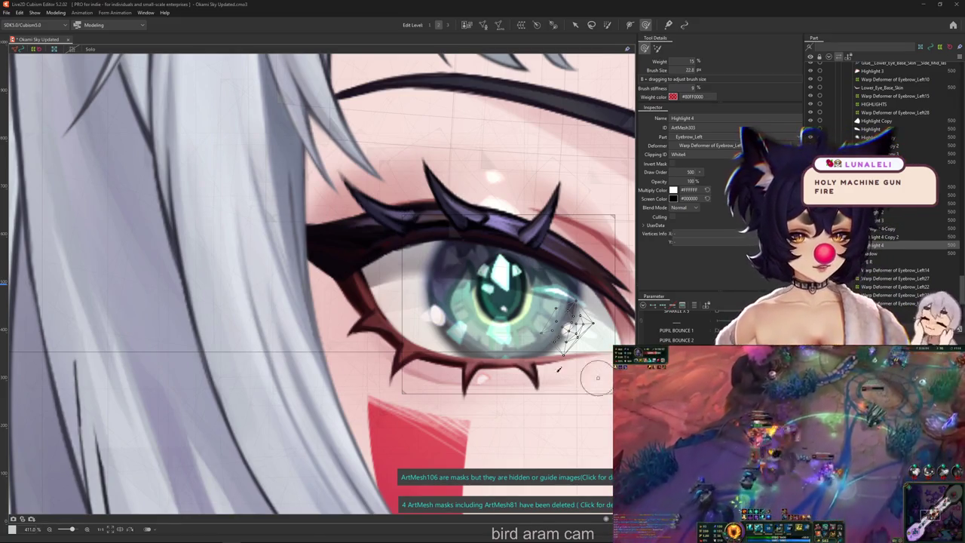
pyautogui.scroll(-3, 592, 377)
pyautogui.scroll(3, 599, 365)
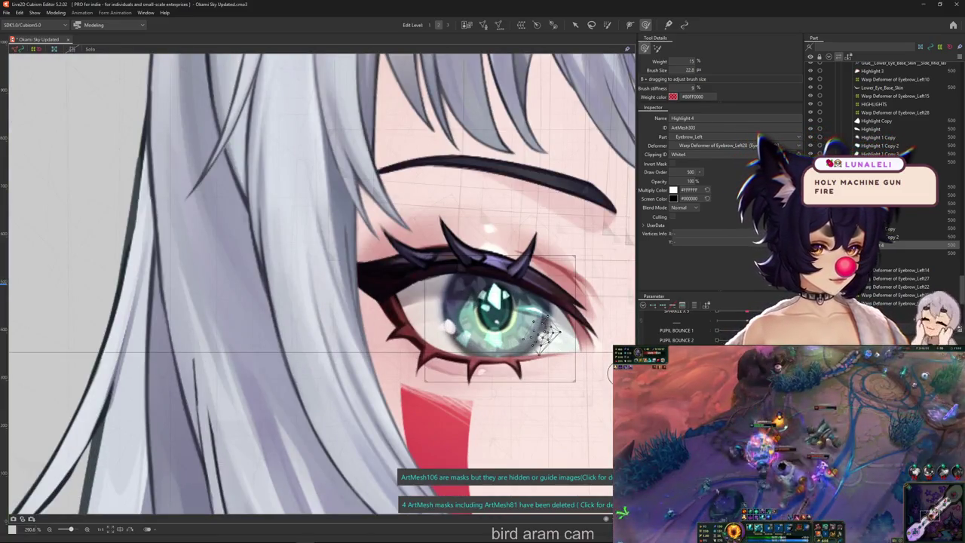
pyautogui.click(541, 334)
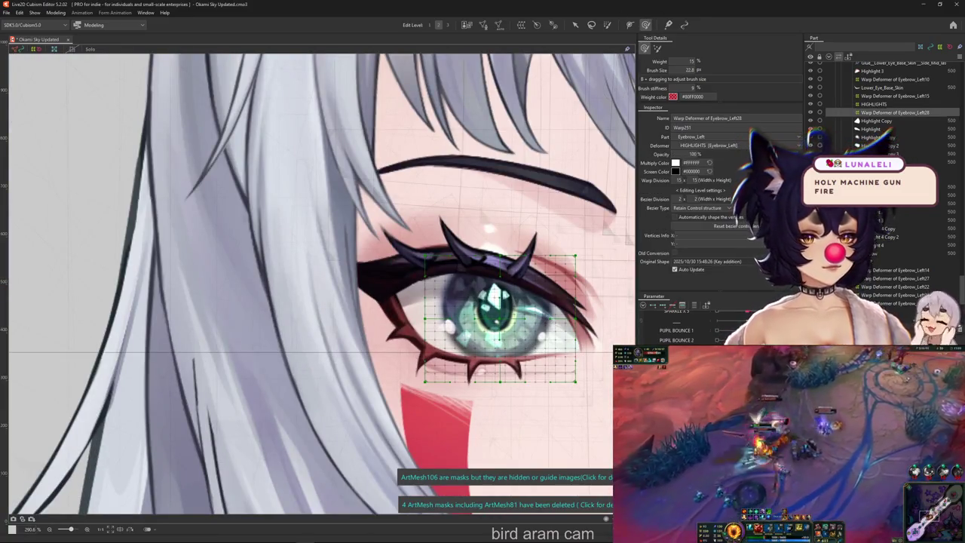
# Step: Paint weight over the grid's iris area and pull the weighted iris points inward around the pupil
pyautogui.scroll(4, 529, 306)
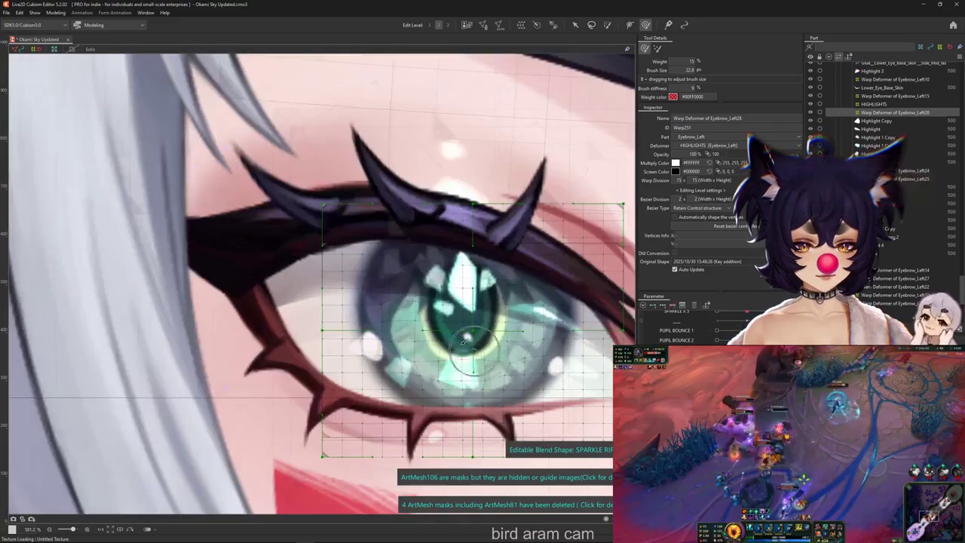
pyautogui.press('g')
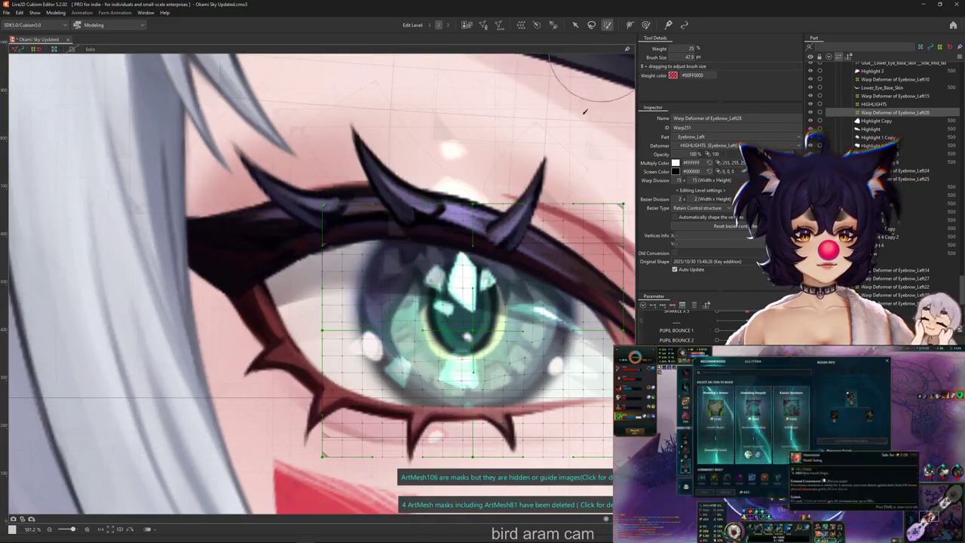
pyautogui.moveTo(436, 363)
pyautogui.mouseDown()
pyautogui.moveTo(484, 329)
pyautogui.moveTo(419, 276)
pyautogui.mouseUp()
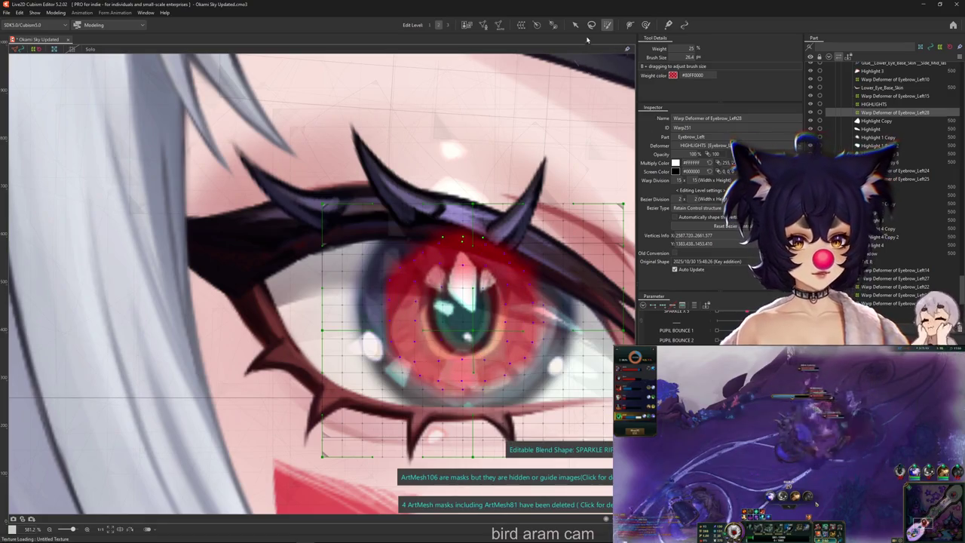
pyautogui.press('v')
pyautogui.moveTo(381, 234); pyautogui.dragTo(371, 225)
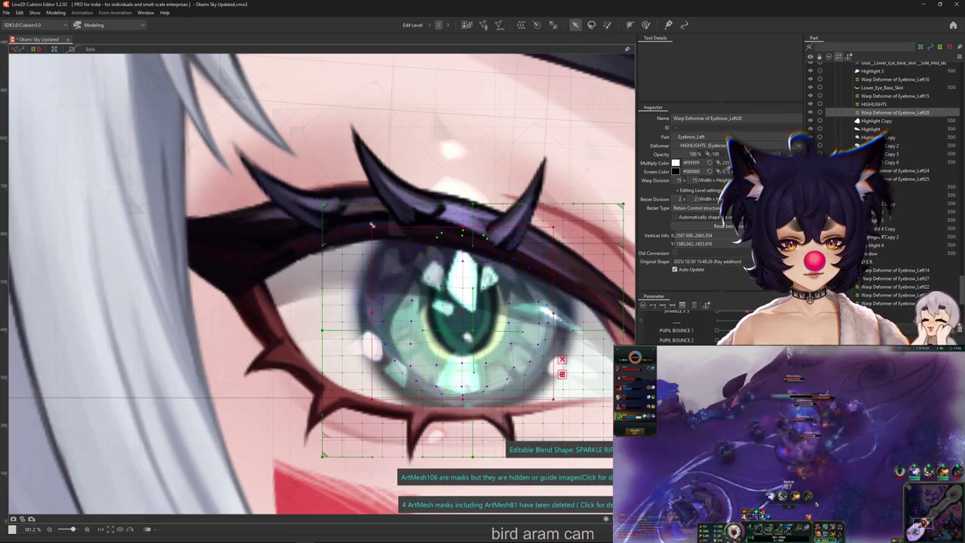
pyautogui.hotkey('ctrl', 'z')
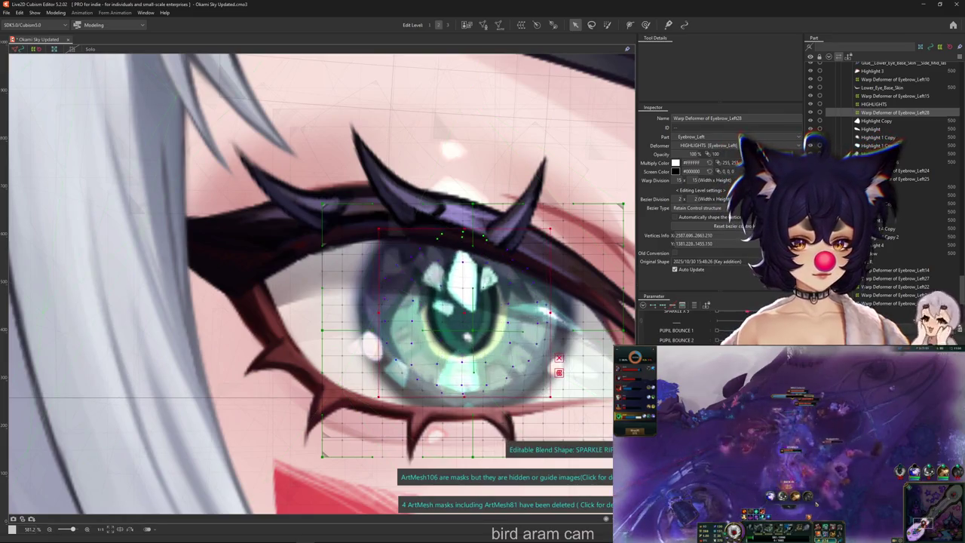
pyautogui.moveTo(380, 391); pyautogui.dragTo(392, 385)
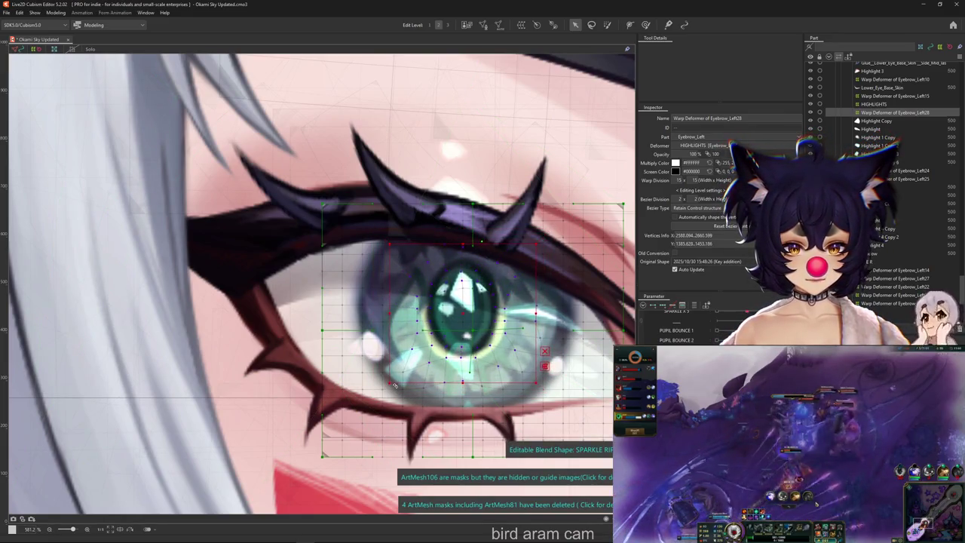
pyautogui.scroll(-1, 512, 393)
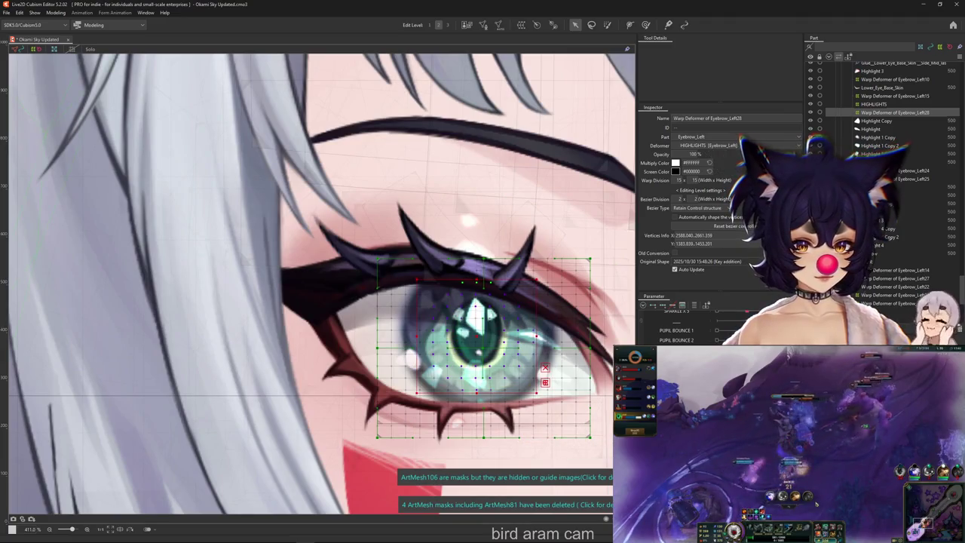
# Step: Add weight across the eye's right side and the iris's left side, then preview with the overlay hidden
pyautogui.press('b')
pyautogui.moveTo(523, 381); pyautogui.dragTo(527, 300)
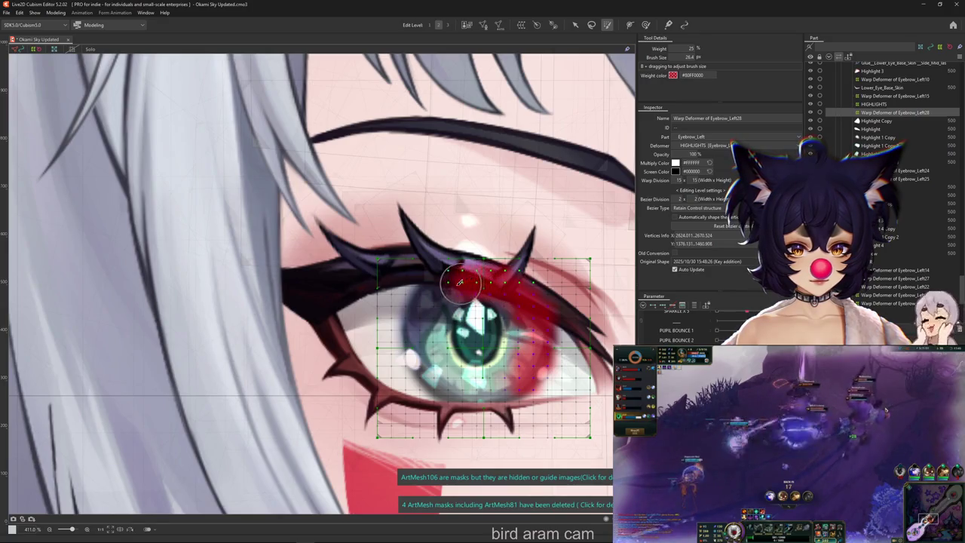
pyautogui.moveTo(432, 312); pyautogui.dragTo(435, 350)
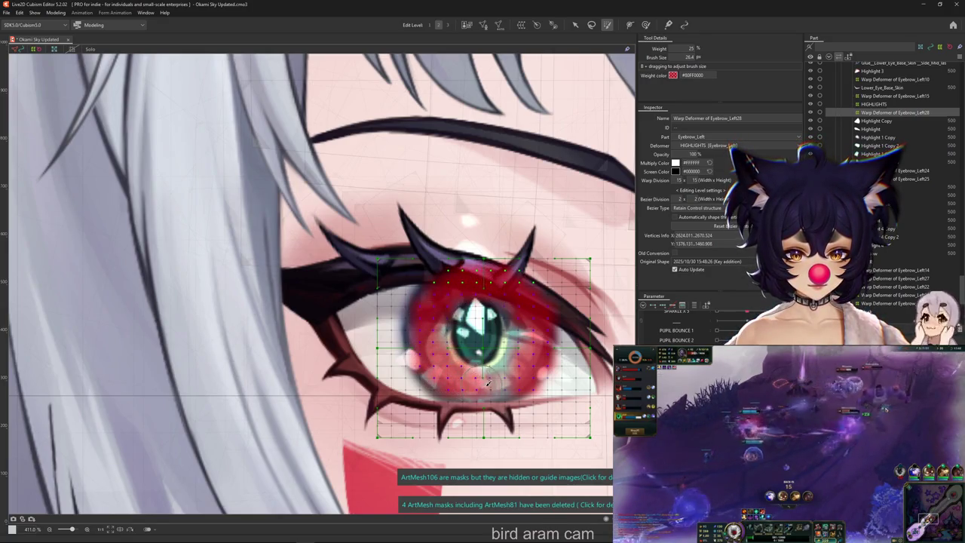
pyautogui.press('v')
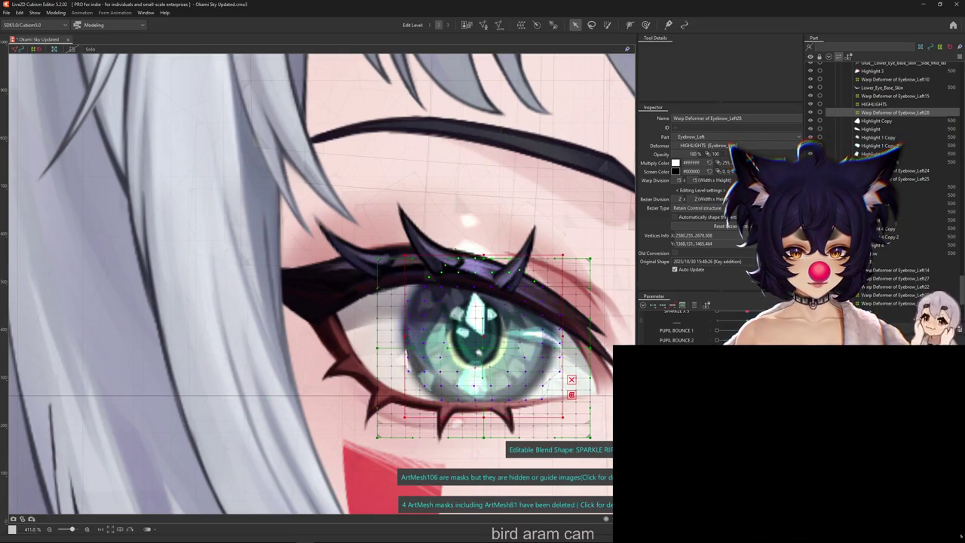
pyautogui.hotkey('ctrl', 'z')
pyautogui.hotkey('ctrl', 'z')
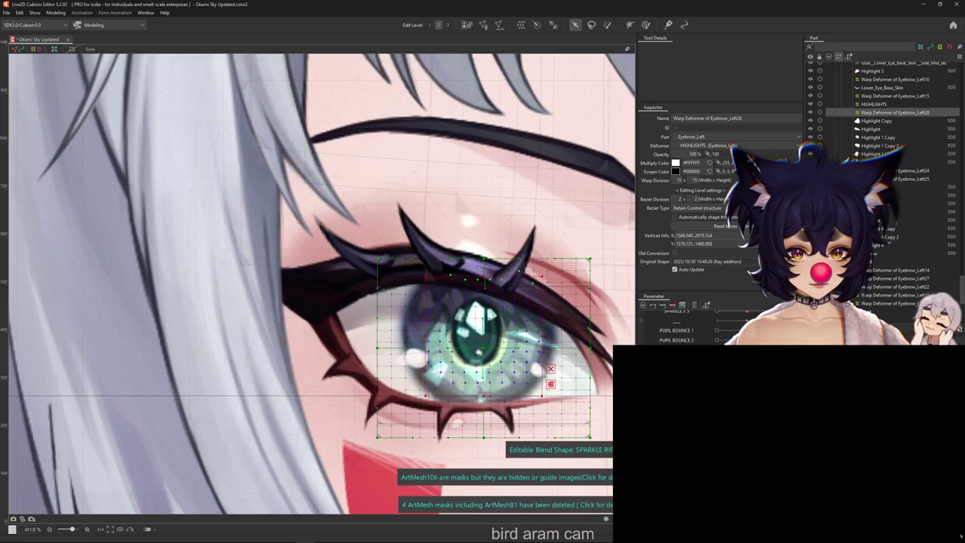
pyautogui.press('h')
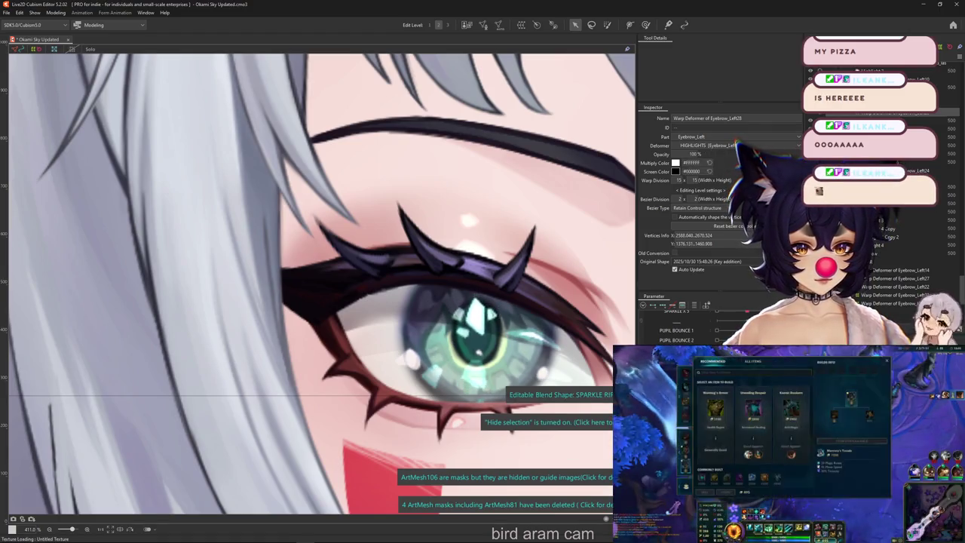
pyautogui.press('h')
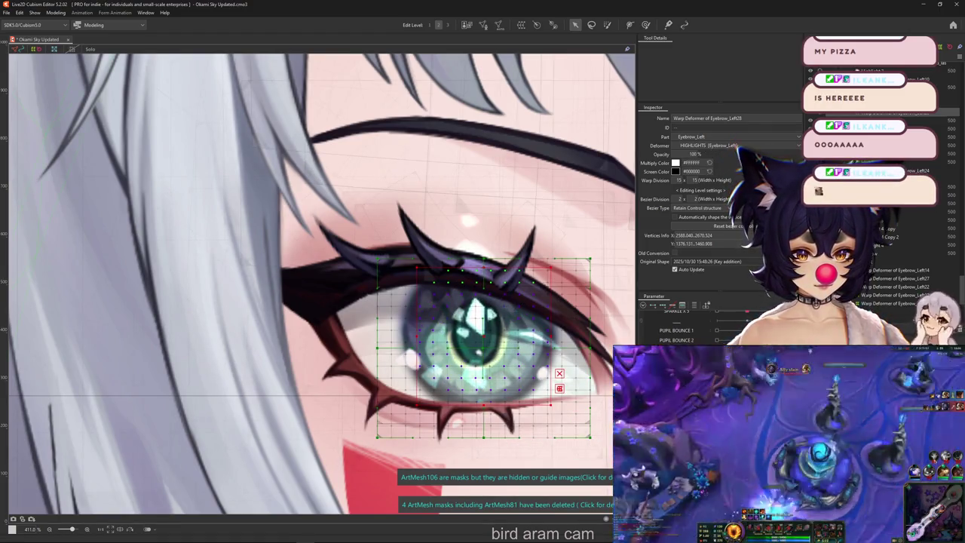
# Step: Paint weight along the upper and lower eyelids and test stretching the grid lower-left
pyautogui.press('b')
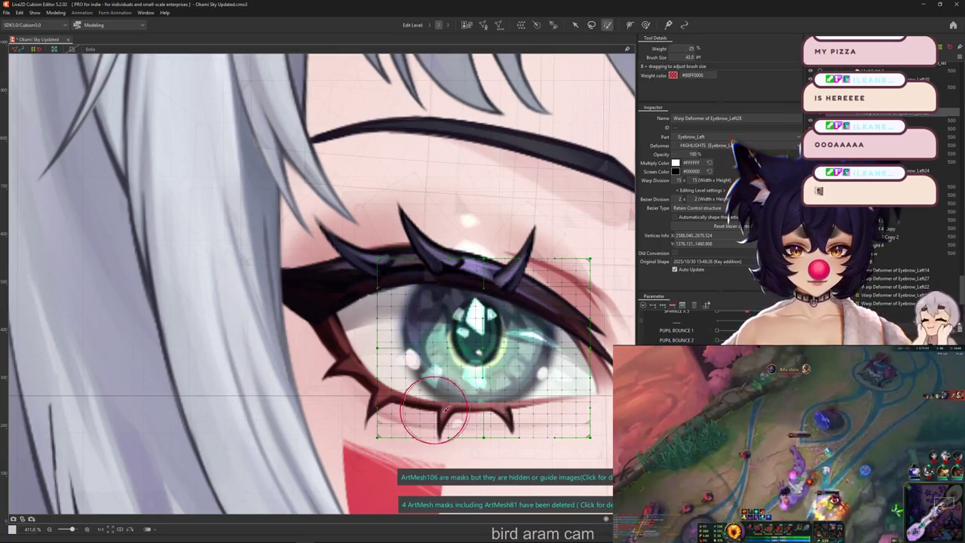
pyautogui.moveTo(457, 448)
pyautogui.mouseDown()
pyautogui.moveTo(403, 364)
pyautogui.moveTo(395, 332)
pyautogui.mouseUp()
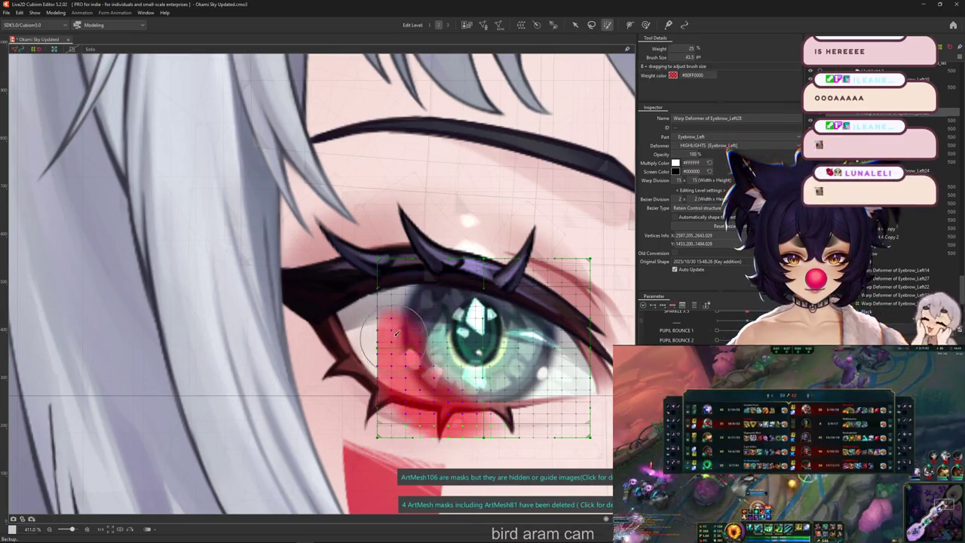
pyautogui.moveTo(413, 277)
pyautogui.mouseDown()
pyautogui.moveTo(463, 268)
pyautogui.moveTo(542, 273)
pyautogui.mouseUp()
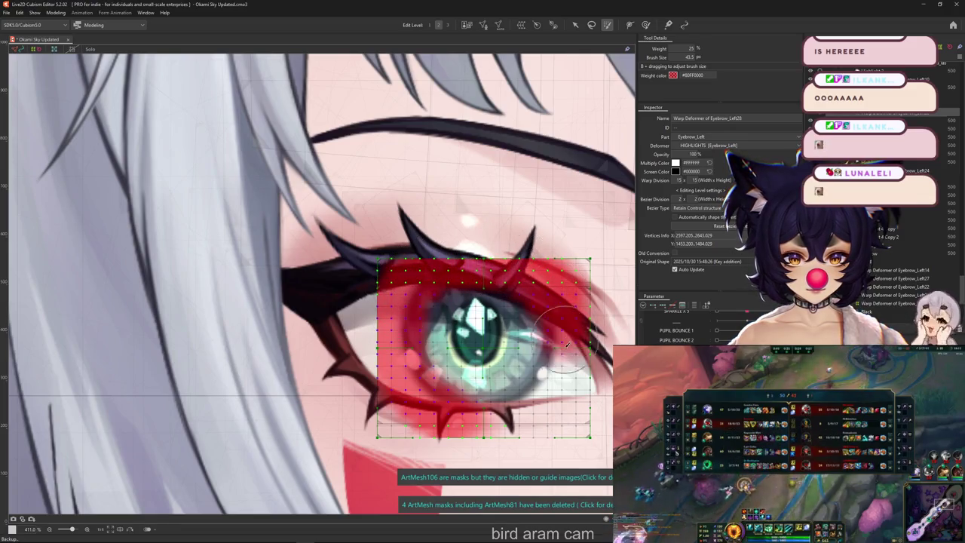
pyautogui.moveTo(564, 347)
pyautogui.mouseDown()
pyautogui.moveTo(532, 407)
pyautogui.moveTo(460, 445)
pyautogui.mouseUp()
pyautogui.press('v')
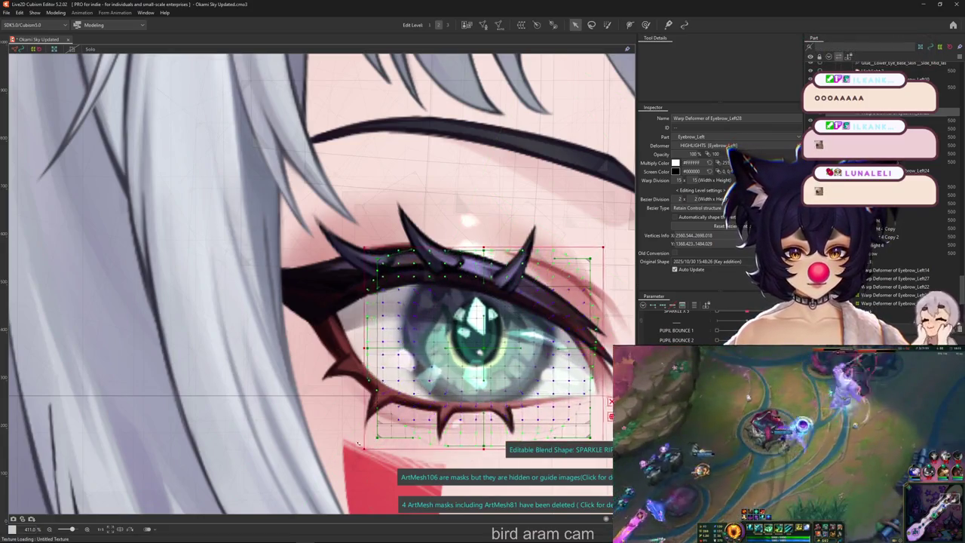
pyautogui.moveTo(377, 437); pyautogui.dragTo(354, 447)
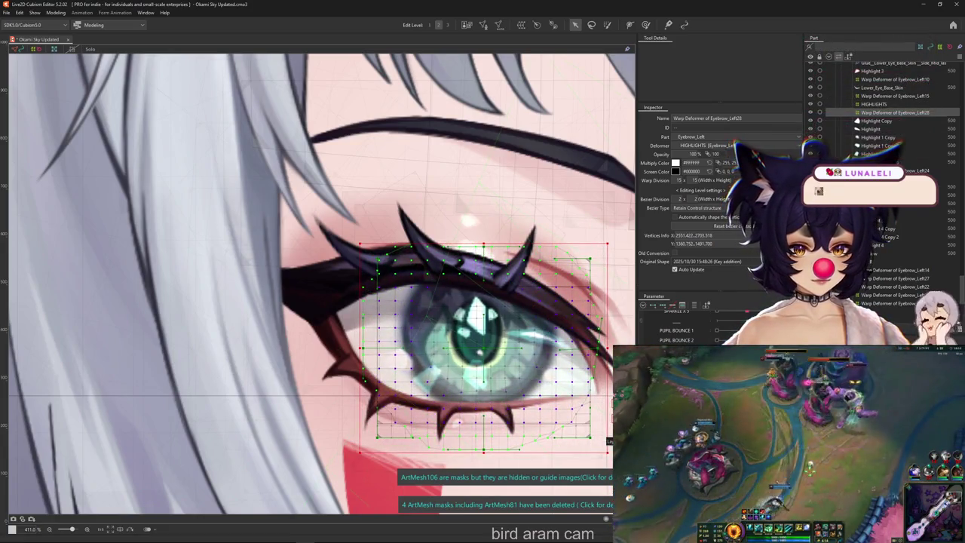
pyautogui.hotkey('ctrl', 'z')
pyautogui.hotkey('ctrl', 'z')
pyautogui.hotkey('ctrl', 'z')
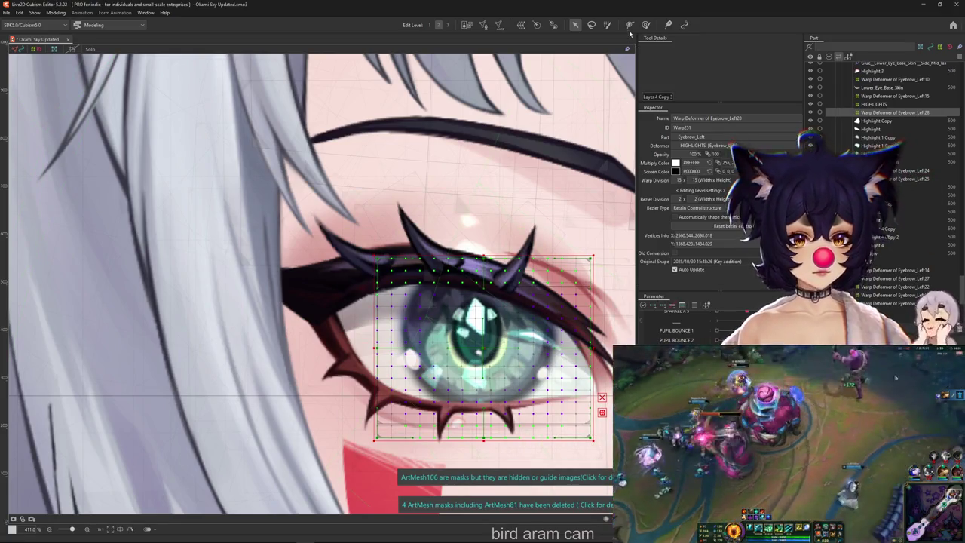
# Step: Paint additional weight over the lower iris and the eye's right and lower area
pyautogui.click(607, 25)
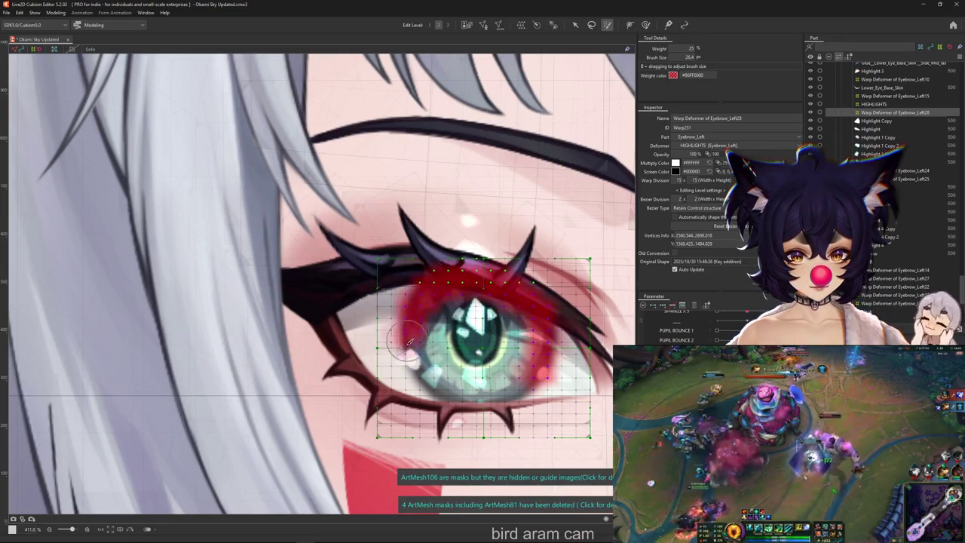
pyautogui.moveTo(443, 389); pyautogui.dragTo(542, 369)
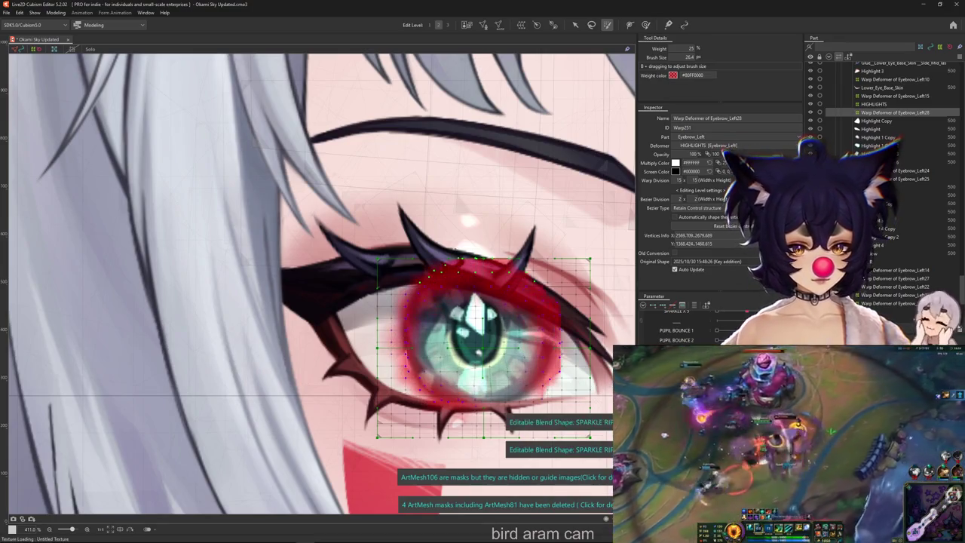
pyautogui.hotkey('ctrl', 'z')
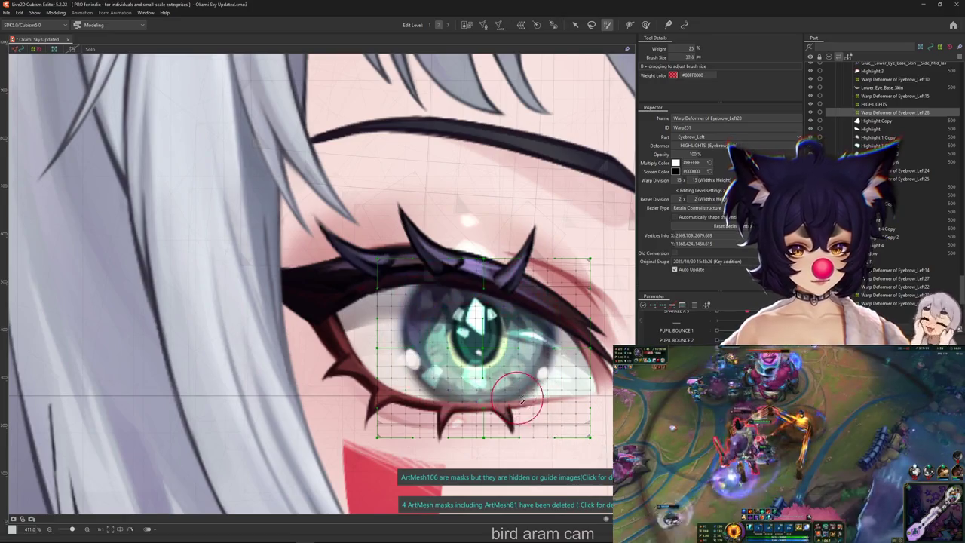
pyautogui.scroll(-2, 539, 384)
pyautogui.moveTo(550, 354)
pyautogui.mouseDown()
pyautogui.moveTo(491, 413)
pyautogui.moveTo(539, 316)
pyautogui.mouseUp()
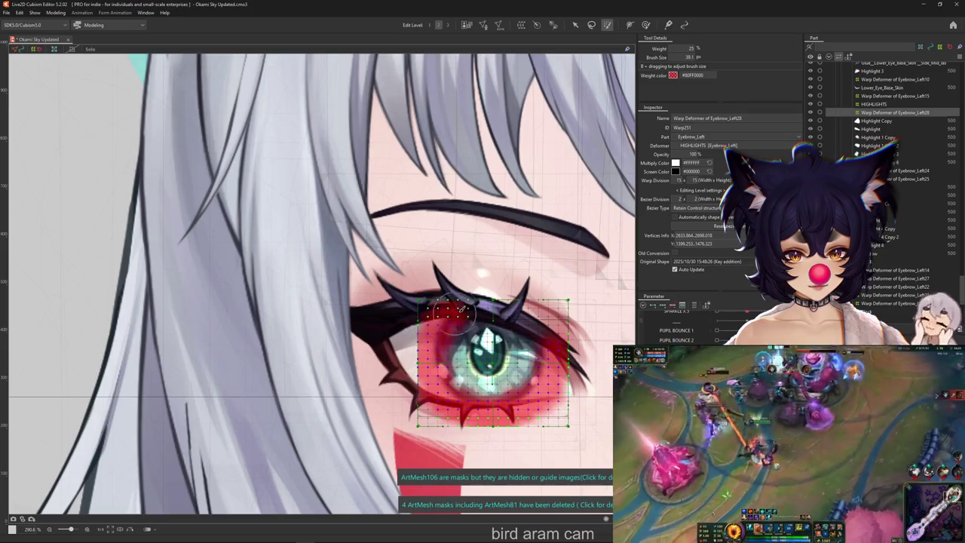
pyautogui.click(575, 25)
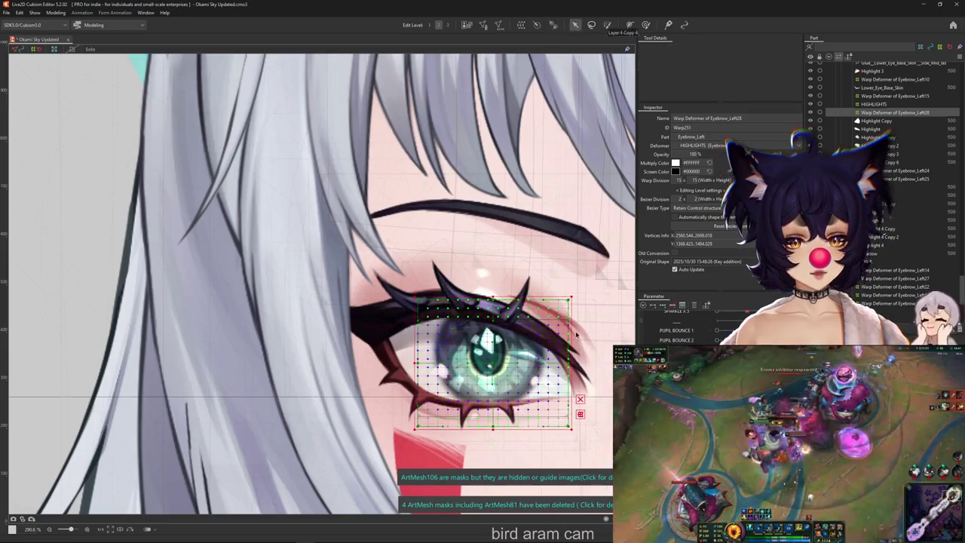
pyautogui.scroll(2, 380, 418)
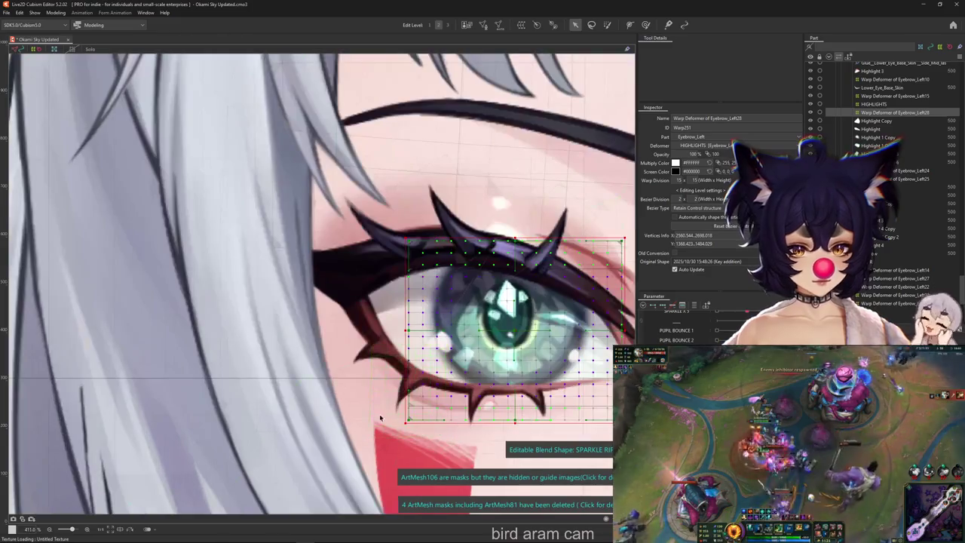
pyautogui.moveTo(392, 417); pyautogui.dragTo(247, 406)
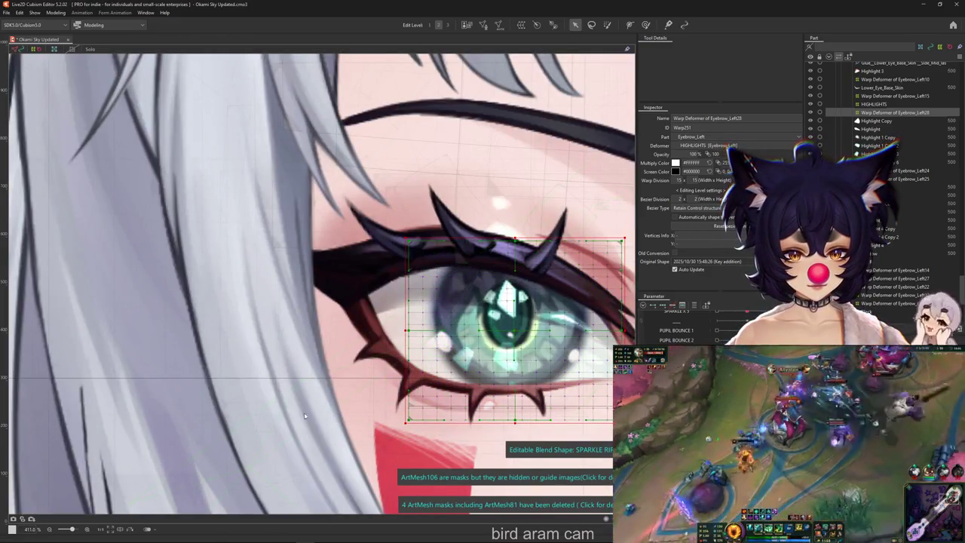
# Step: Repaint blend shape weight over the right side of the eye
pyautogui.click(606, 24)
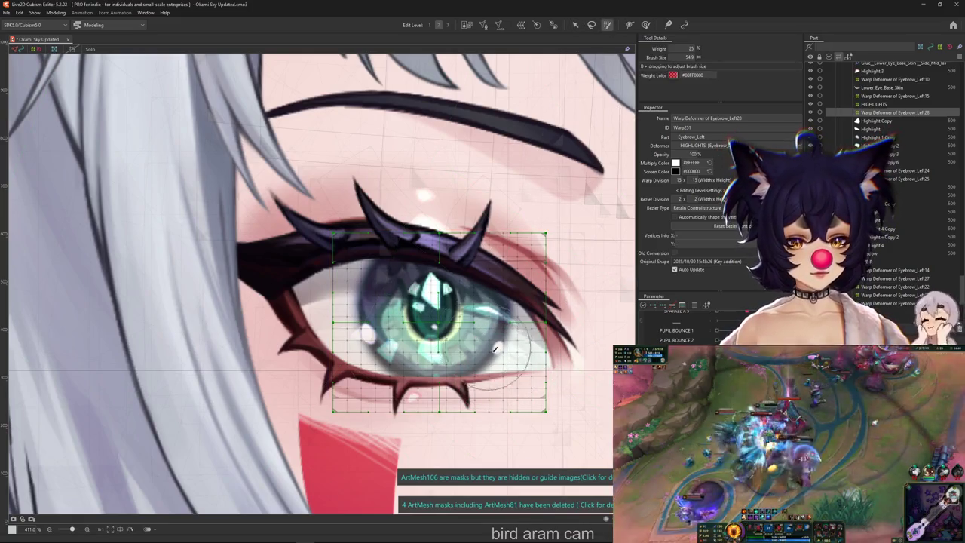
pyautogui.moveTo(510, 353)
pyautogui.mouseDown()
pyautogui.moveTo(501, 243)
pyautogui.moveTo(527, 399)
pyautogui.mouseUp()
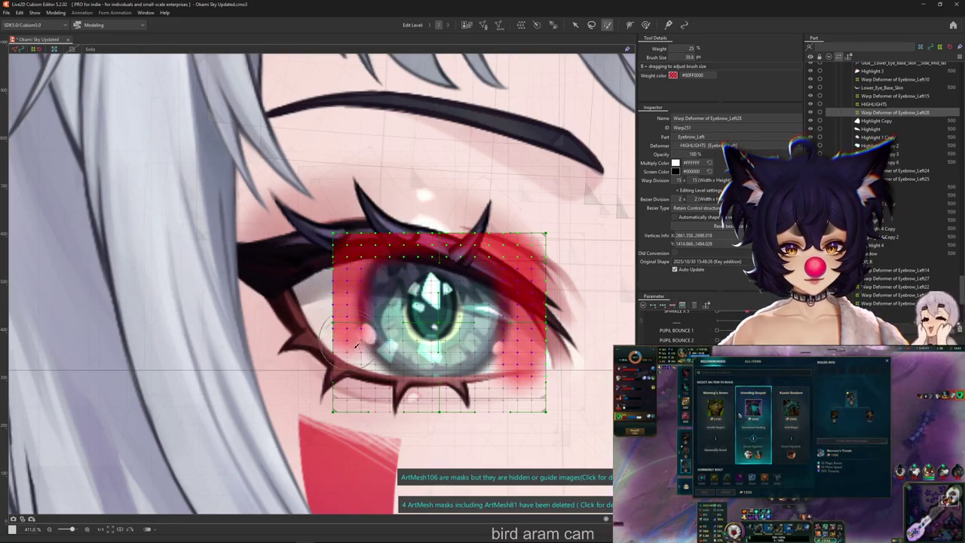
pyautogui.press('v')
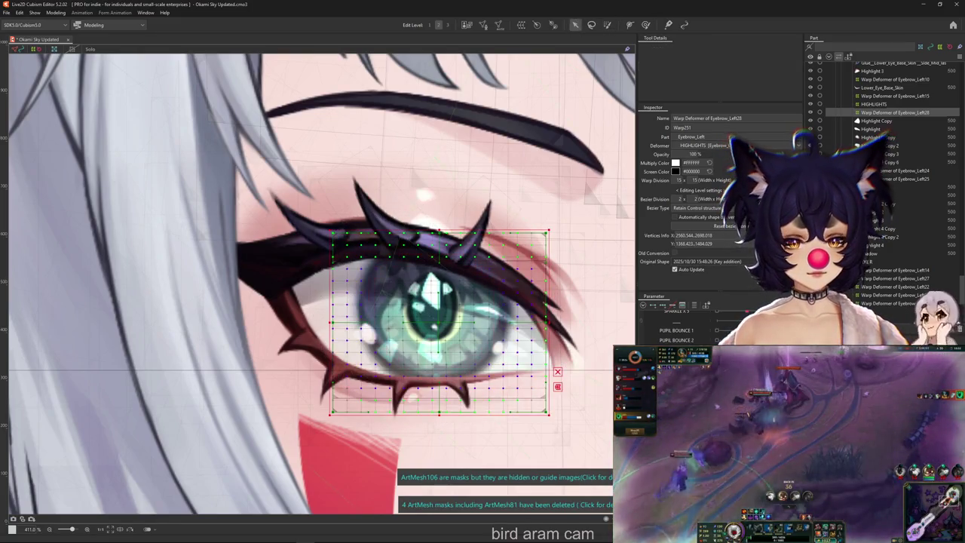
# Step: Pull the eye warp grid's lower-left corner inward, previewing it with the mesh hidden
pyautogui.moveTo(330, 413); pyautogui.dragTo(307, 423)
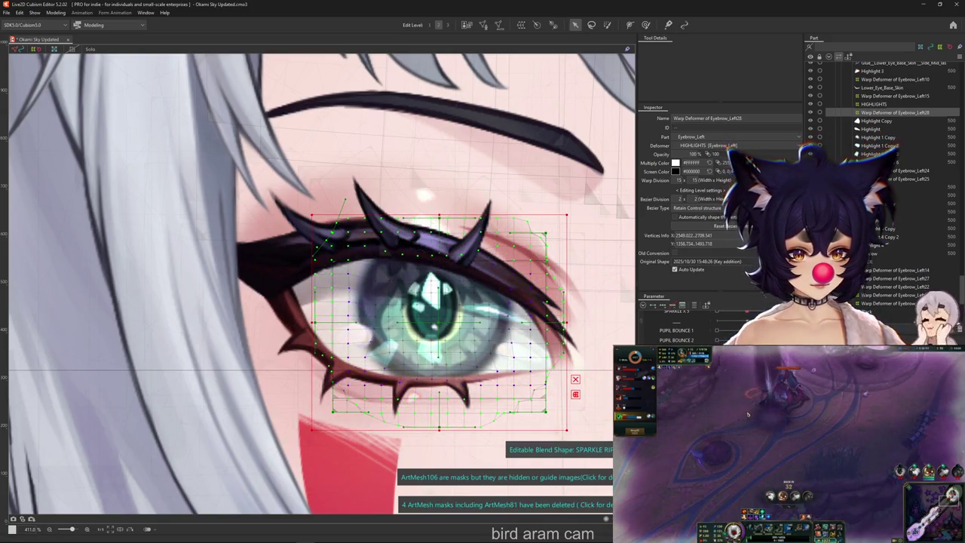
pyautogui.hotkey('ctrl', 'z')
pyautogui.moveTo(329, 414); pyautogui.dragTo(346, 401)
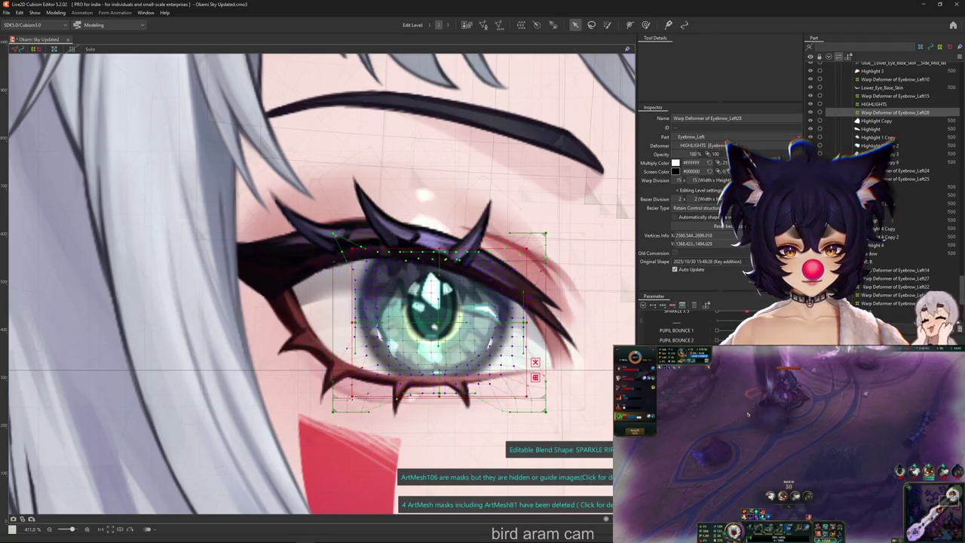
pyautogui.hotkey('ctrl', 'h')
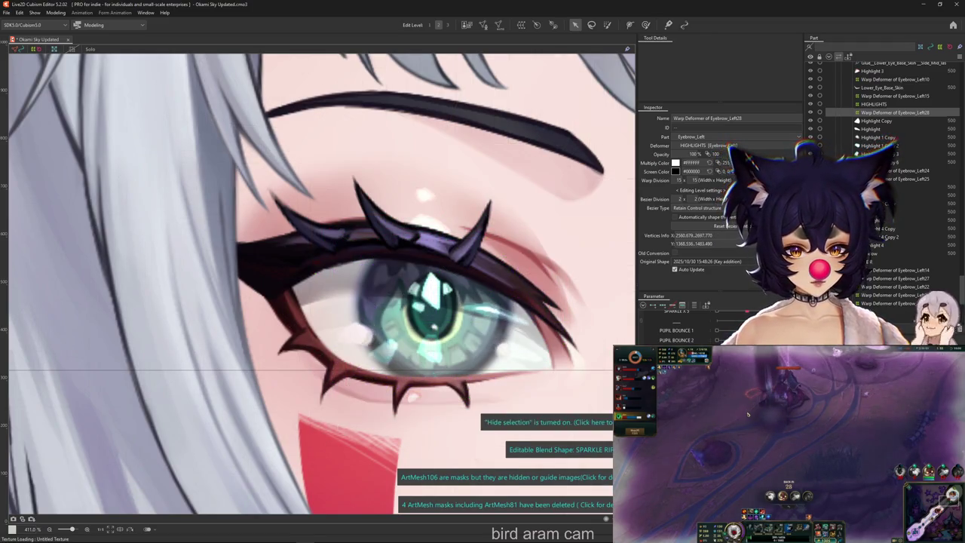
pyautogui.hotkey('ctrl', 'h')
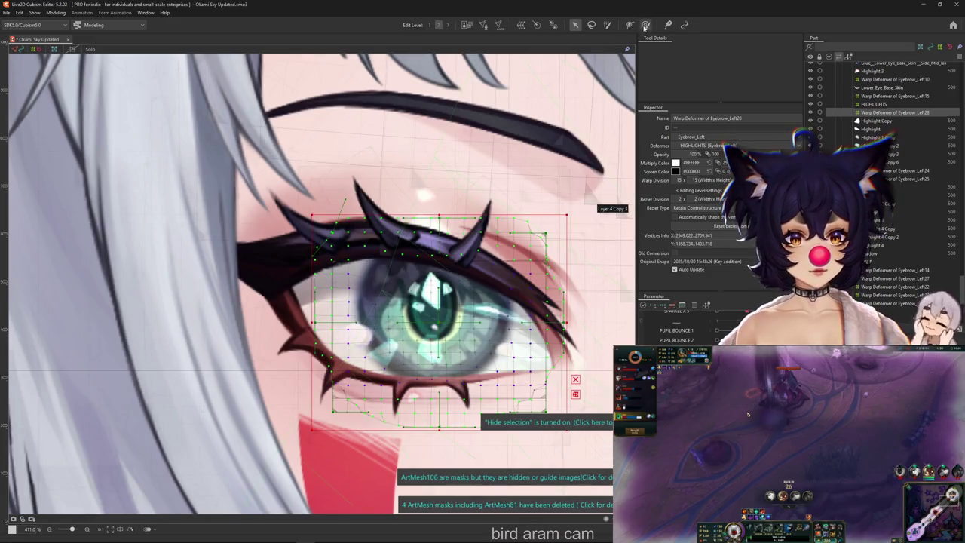
# Step: Switch the weight brush modes, then bring up Modeling > Physics Settings
pyautogui.click(645, 25)
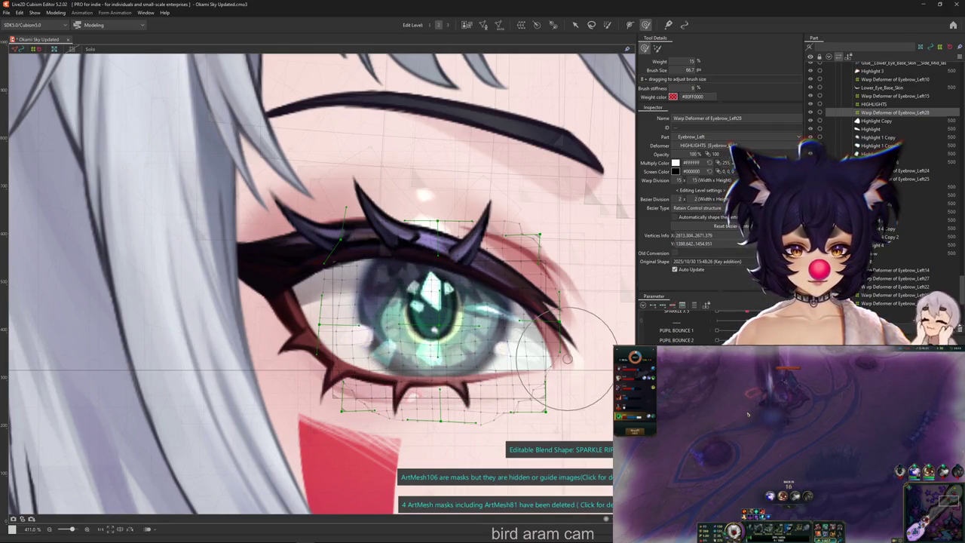
pyautogui.click(590, 23)
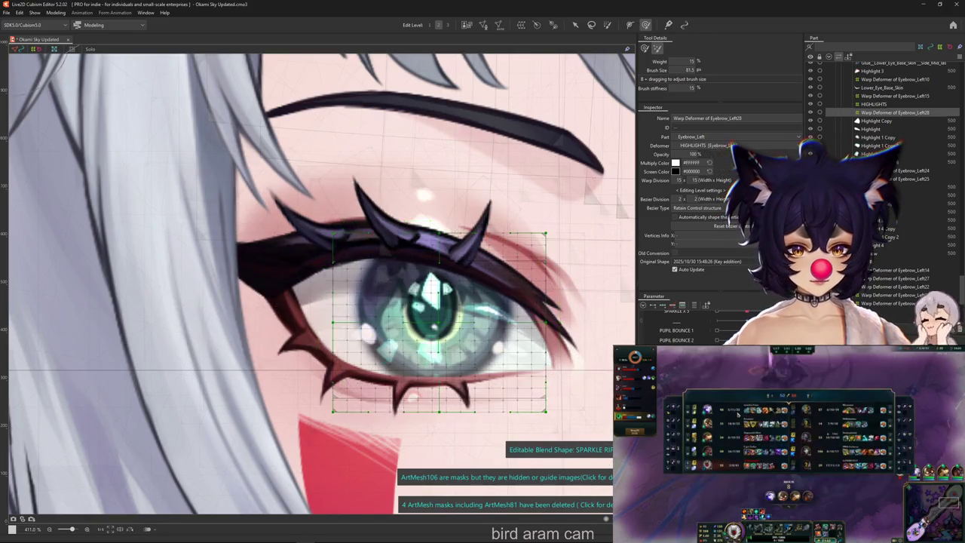
pyautogui.click(629, 24)
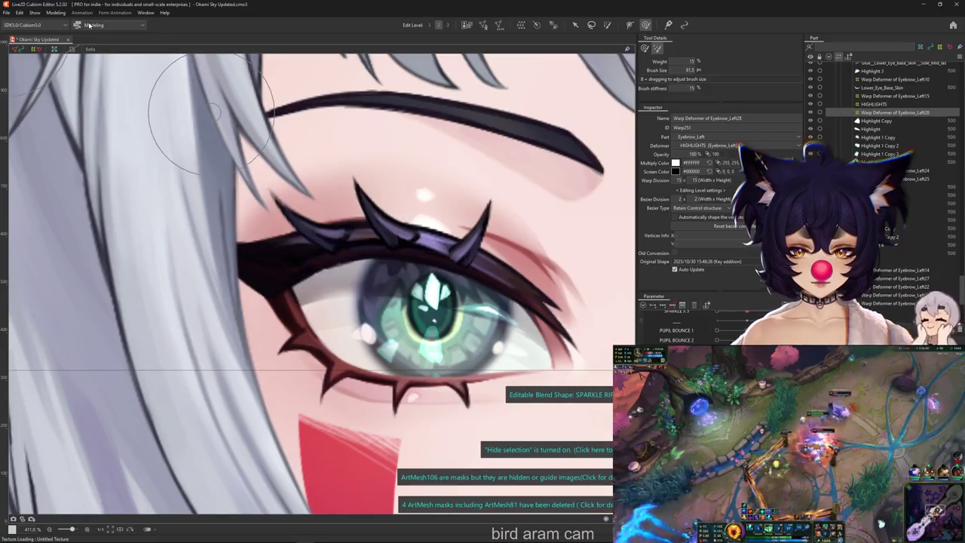
pyautogui.click(56, 13)
pyautogui.click(69, 180)
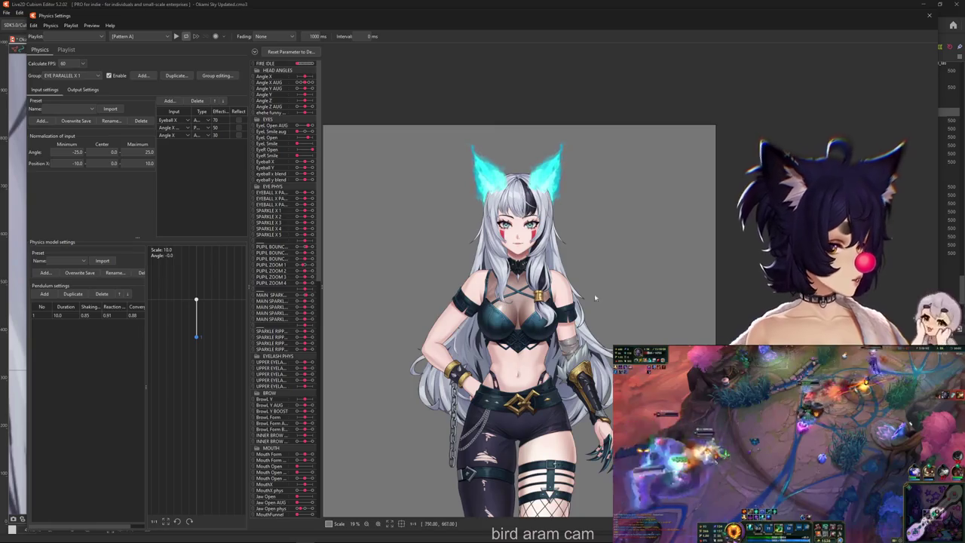
# Step: Create a new physics group named HIGHLIGHT RIPPLE with Group Add
pyautogui.scroll(3, 491, 323)
pyautogui.scroll(1, 537, 196)
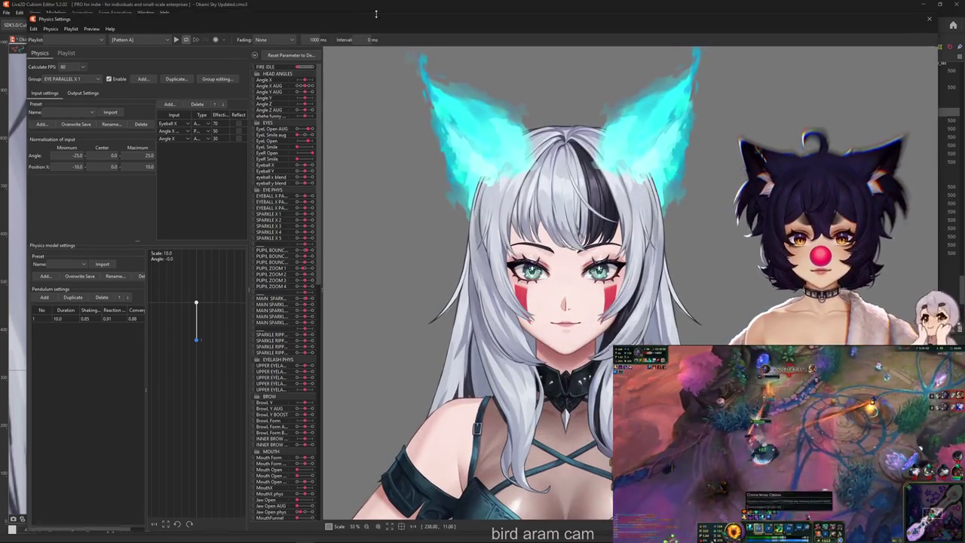
pyautogui.moveTo(359, 18); pyautogui.dragTo(338, 13)
pyautogui.click(121, 71)
pyautogui.write('HIGHLIGHT')
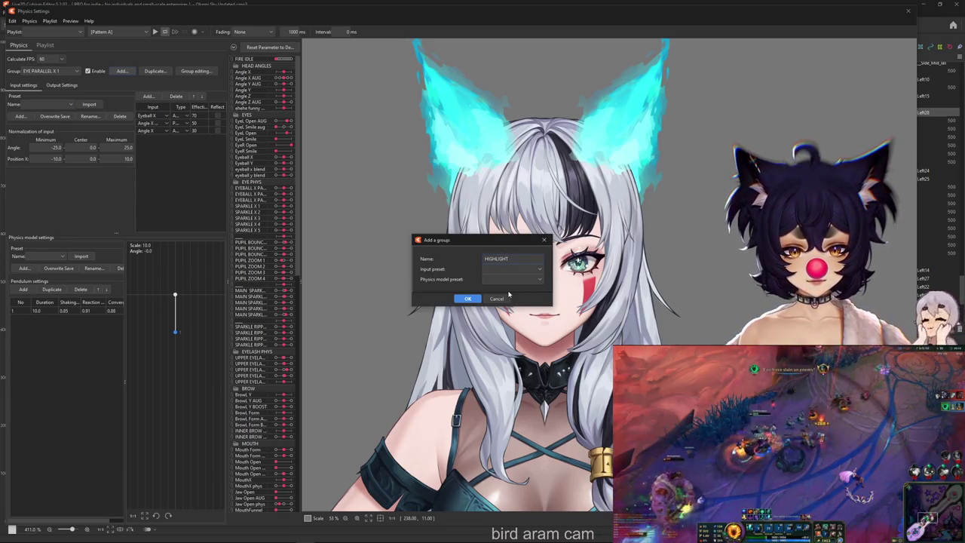
pyautogui.write(' RIPPLE')
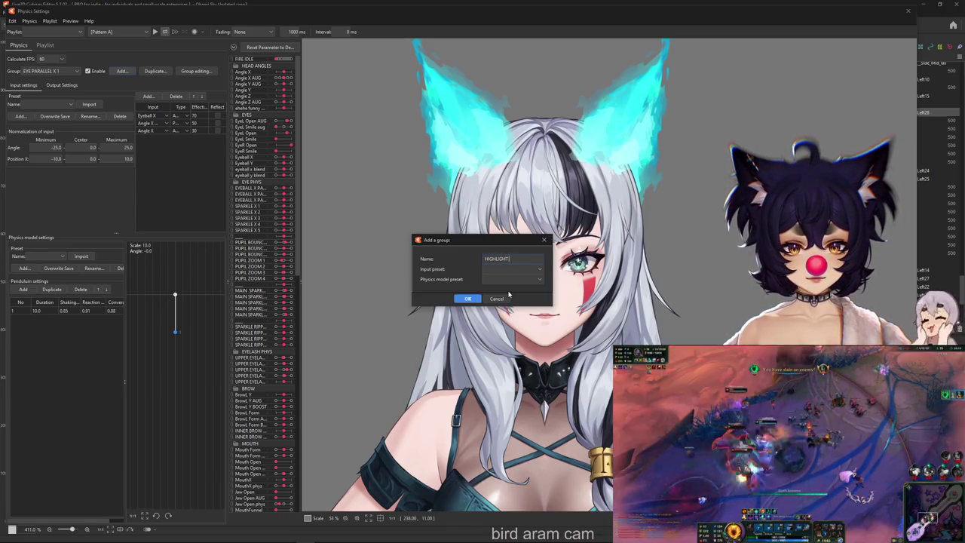
pyautogui.press('Return')
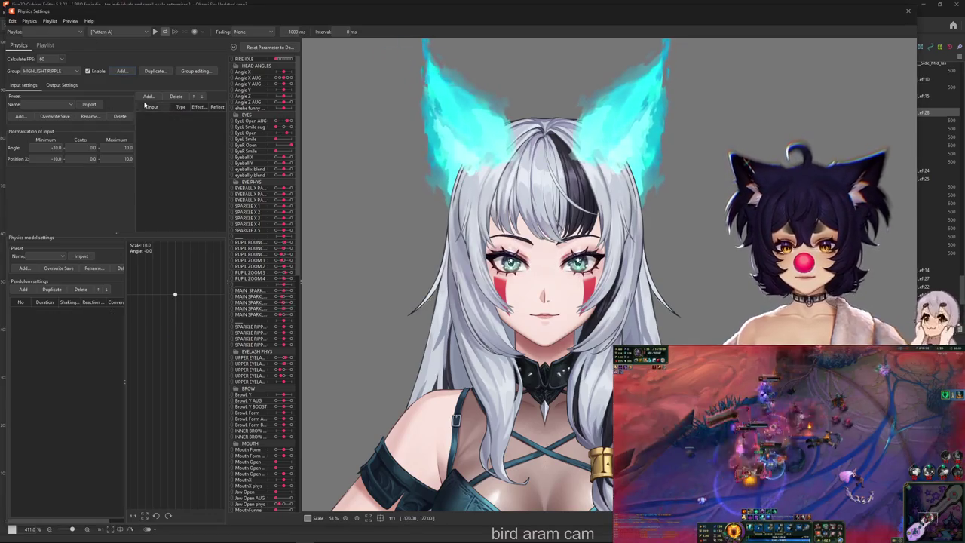
# Step: Set EyeL Open AUG as the HIGHLIGHT RIPPLE group's input
pyautogui.click(148, 96)
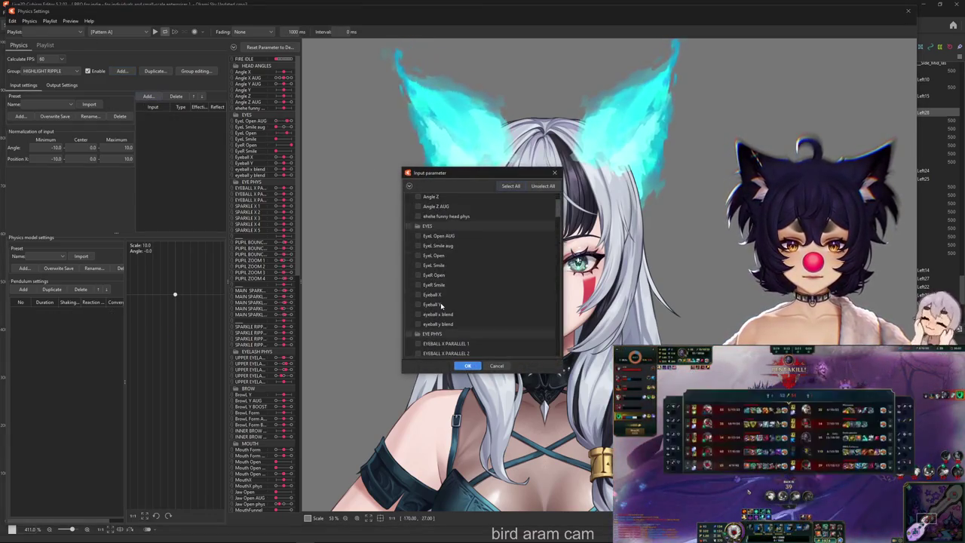
pyautogui.click(409, 186)
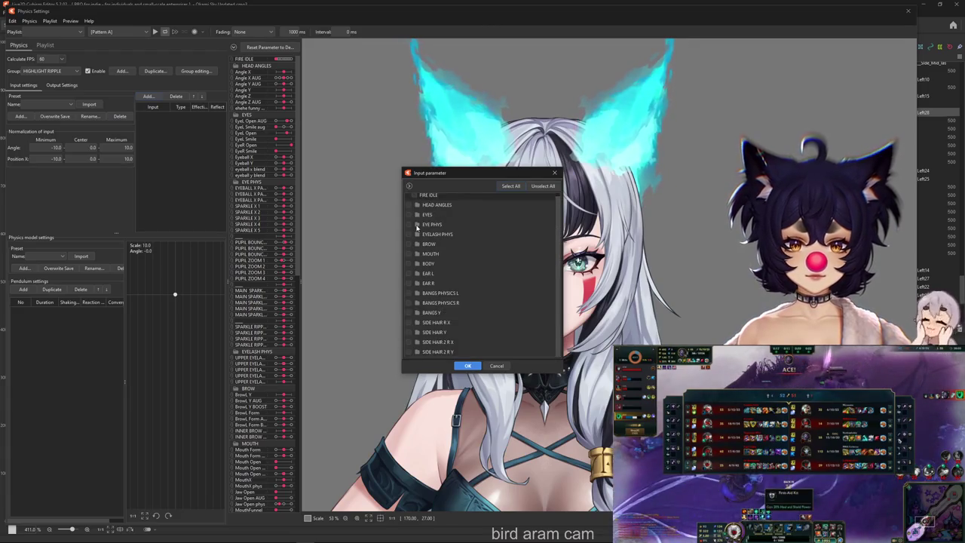
pyautogui.click(417, 215)
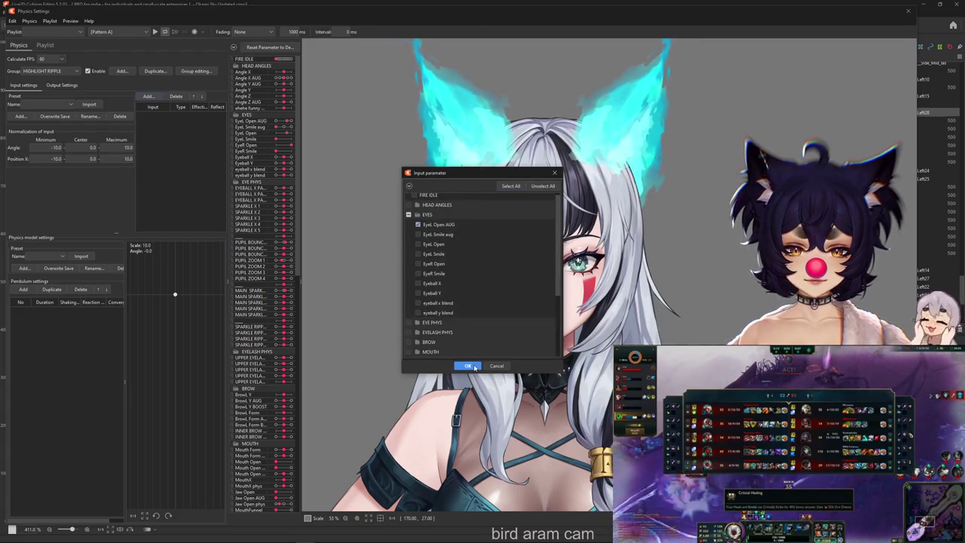
pyautogui.click(468, 366)
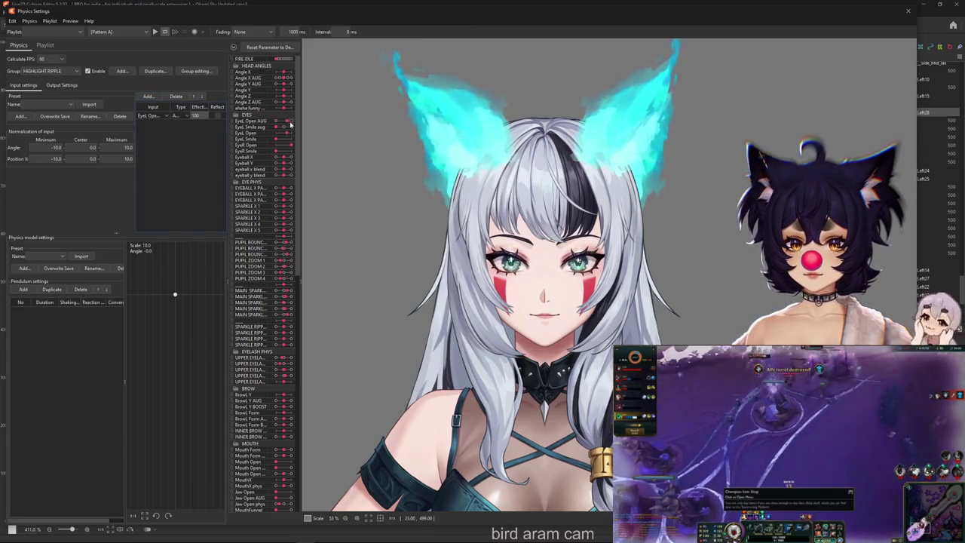
# Step: Add a pendulum with shaking 0.81 and reaction 1.23, then list output parameters
pyautogui.click(23, 289)
pyautogui.moveTo(65, 310); pyautogui.dragTo(92, 310)
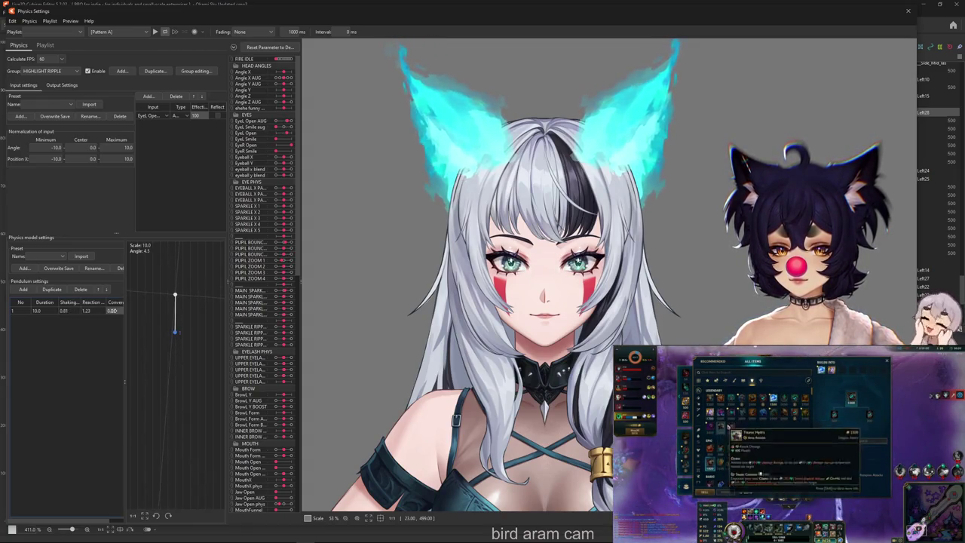
pyautogui.click(62, 85)
pyautogui.click(27, 96)
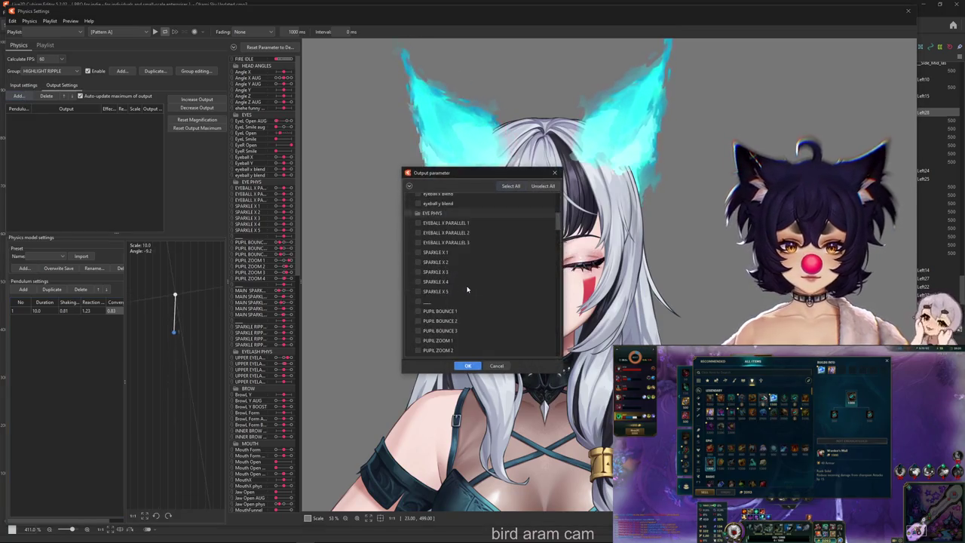
# Step: Make SPARKLE RIPPLE 1 the HIGHLIGHT RIPPLE group's output
pyautogui.scroll(-10, 444, 330)
pyautogui.scroll(-2, 445, 330)
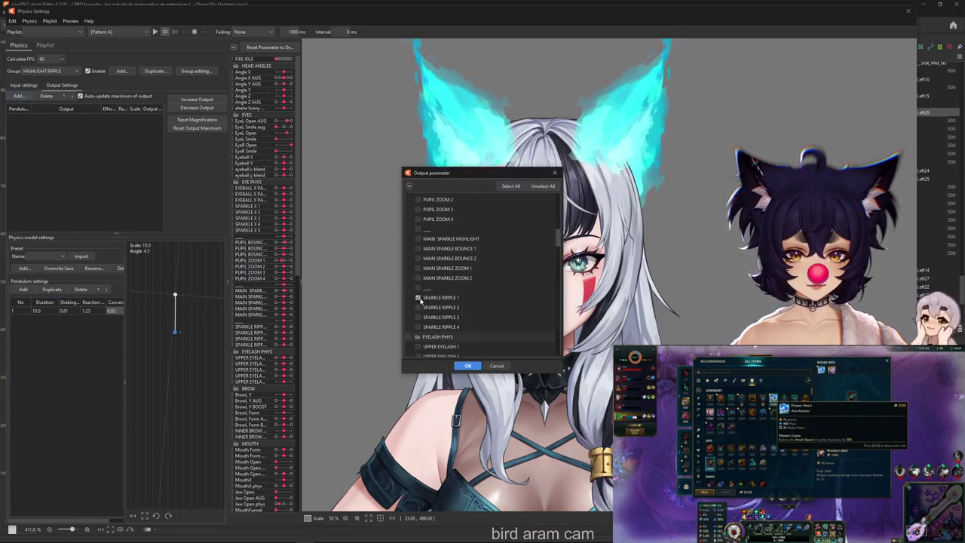
pyautogui.click(467, 366)
pyautogui.scroll(2, 339, 200)
pyautogui.scroll(3, 339, 200)
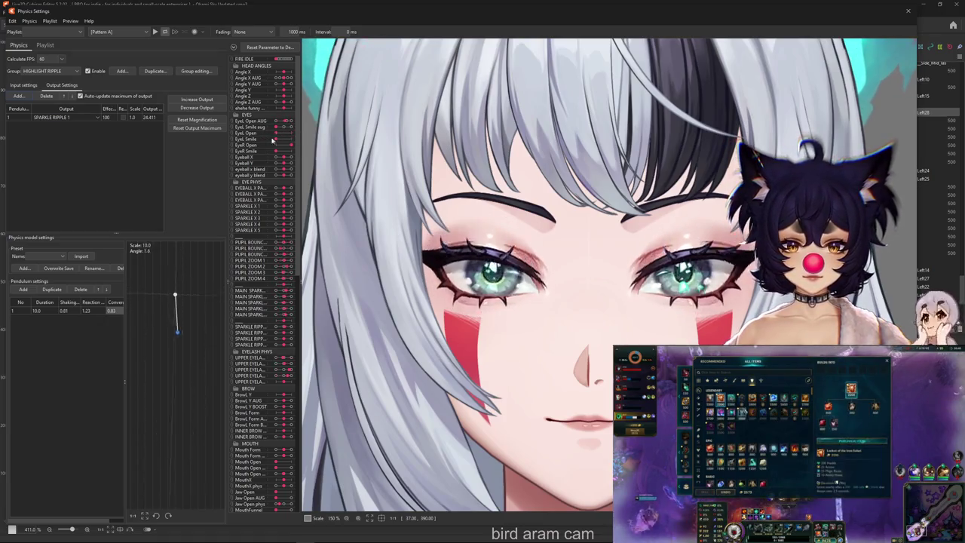
# Step: Increase the output scale to 4.097 to reach 100, then duplicate the group
pyautogui.click(196, 99)
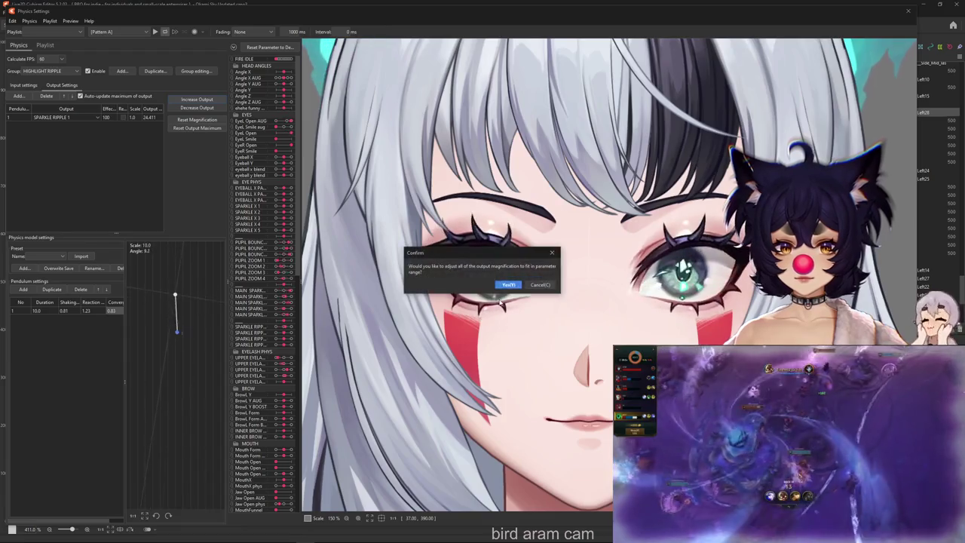
pyautogui.click(509, 286)
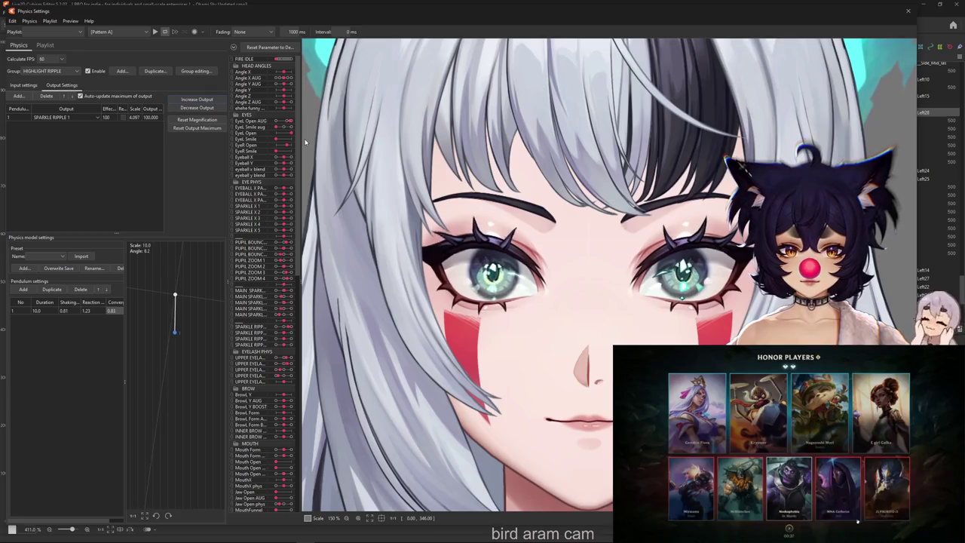
pyautogui.click(155, 71)
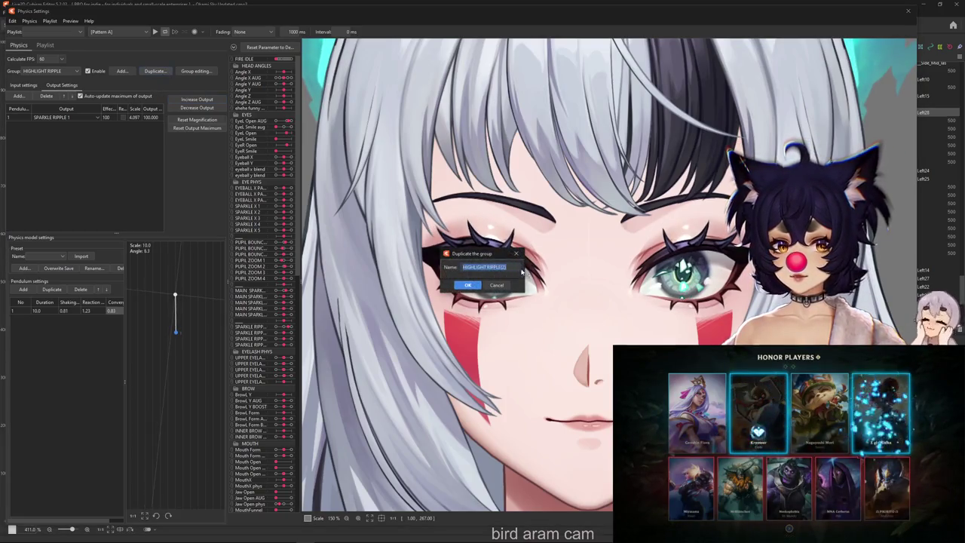
# Step: Name the duplicate HIGHLIGHT RIPPLE2 and set its input to SPARKLE RIPPLE 1
pyautogui.press('BackSpace')
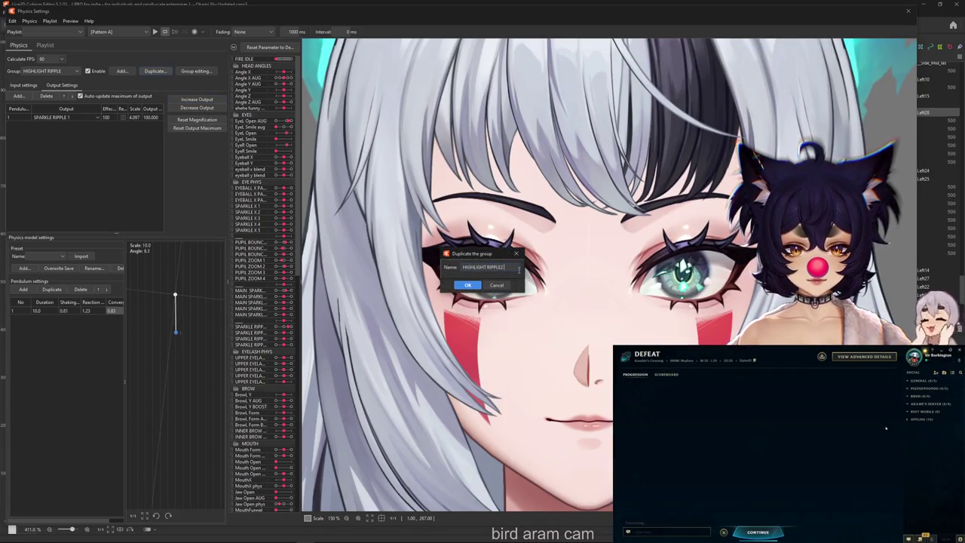
pyautogui.press('Return')
pyautogui.click(23, 84)
pyautogui.click(146, 116)
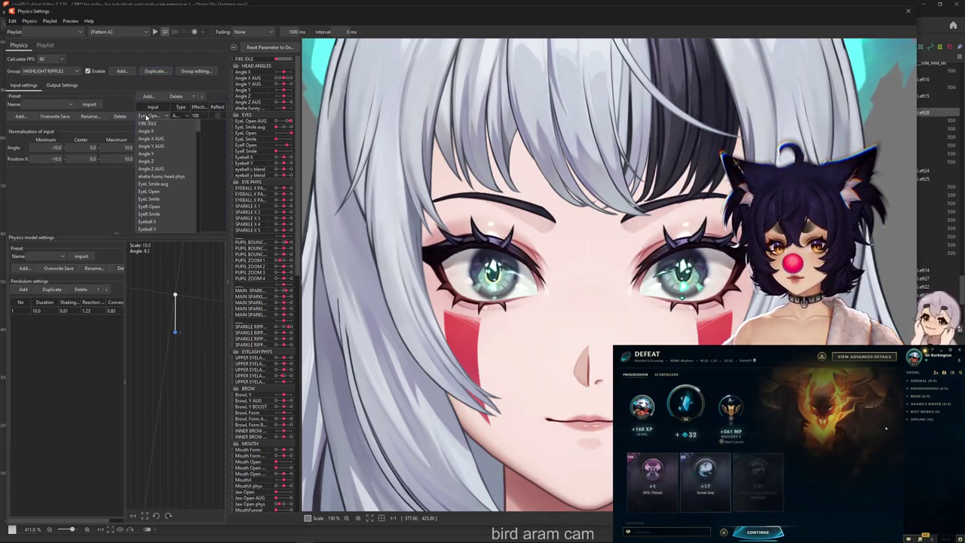
pyautogui.scroll(-10, 183, 172)
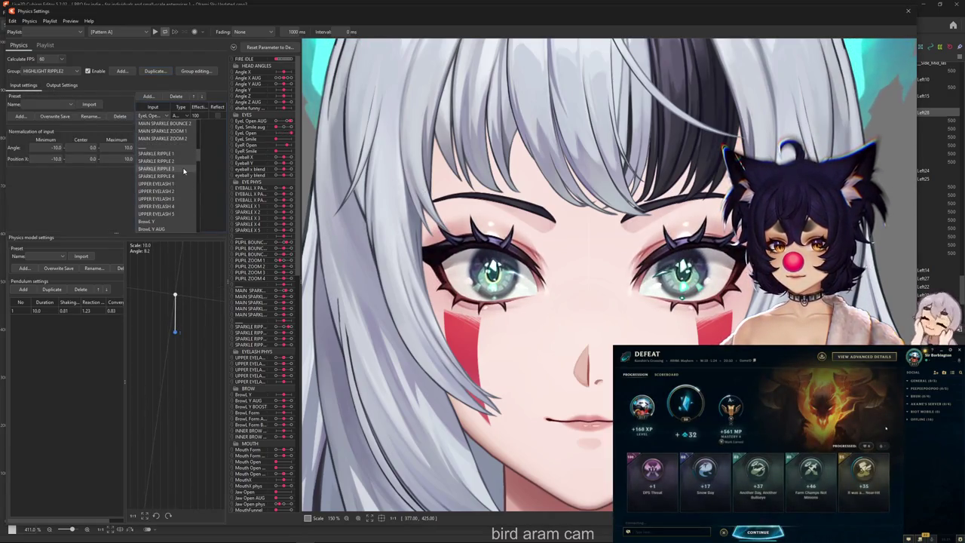
pyautogui.scroll(3, 183, 174)
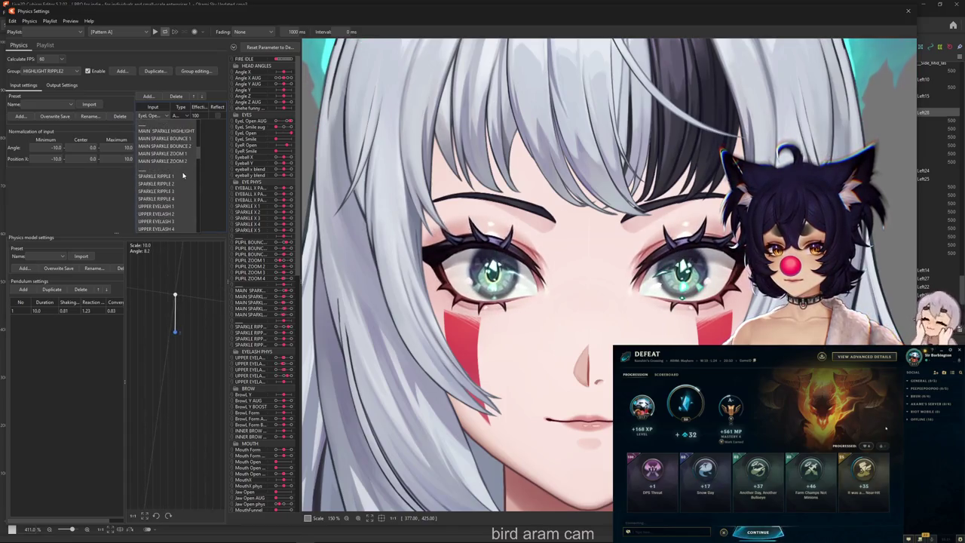
pyautogui.scroll(-1, 193, 136)
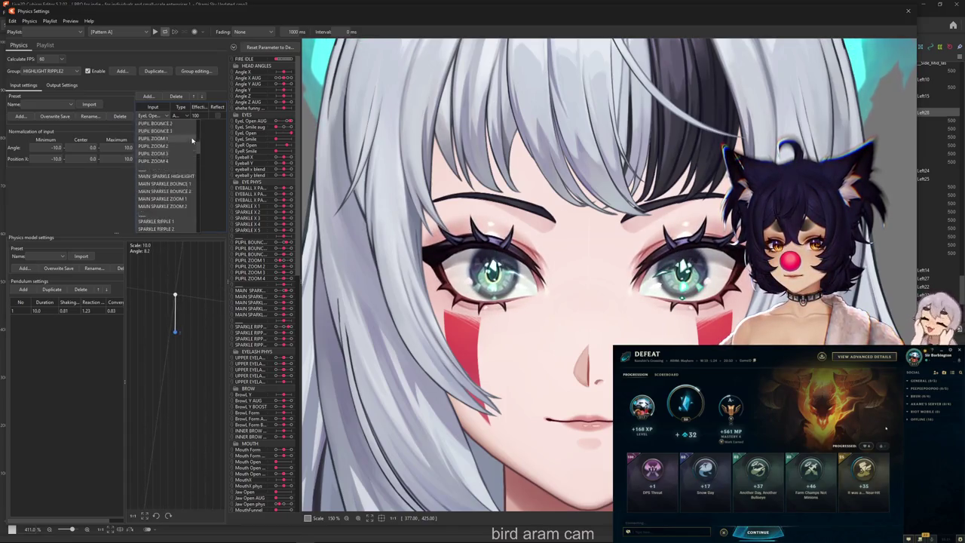
pyautogui.scroll(-2, 192, 147)
pyautogui.click(174, 155)
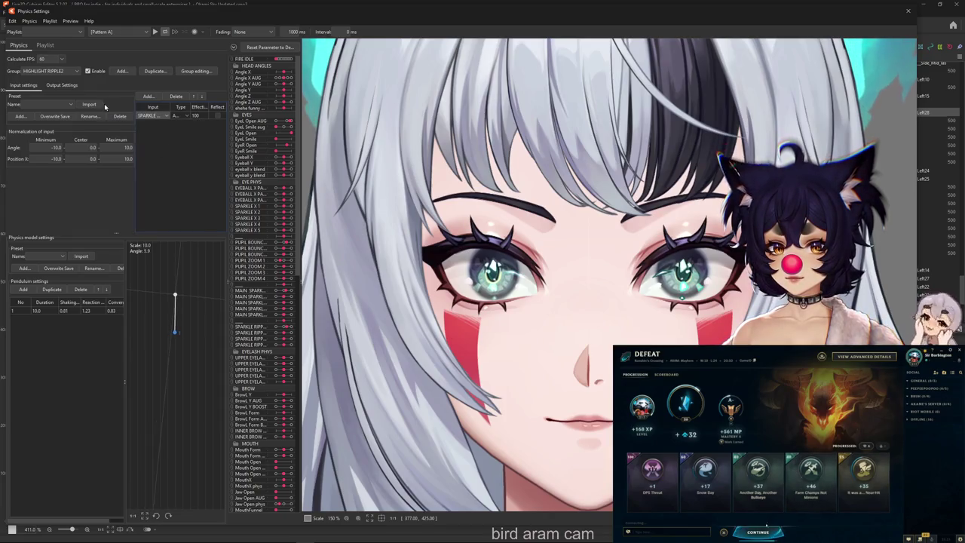
# Step: Route HIGHLIGHT RIPPLE2's output to SPARKLE RIPPLE 2 and duplicate the group again
pyautogui.click(62, 84)
pyautogui.click(66, 117)
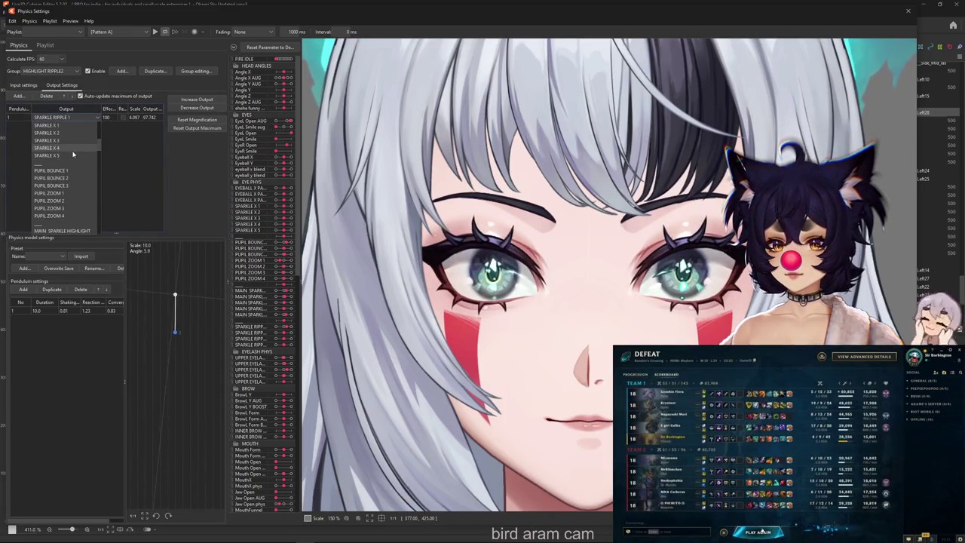
pyautogui.scroll(-1, 78, 159)
pyautogui.scroll(-2, 81, 217)
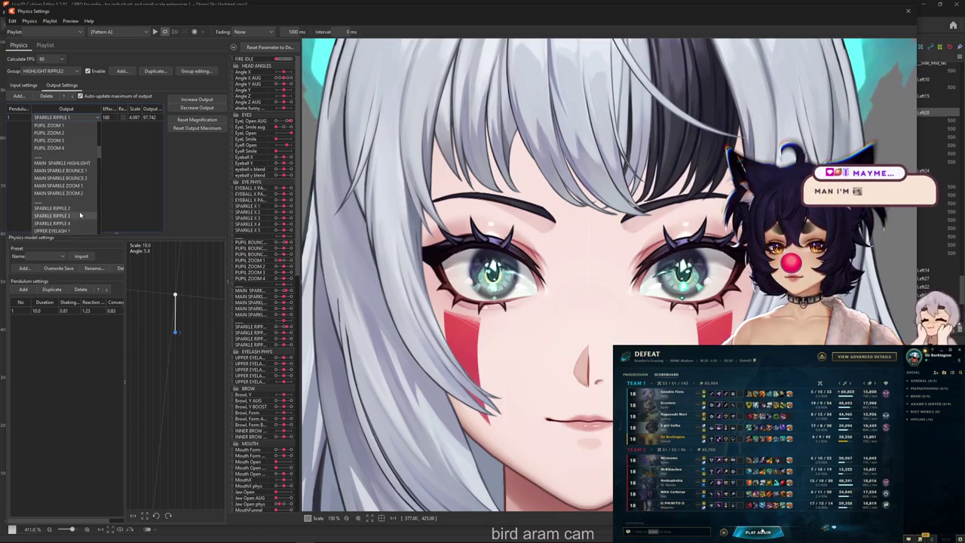
pyautogui.click(76, 209)
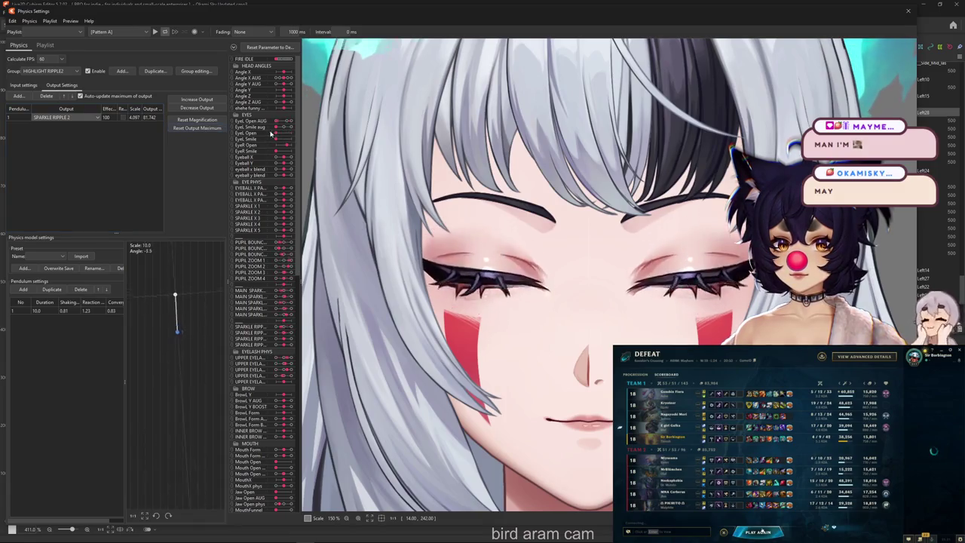
pyautogui.click(154, 70)
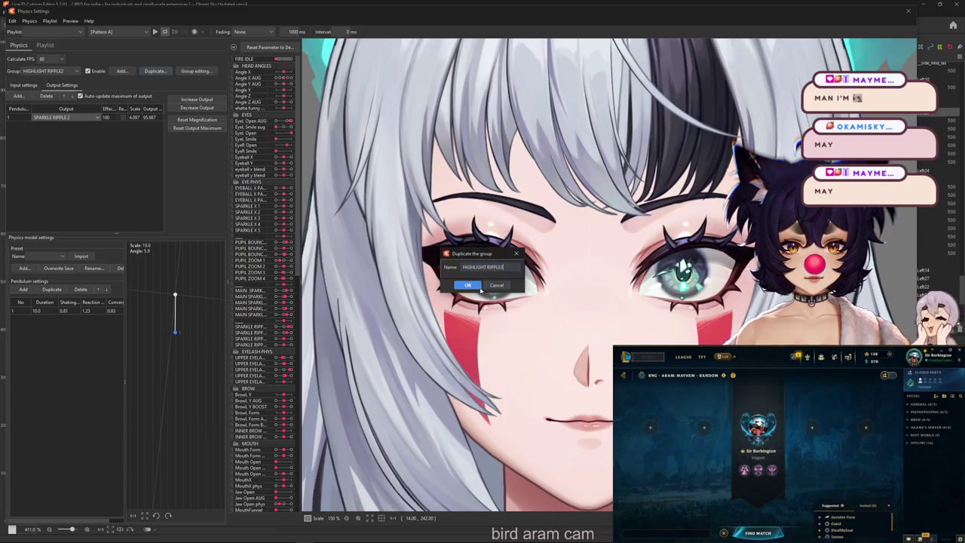
# Step: Create HIGHLIGHT RIPPLE3 and choose a sparkle ripple parameter as its input
pyautogui.click(468, 285)
pyautogui.click(24, 84)
pyautogui.click(166, 115)
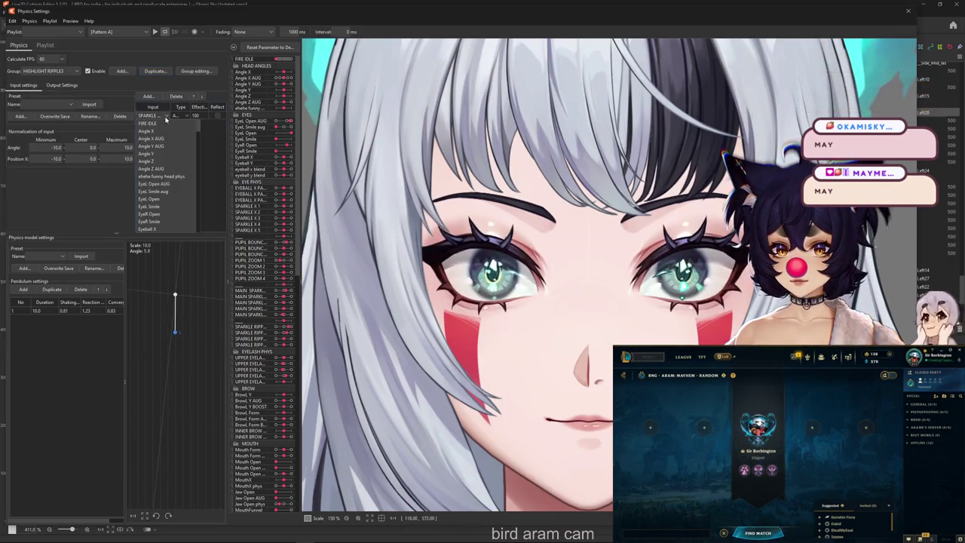
pyautogui.scroll(-3, 173, 166)
pyautogui.scroll(-3, 181, 181)
pyautogui.scroll(-3, 185, 186)
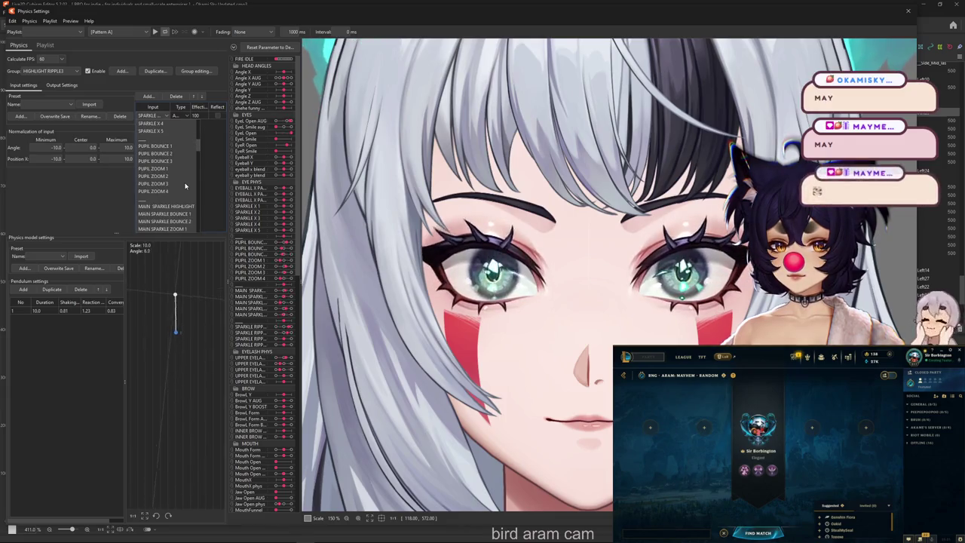
pyautogui.scroll(-1, 185, 185)
pyautogui.scroll(-1, 183, 184)
pyautogui.scroll(-1, 181, 187)
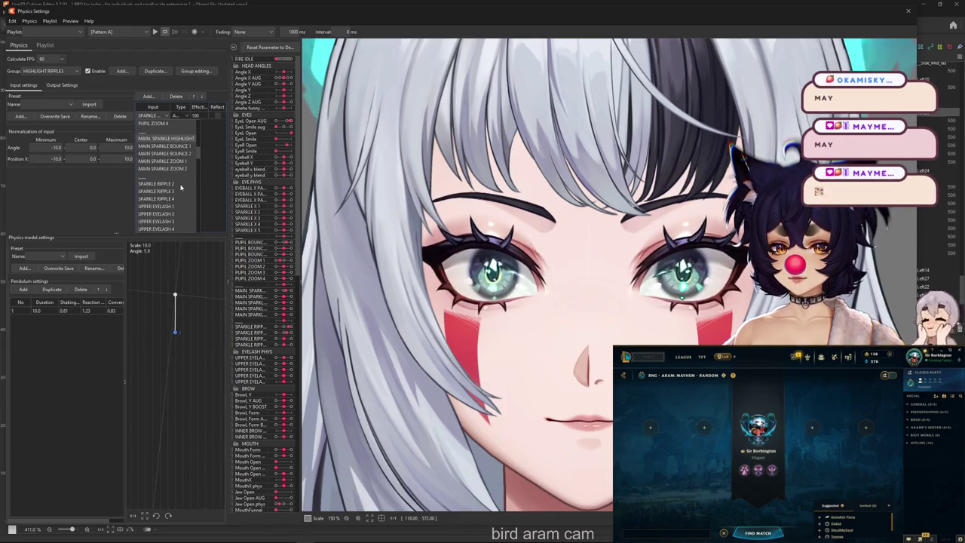
pyautogui.click(181, 187)
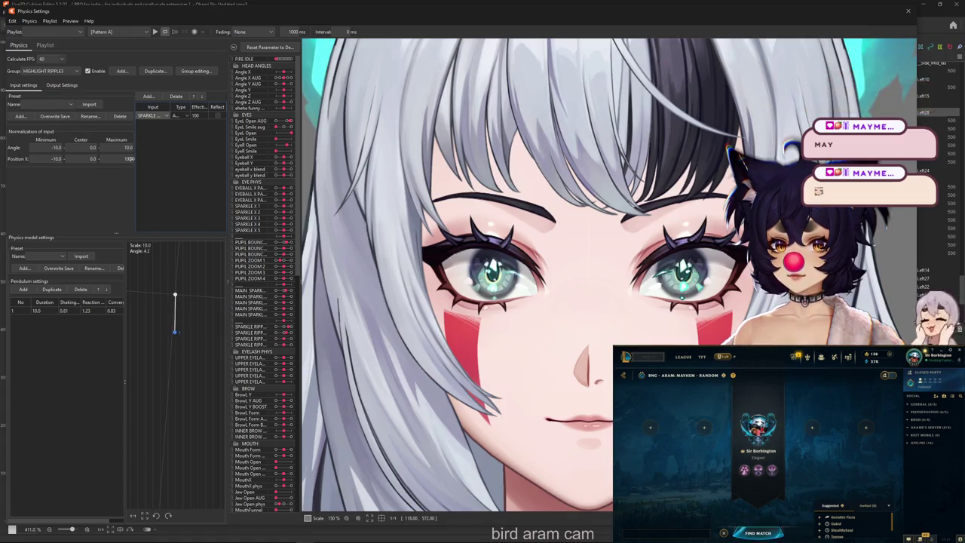
# Step: Output HIGHLIGHT RIPPLE3 to SPARKLE RIPPLE 3 scaled 4.581 to reach 100, then duplicate it
pyautogui.click(70, 87)
pyautogui.click(67, 118)
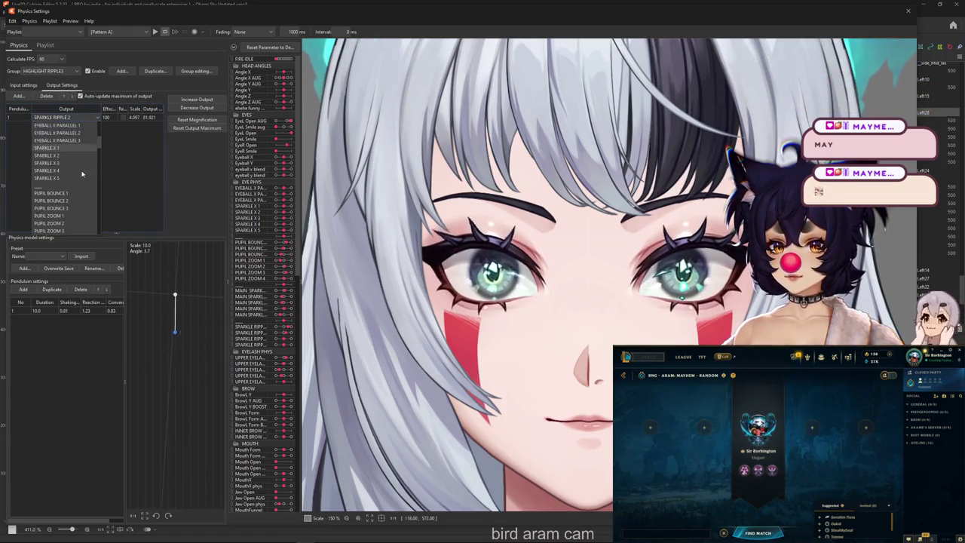
pyautogui.scroll(-1, 85, 201)
pyautogui.scroll(-1, 84, 200)
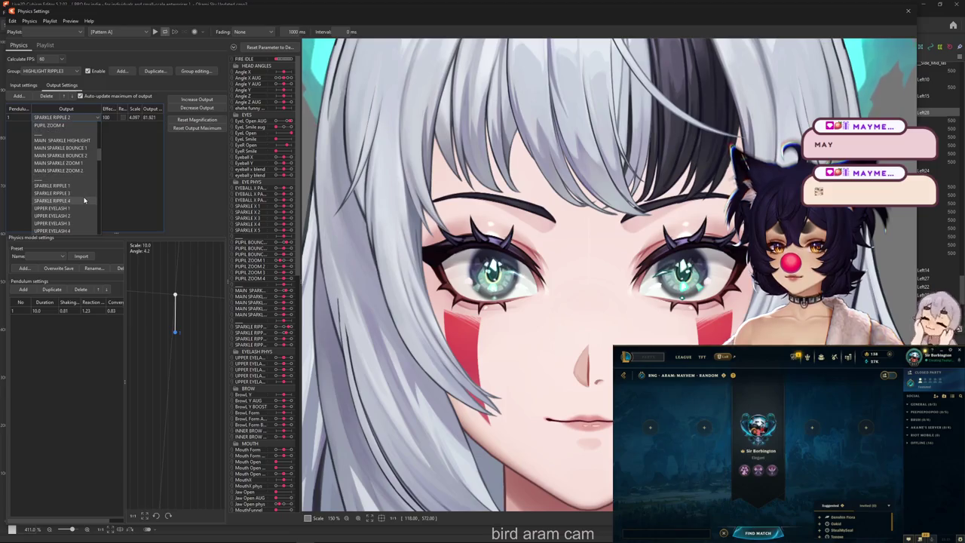
pyautogui.click(66, 195)
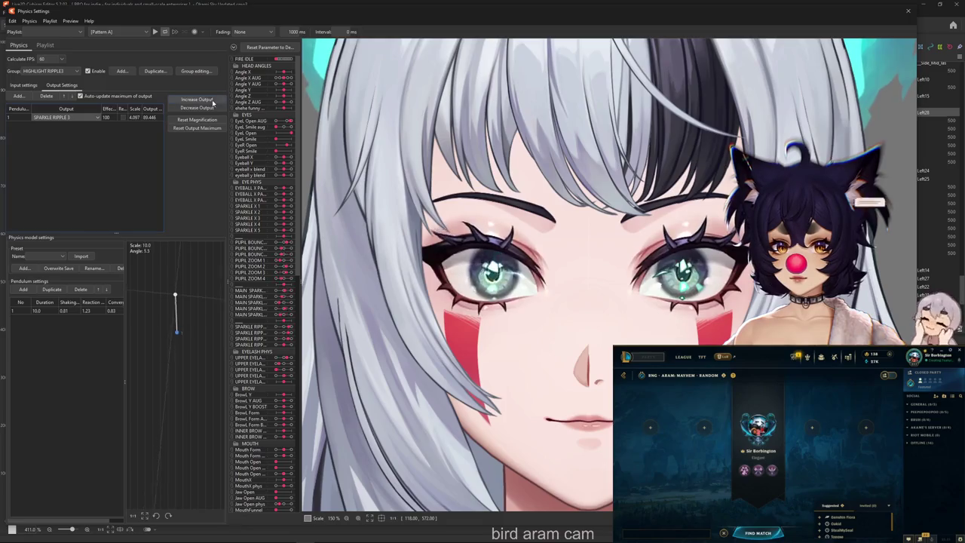
pyautogui.click(193, 128)
pyautogui.press('Return')
pyautogui.click(162, 74)
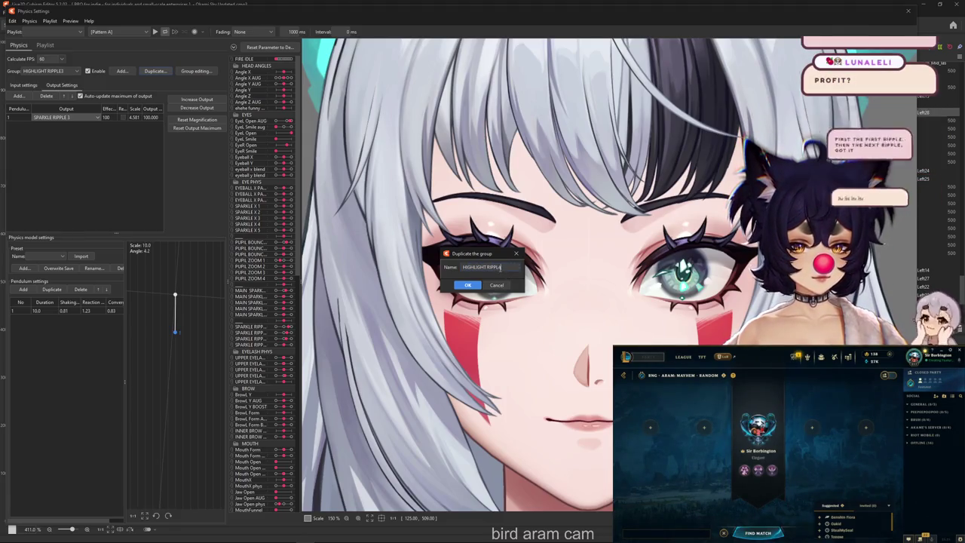
# Step: Confirm creating HIGHLIGHT RIPPLE4 and review its input parameter choice
pyautogui.hotkey('ctrl', 'a')
pyautogui.click(468, 286)
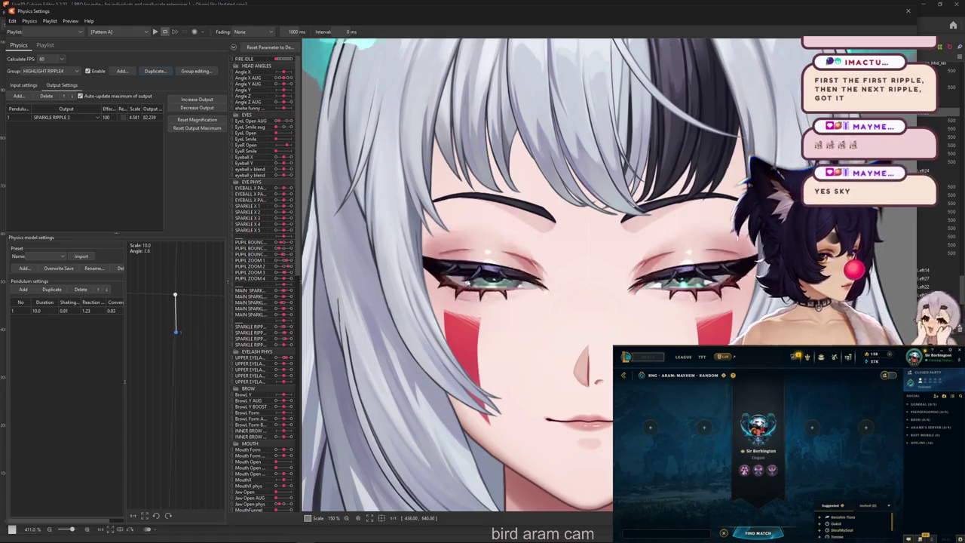
pyautogui.scroll(2, 468, 285)
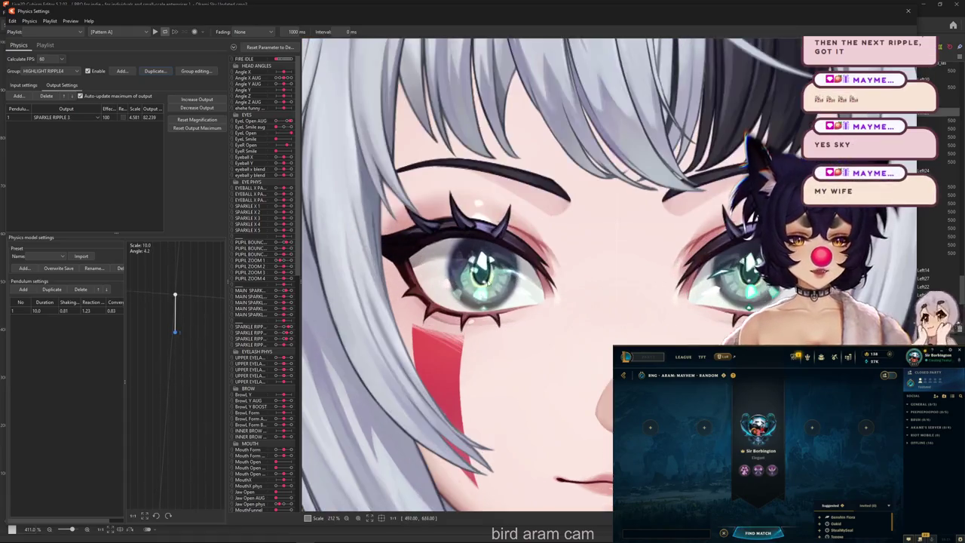
pyautogui.scroll(-2, 468, 286)
pyautogui.scroll(2, 468, 283)
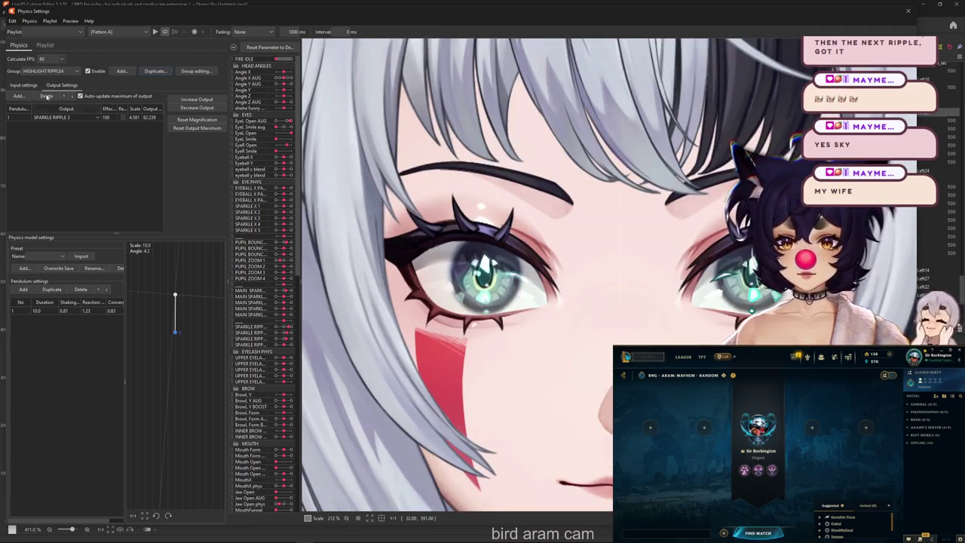
pyautogui.click(24, 85)
pyautogui.click(154, 115)
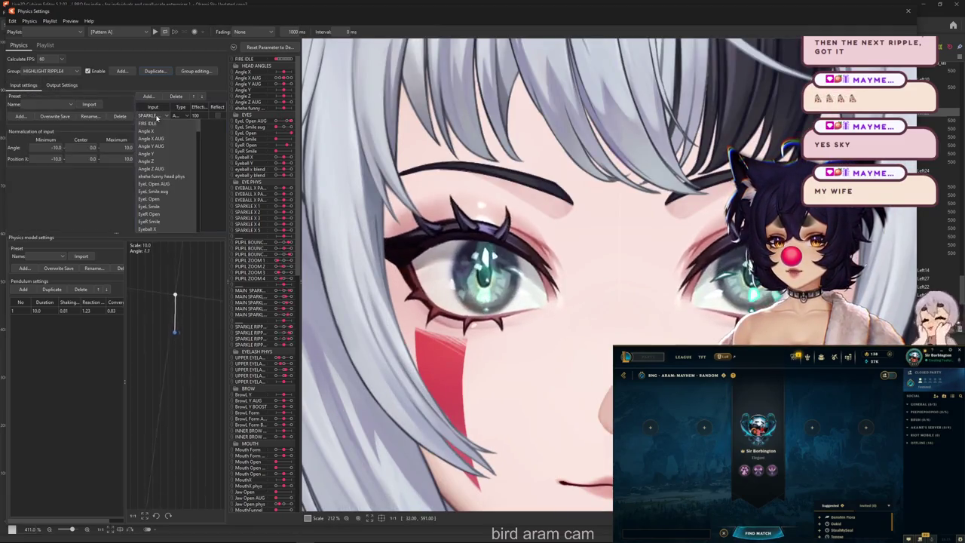
pyautogui.moveTo(200, 128); pyautogui.dragTo(201, 143)
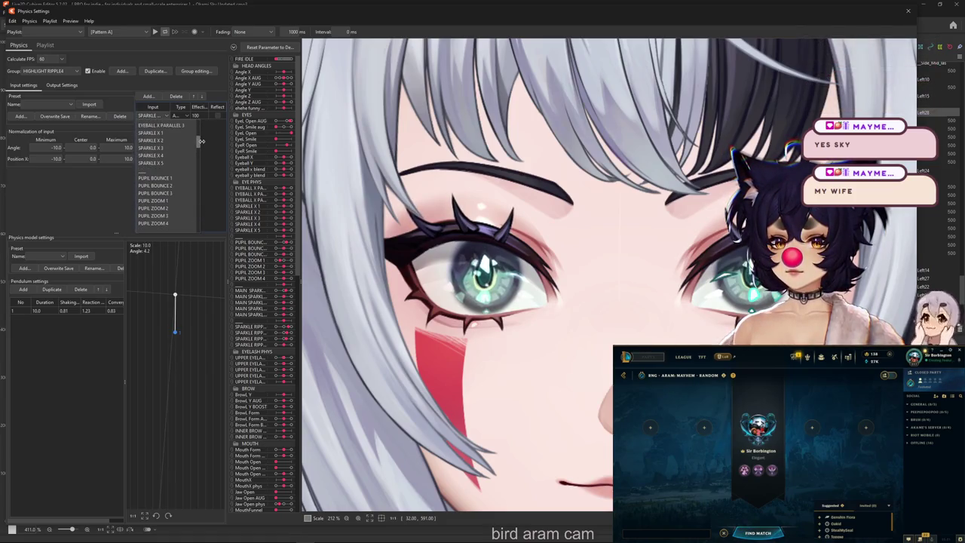
pyautogui.moveTo(201, 141); pyautogui.dragTo(204, 153)
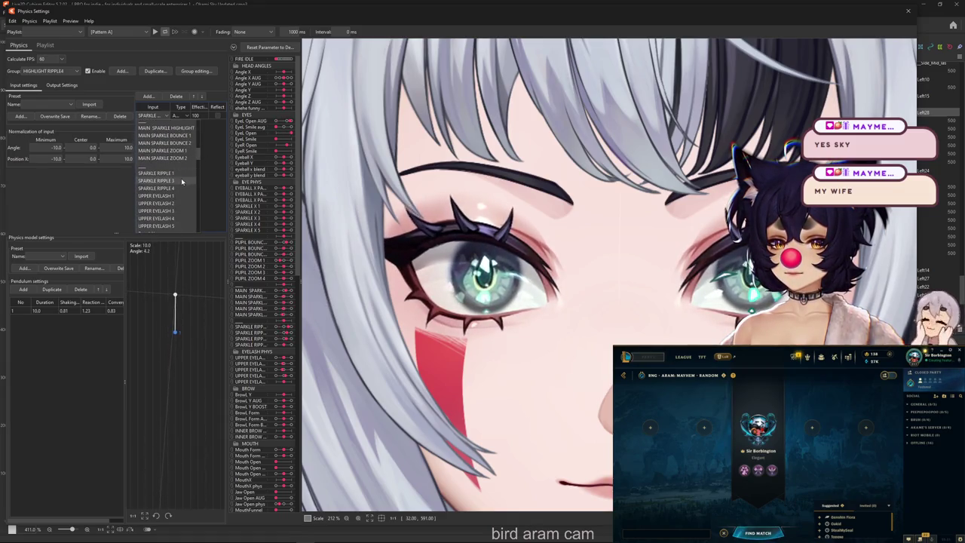
# Step: Switch HIGHLIGHT RIPPLE4's output from SPARKLE RIPPLE 3 to SPARKLE RIPPLE 4
pyautogui.click(182, 182)
pyautogui.click(62, 85)
pyautogui.click(66, 116)
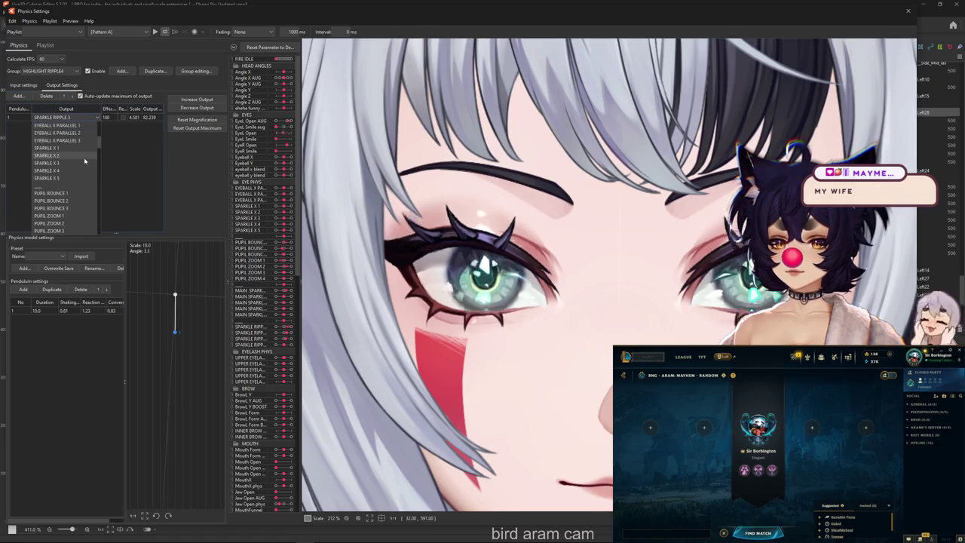
pyautogui.scroll(-5, 81, 211)
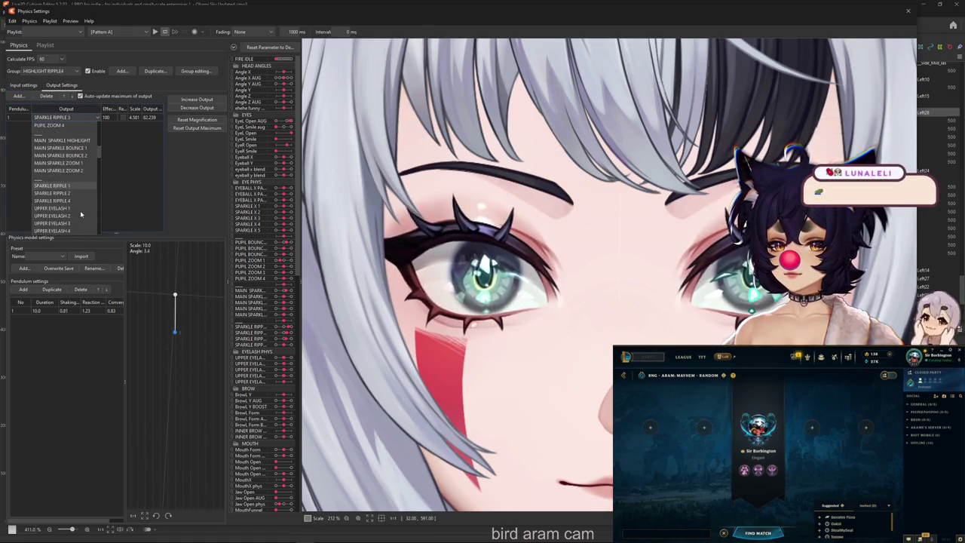
pyautogui.click(53, 200)
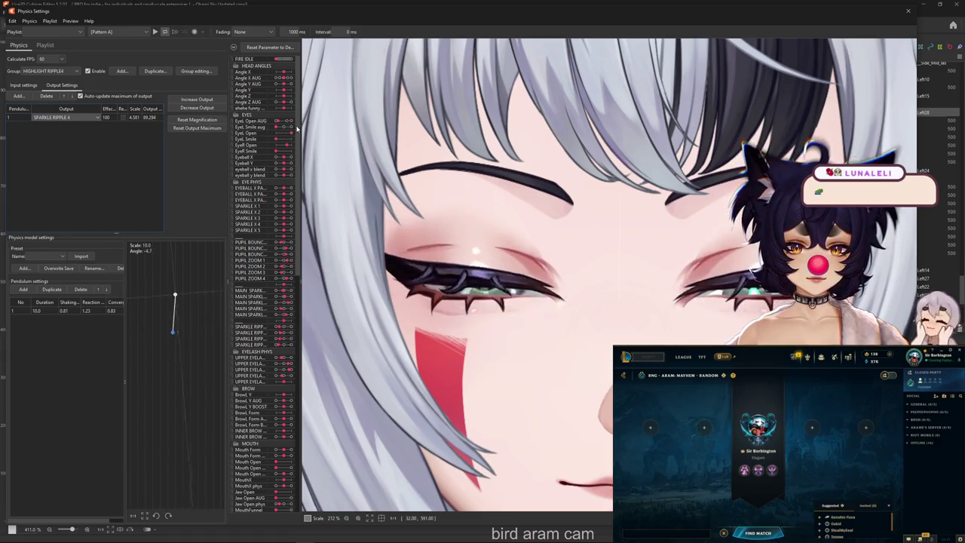
pyautogui.click(71, 20)
pyautogui.click(214, 52)
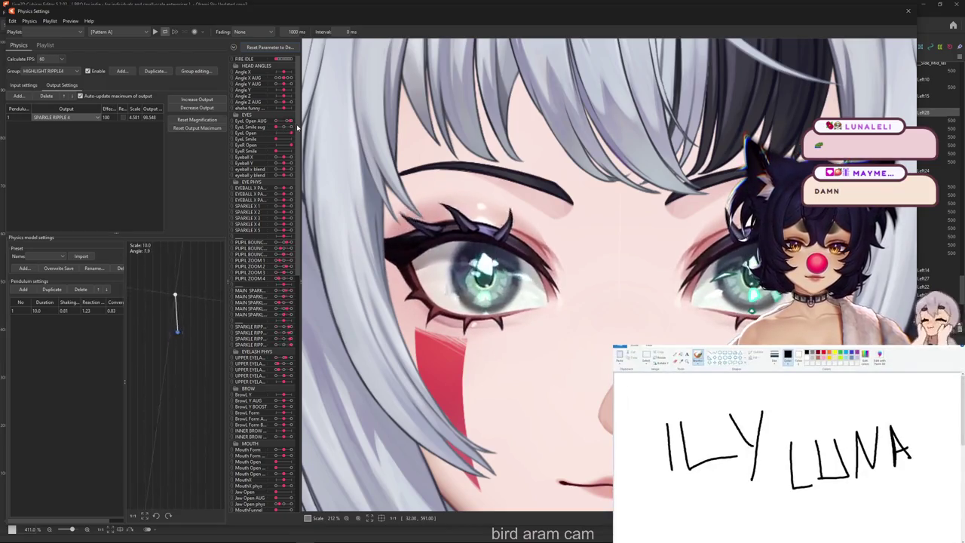
pyautogui.scroll(-5, 526, 151)
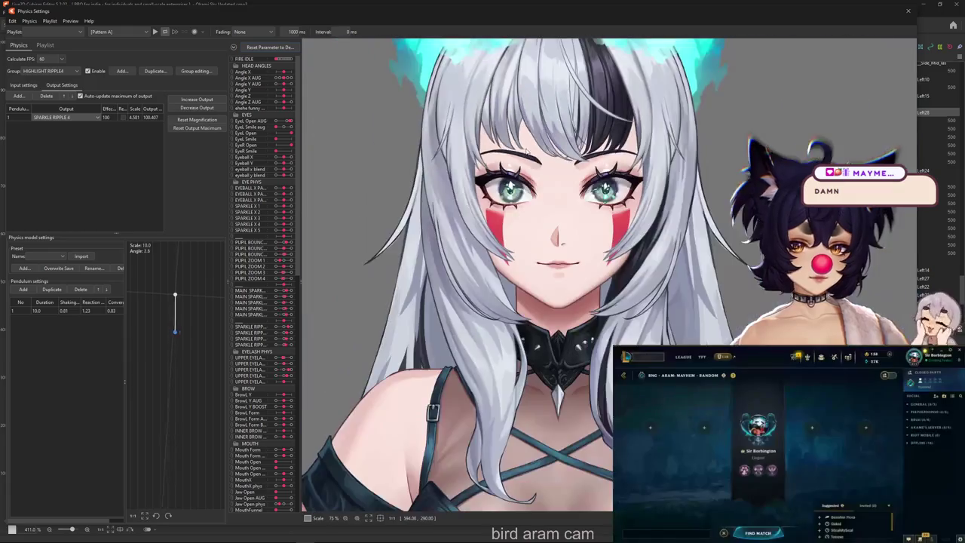
pyautogui.scroll(2, 530, 182)
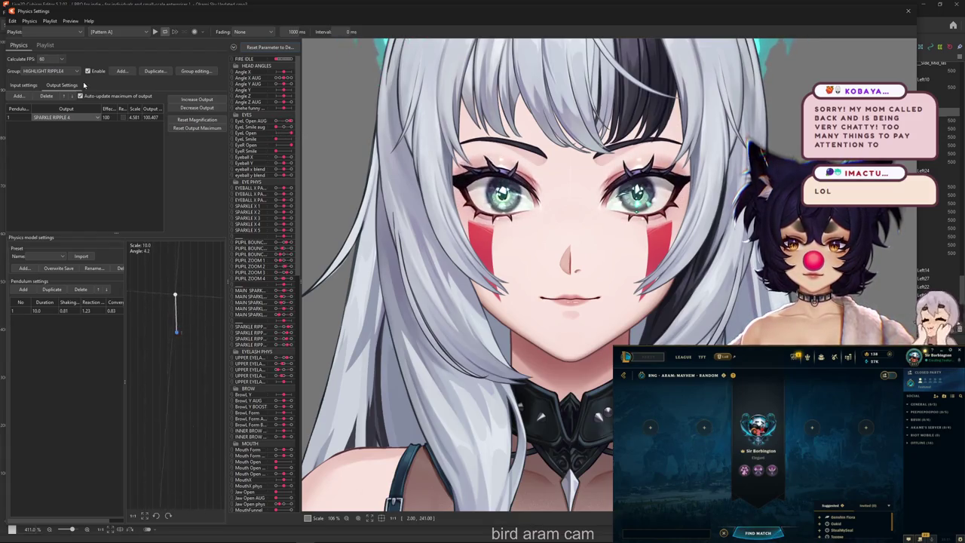
# Step: Select the HIGHLIGHT RIPPLE2 group and add a second pendulum
pyautogui.click(50, 73)
pyautogui.click(51, 74)
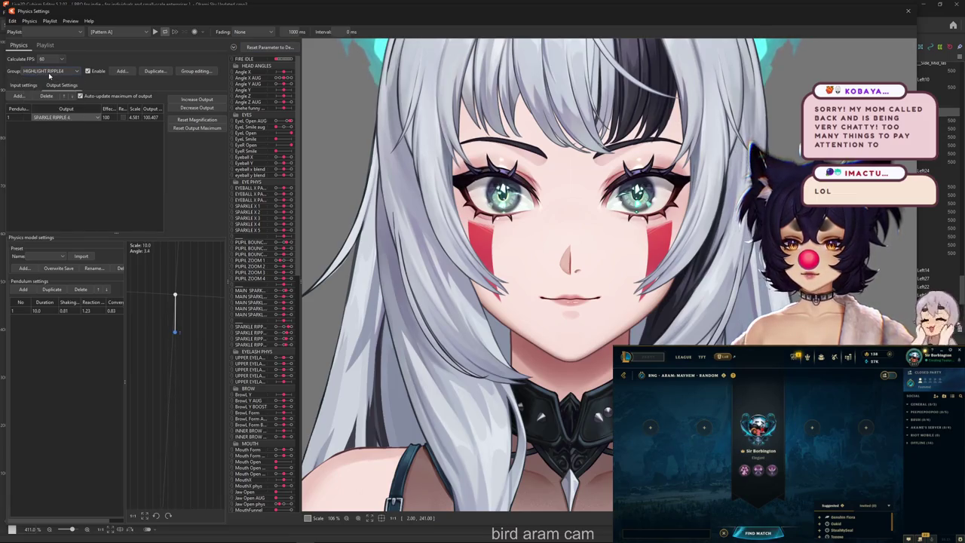
pyautogui.click(50, 74)
pyautogui.click(50, 171)
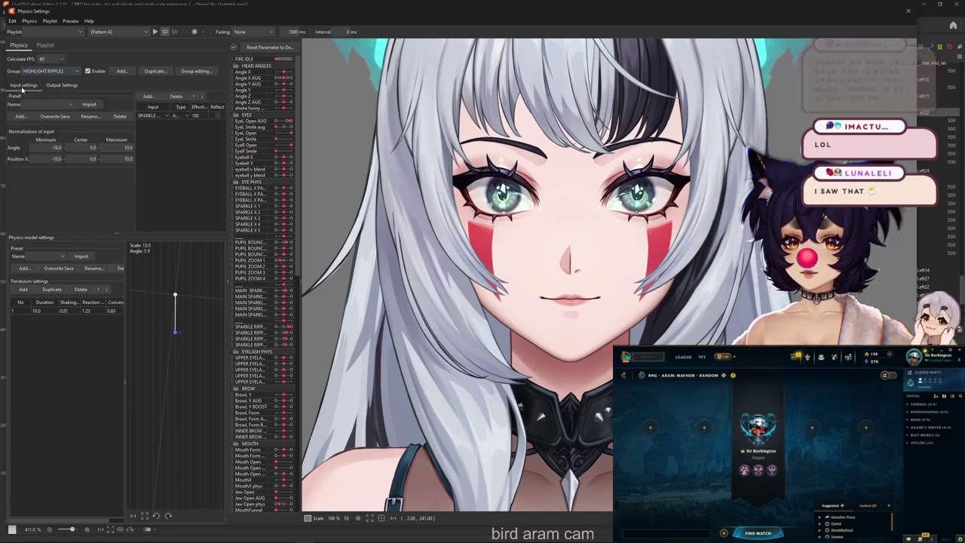
pyautogui.click(23, 291)
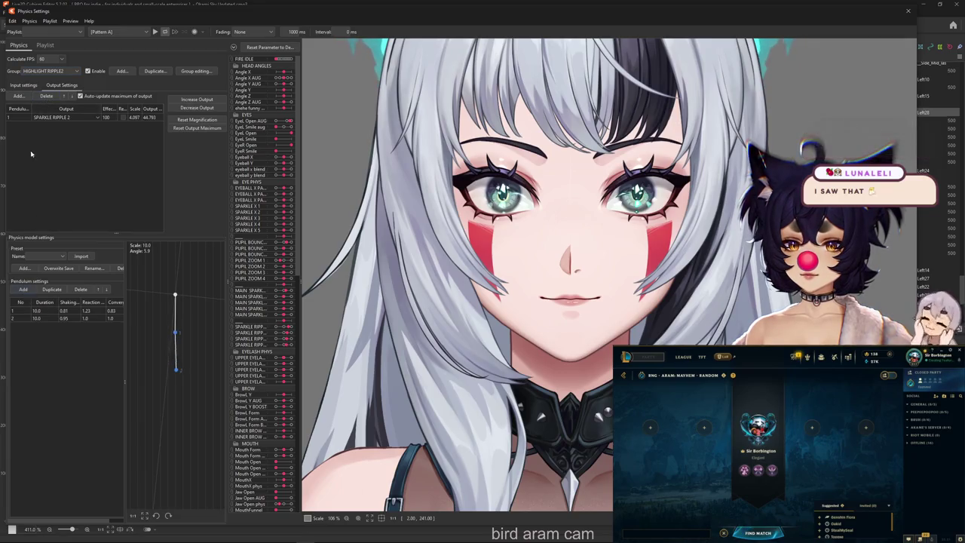
pyautogui.click(35, 86)
pyautogui.click(61, 86)
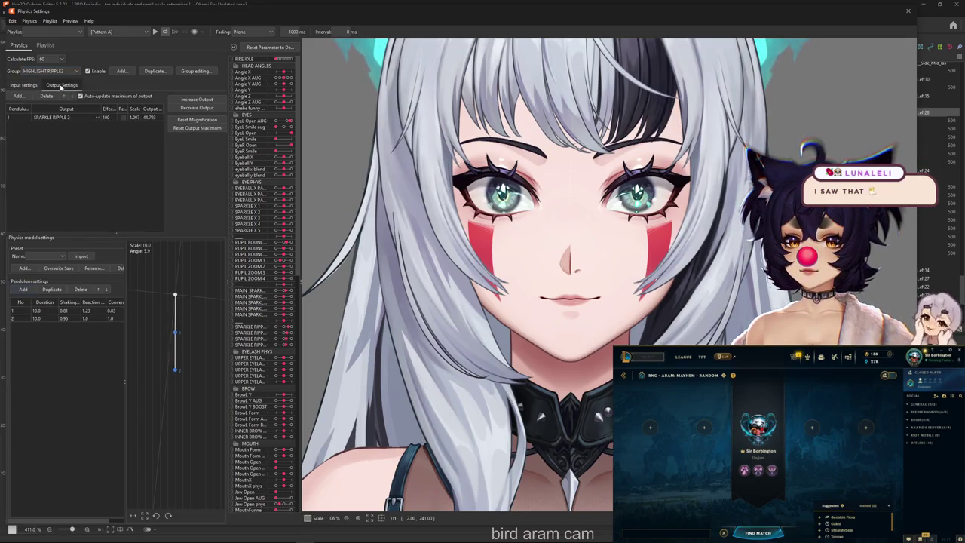
# Step: Set both pendulums to Shaking 0.85, Reaction 0.9 and Convergence 0.9
pyautogui.rightClick(68, 303)
pyautogui.click(91, 308)
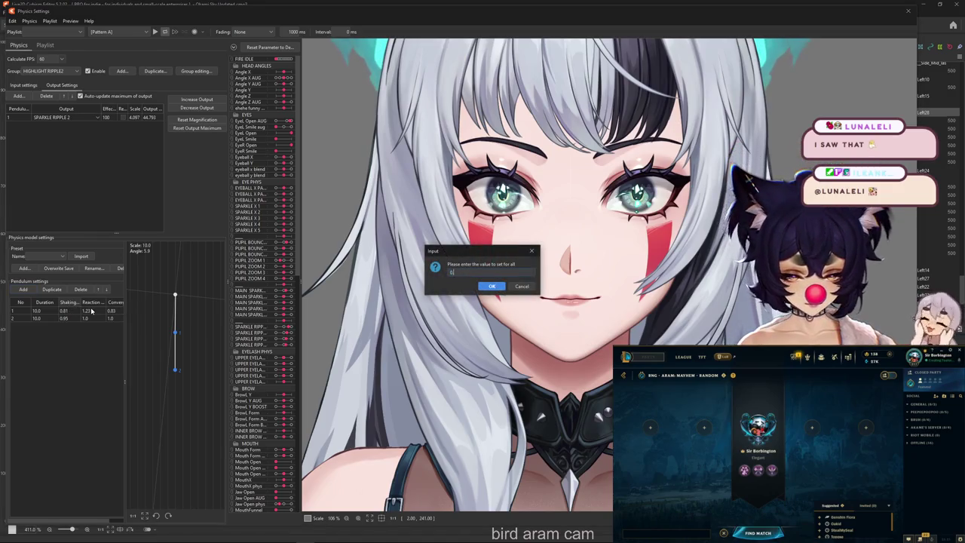
pyautogui.press('Return')
pyautogui.click(96, 309)
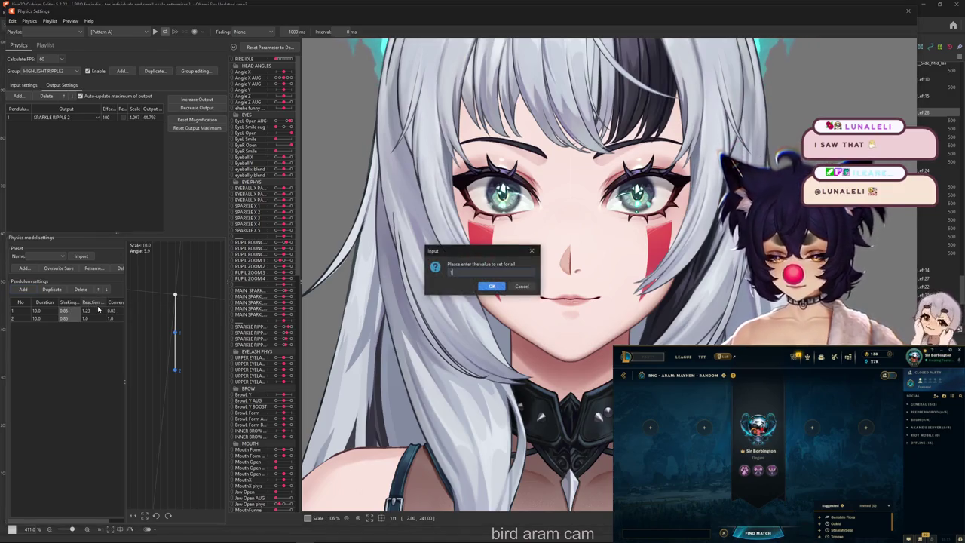
pyautogui.write('.9')
pyautogui.press('Return')
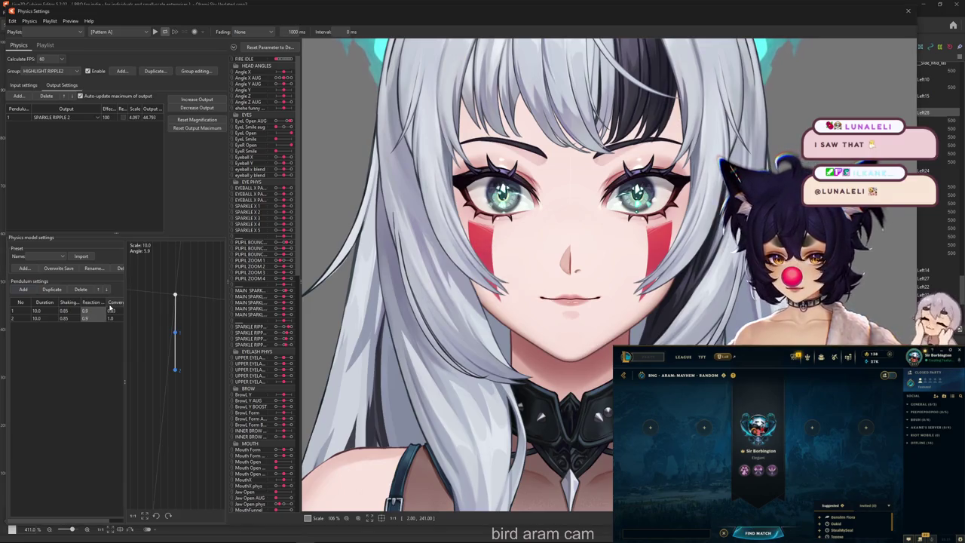
pyautogui.click(135, 310)
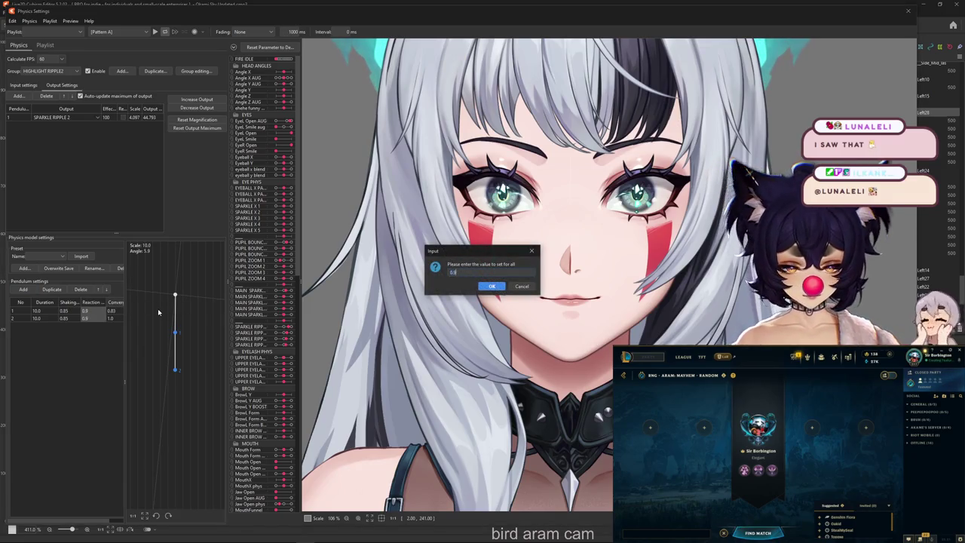
pyautogui.write('.9')
pyautogui.press('Return')
# Step: Rescale SPARKLE RIPPLE 2 to 3.875 via Reset Magnification and set both Durations to 12.0
pyautogui.scroll(2, 346, 149)
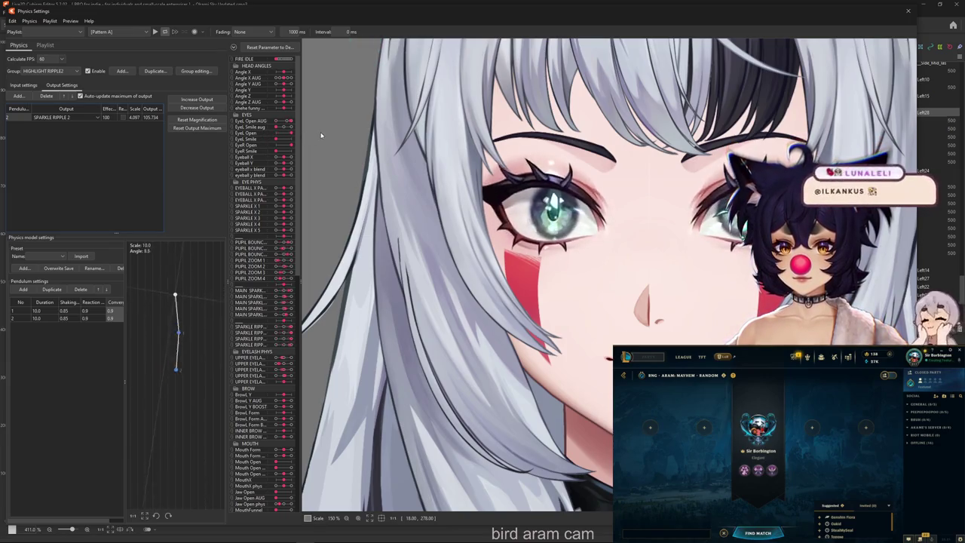
pyautogui.click(209, 110)
pyautogui.press('Return')
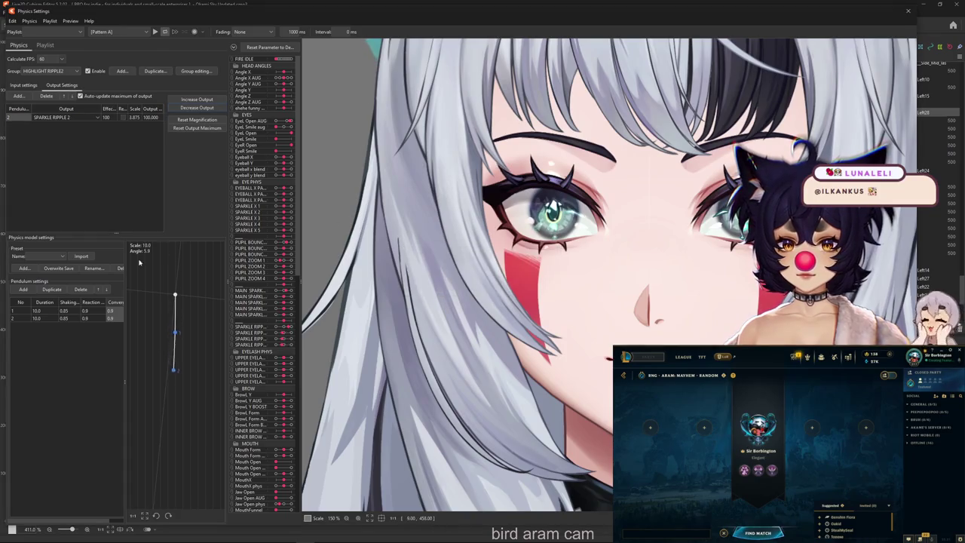
pyautogui.click(56, 304)
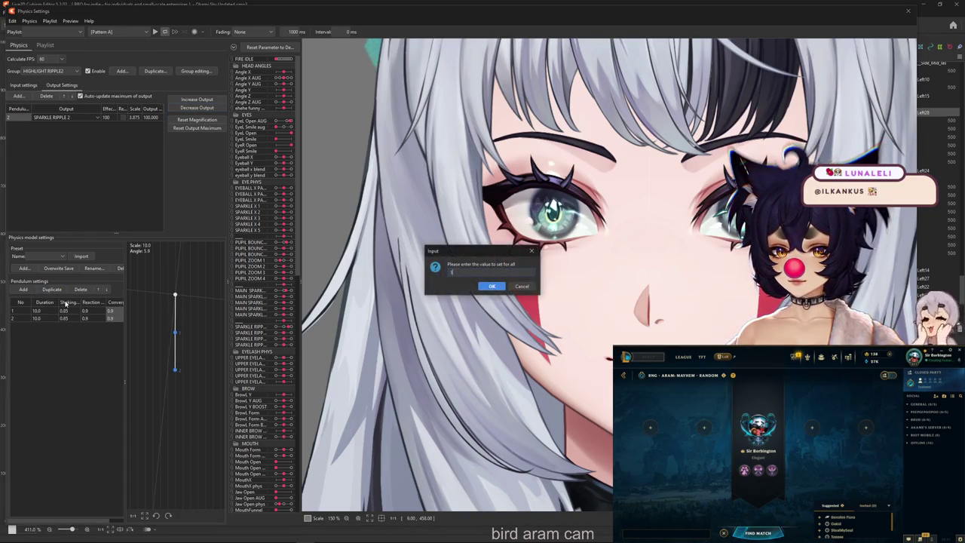
pyautogui.write('12')
pyautogui.press('Return')
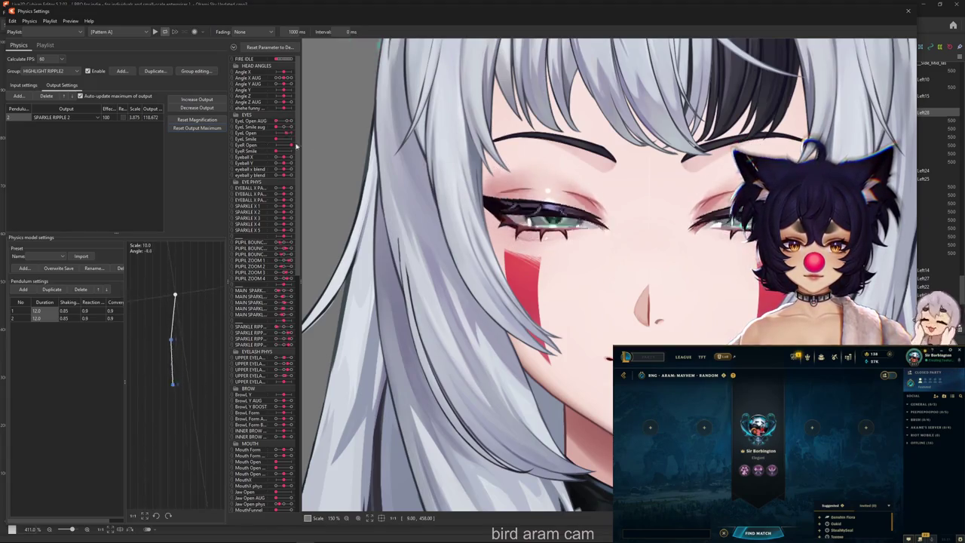
# Step: Select the HIGHLIGHT RIPPLE group and add a second pendulum
pyautogui.click(50, 70)
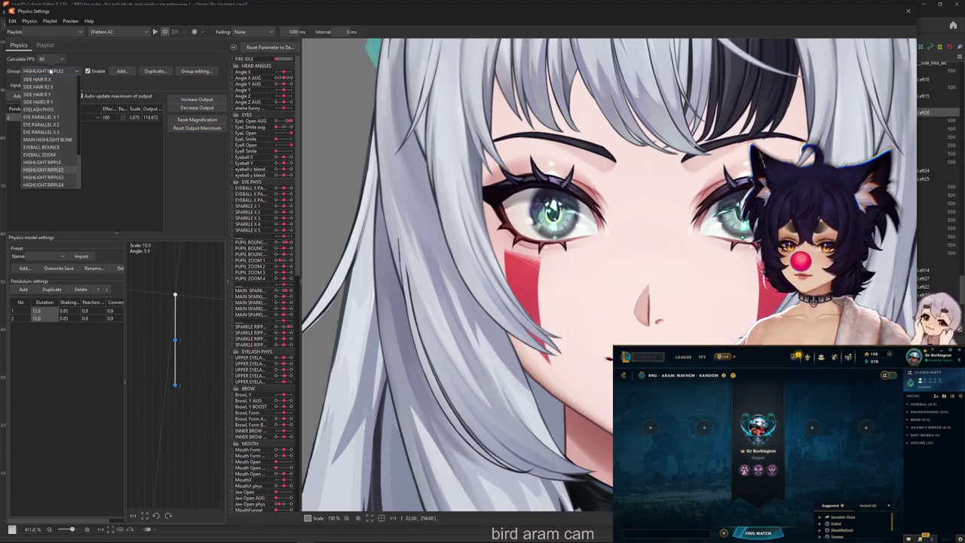
pyautogui.click(61, 162)
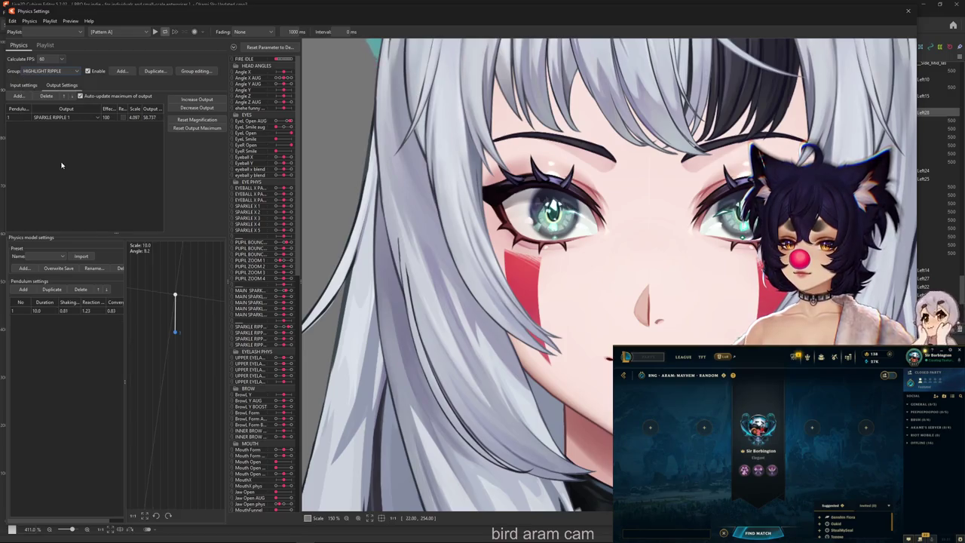
pyautogui.click(22, 99)
pyautogui.press('Escape')
pyautogui.click(24, 290)
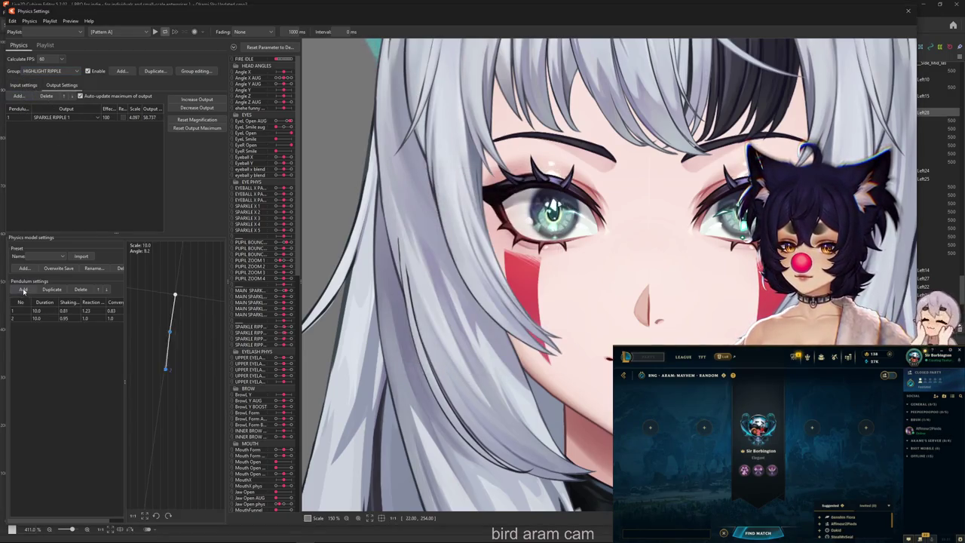
# Step: Set both pendulums to Shaking 0.8, Reaction 1.2 and Convergence 0.8
pyautogui.doubleClick(71, 302)
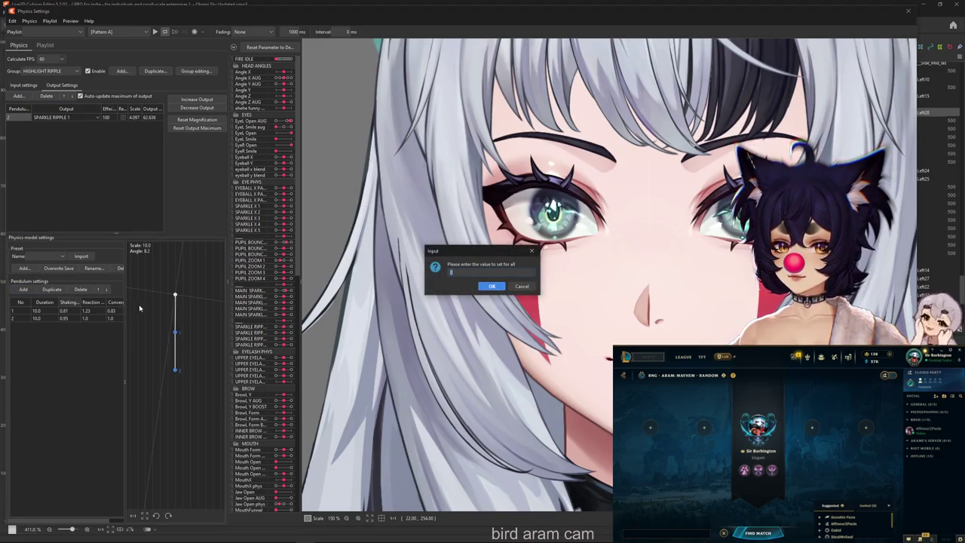
pyautogui.write('0.8')
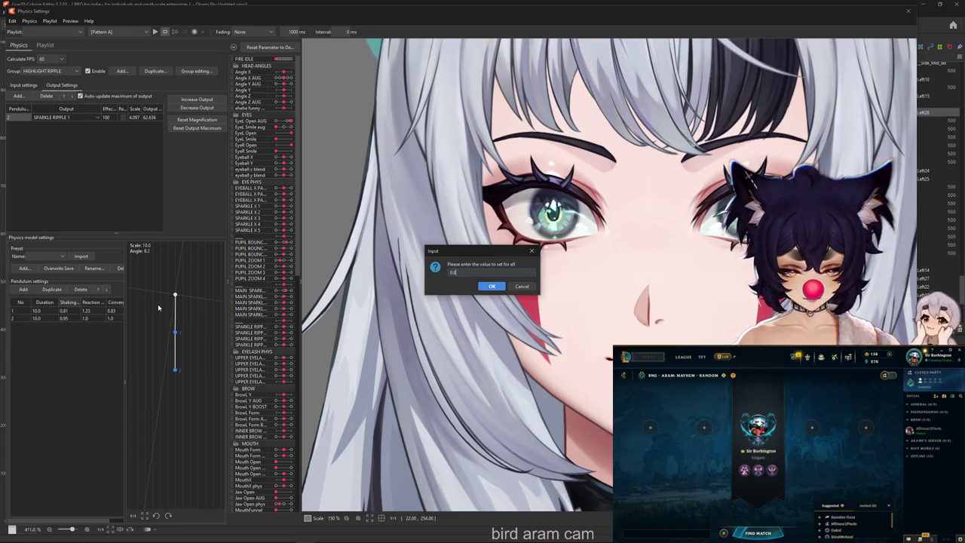
pyautogui.press('Return')
pyautogui.doubleClick(86, 302)
pyautogui.write('1.2')
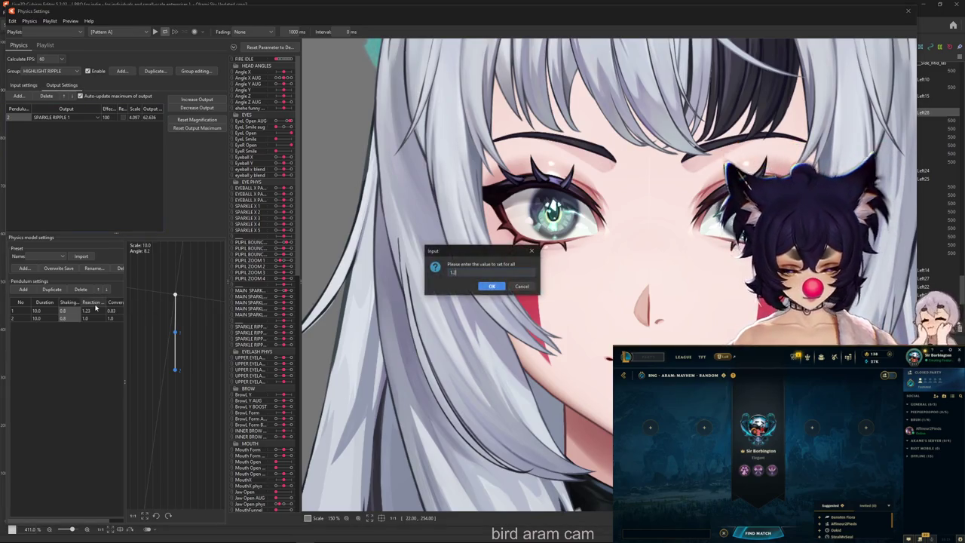
pyautogui.press('Return')
pyautogui.doubleClick(123, 305)
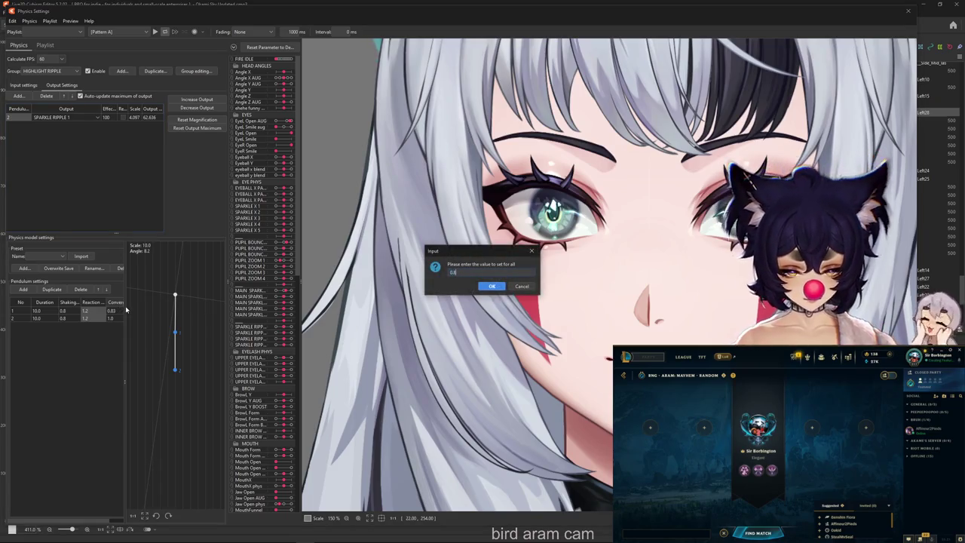
pyautogui.press('Return')
# Step: Reset output maximum and magnification, rescaling SPARKLE RIPPLE 1 to 3.794
pyautogui.click(193, 129)
pyautogui.scroll(2, 607, 210)
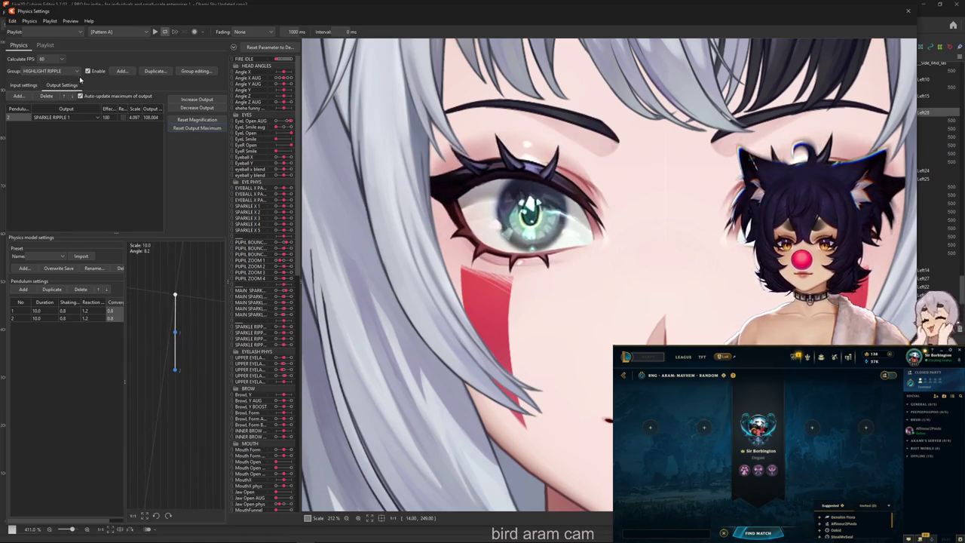
pyautogui.click(202, 107)
pyautogui.press('Return')
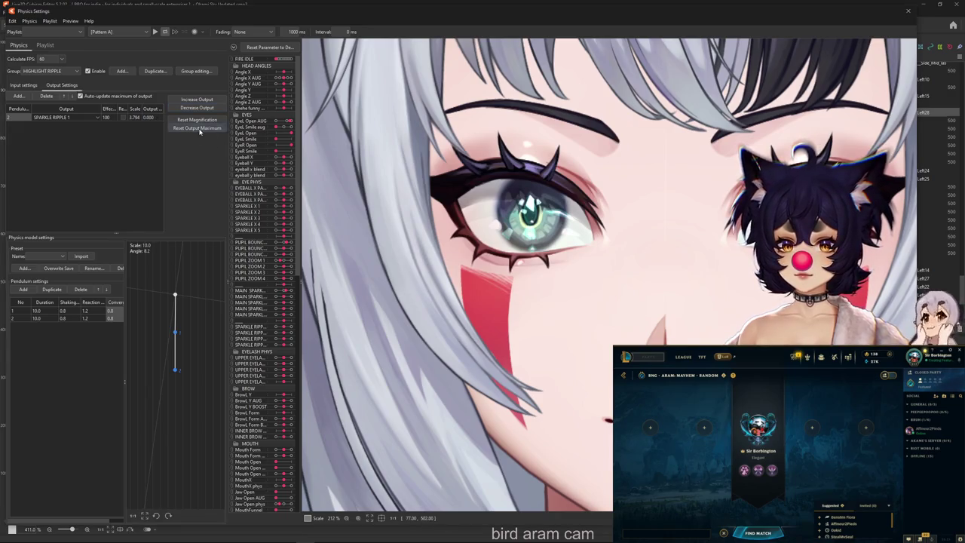
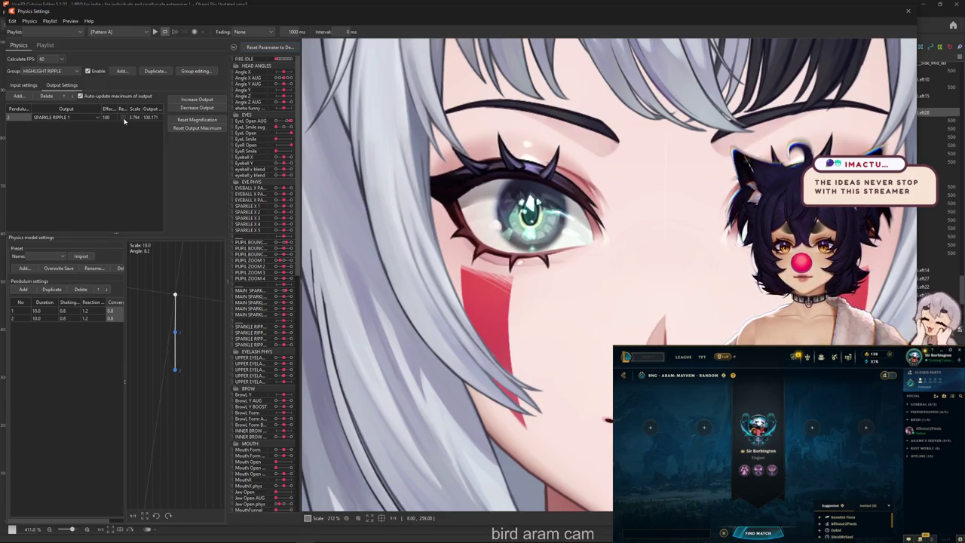
# Step: In HIGHLIGHT RIPPLE2, set every pendulum's convergence to 0.9, leaving shaking and reaction unchanged
pyautogui.click(55, 72)
pyautogui.click(55, 171)
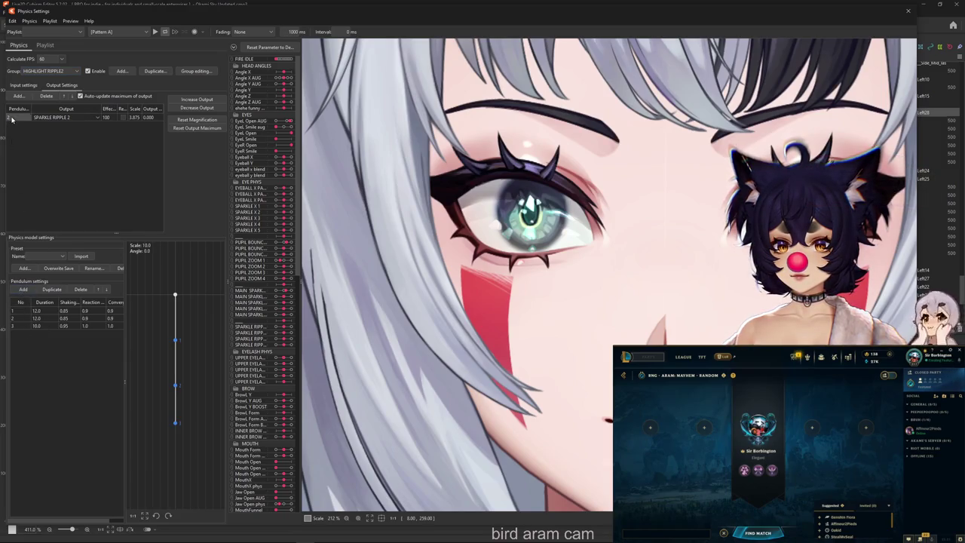
pyautogui.click(75, 306)
pyautogui.write('0.85')
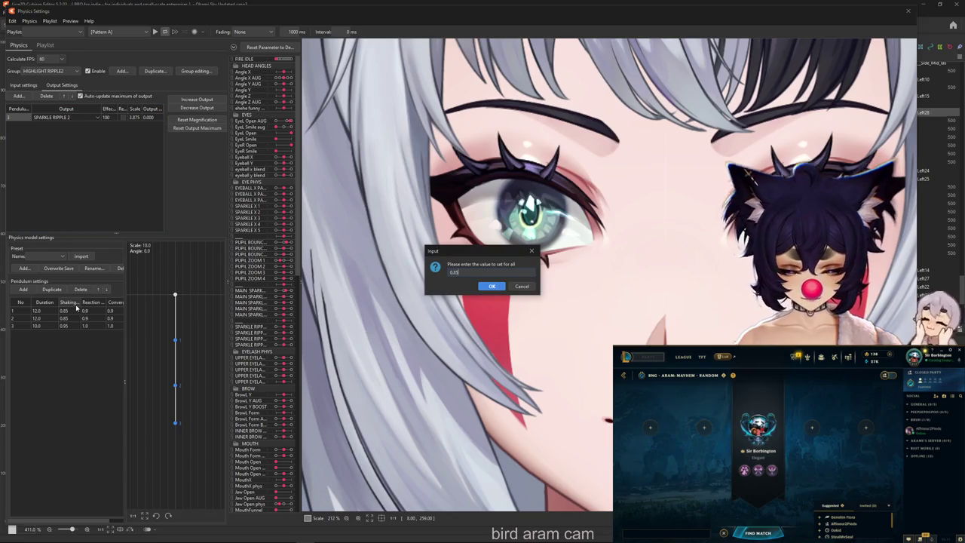
pyautogui.press('Escape')
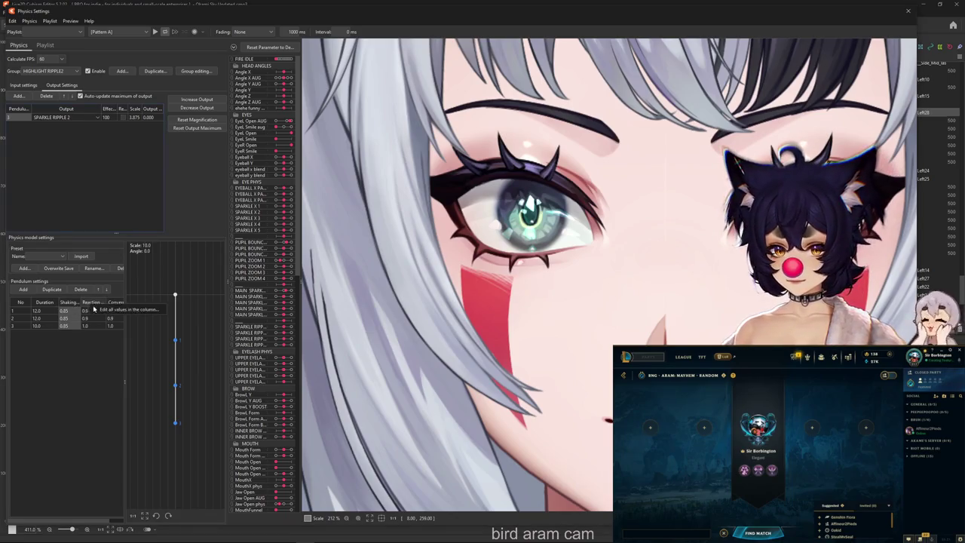
pyautogui.click(95, 308)
pyautogui.press('Return')
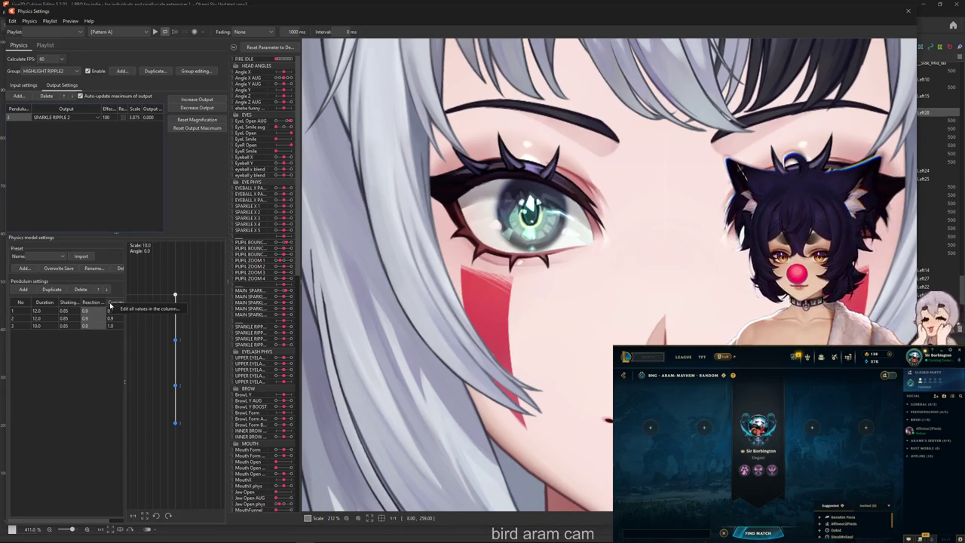
pyautogui.click(118, 304)
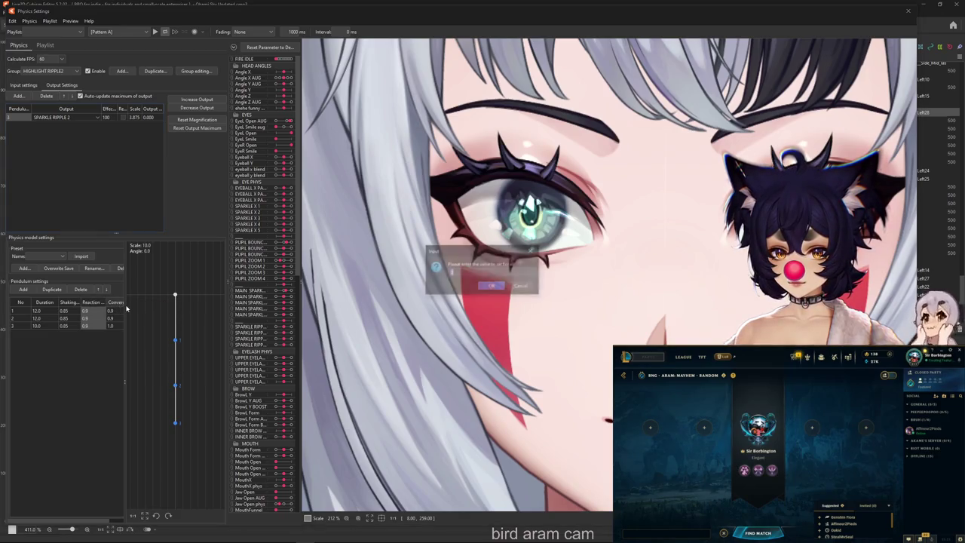
pyautogui.press('Return')
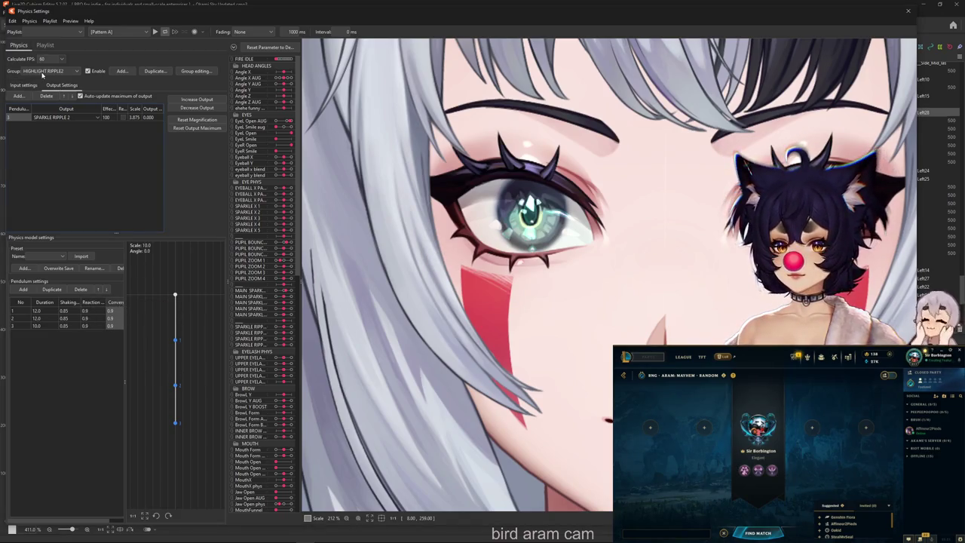
# Step: Give HIGHLIGHT RIPPLE3 shaking 0.85, reaction 0.9, convergence 0.9, and fit its output magnification
pyautogui.click(42, 73)
pyautogui.click(61, 176)
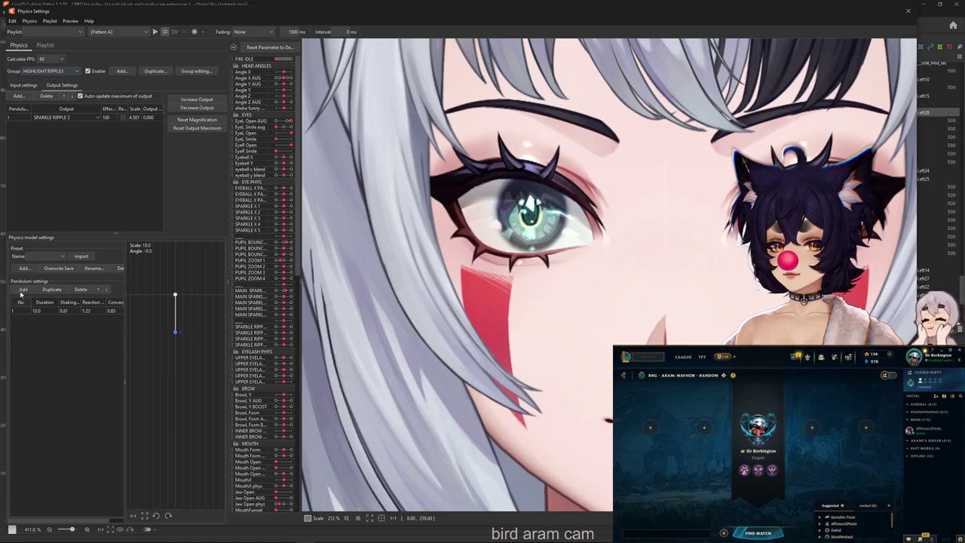
pyautogui.click(73, 304)
pyautogui.write('.85')
pyautogui.press('Return')
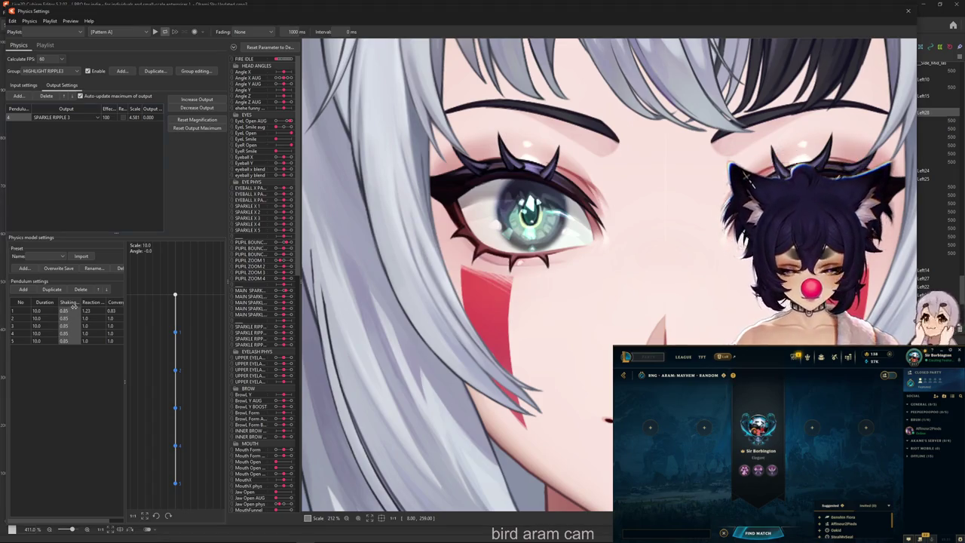
pyautogui.click(92, 302)
pyautogui.write('.9')
pyautogui.press('Return')
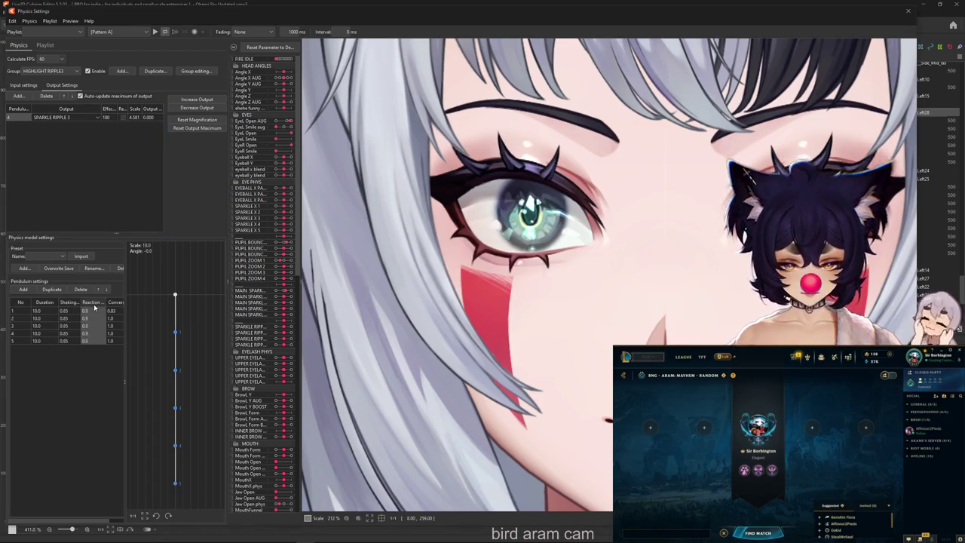
pyautogui.click(113, 302)
pyautogui.write('.9')
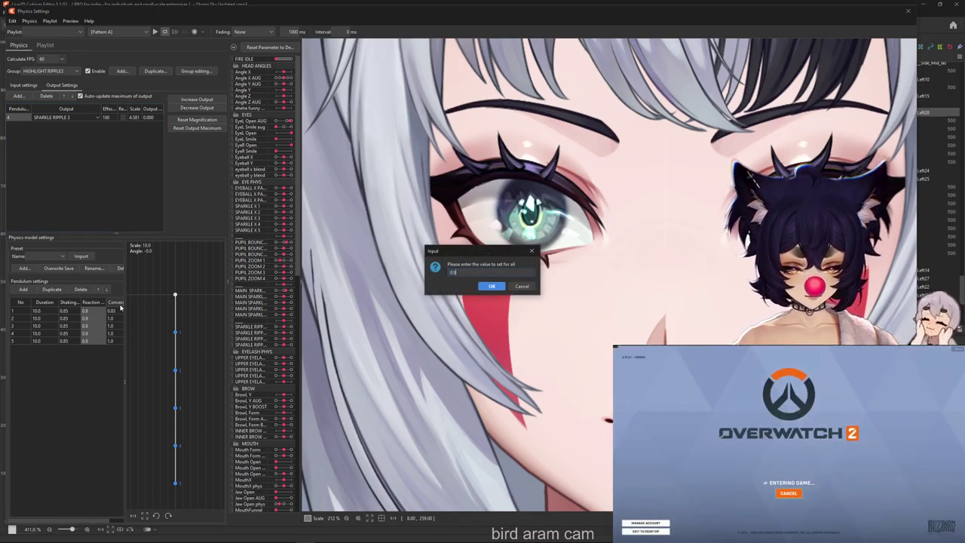
pyautogui.press('Return')
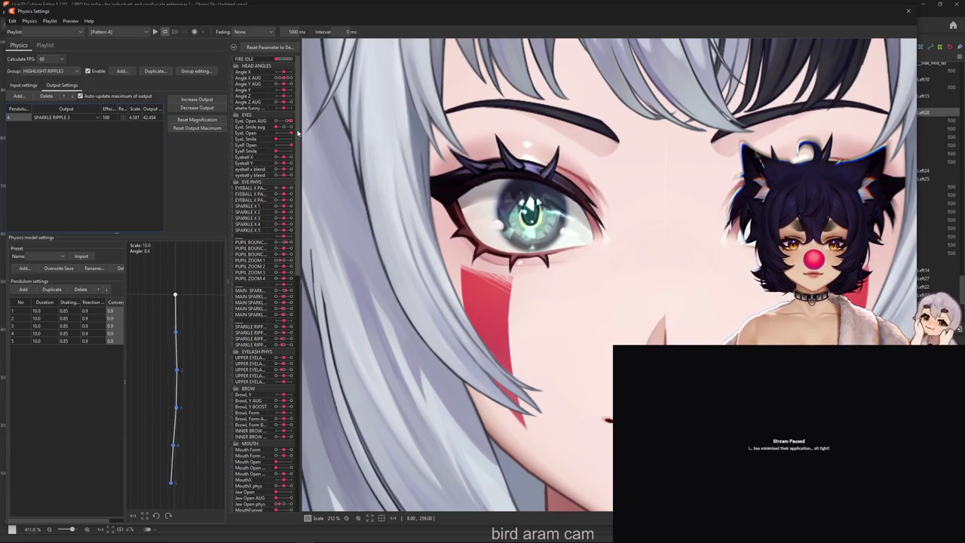
pyautogui.click(196, 99)
pyautogui.click(506, 283)
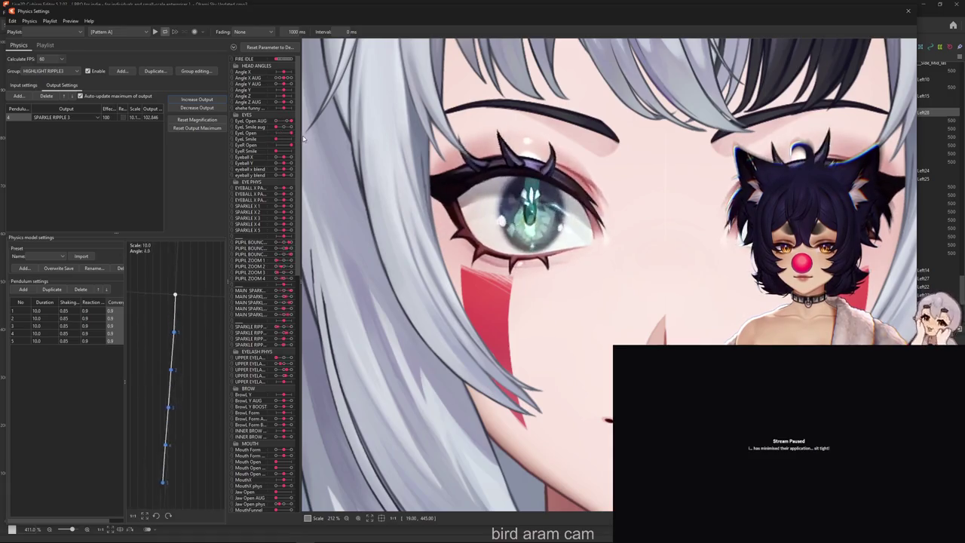
# Step: Fit the output magnification of HIGHLIGHT RIPPLE2 and HIGHLIGHT RIPPLE3 to the parameter range
pyautogui.click(46, 71)
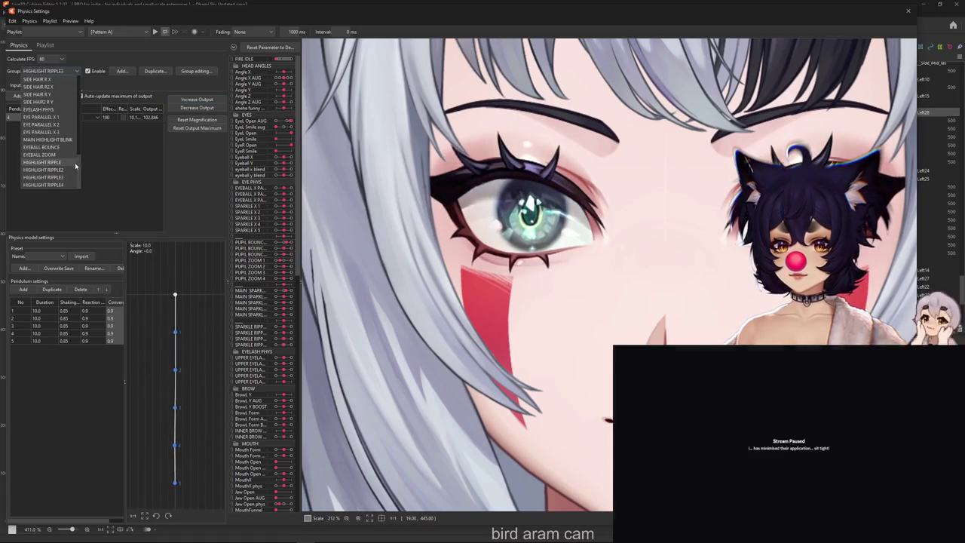
pyautogui.click(71, 164)
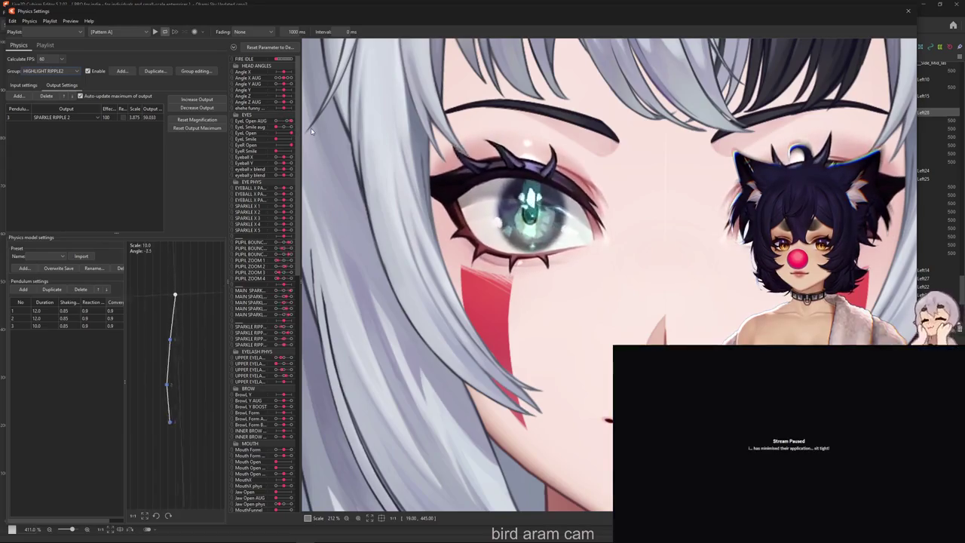
pyautogui.click(196, 99)
pyautogui.click(504, 284)
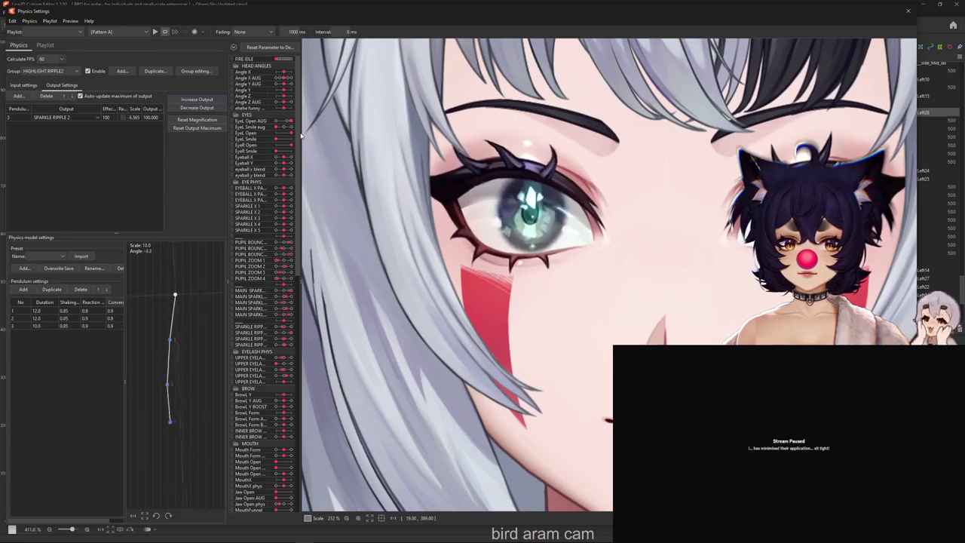
pyautogui.click(64, 71)
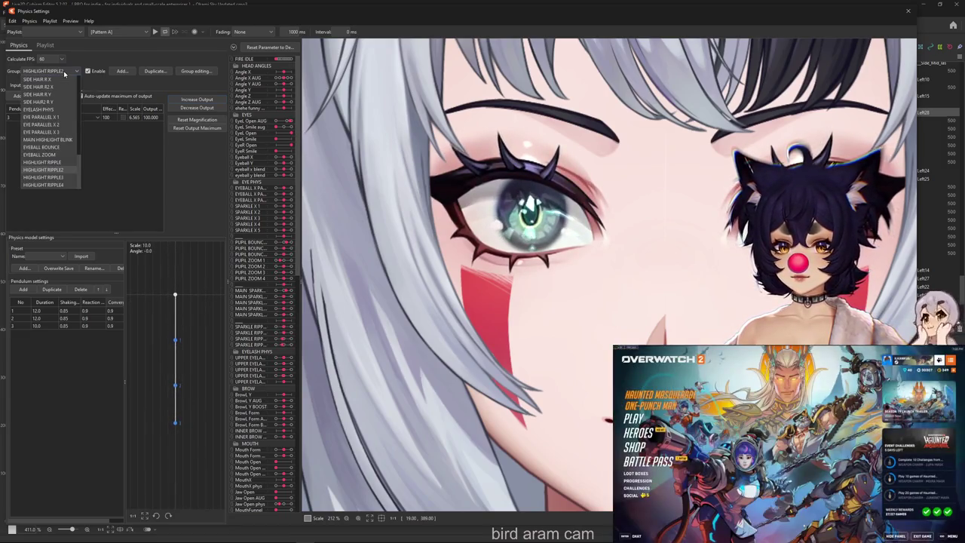
pyautogui.click(71, 177)
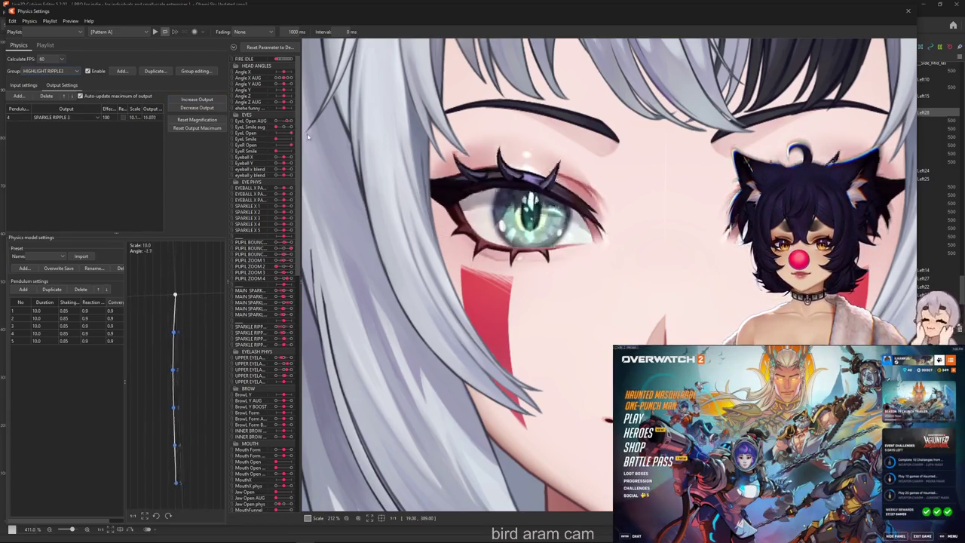
pyautogui.click(213, 108)
pyautogui.click(508, 282)
# Step: Add two pendulum joints to HIGHLIGHT RIPPLE4 and set all shaking values to 0.85
pyautogui.click(44, 70)
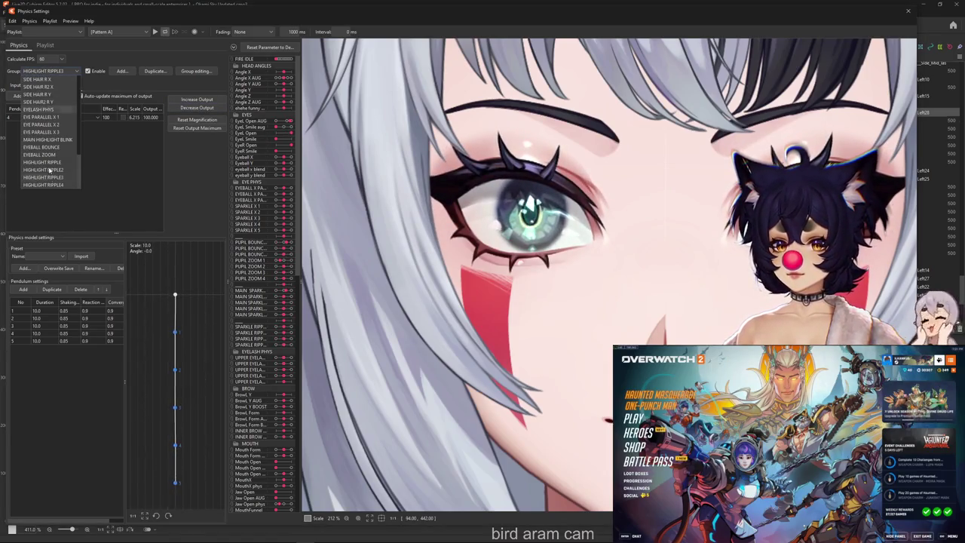
pyautogui.click(45, 184)
pyautogui.doubleClick(21, 290)
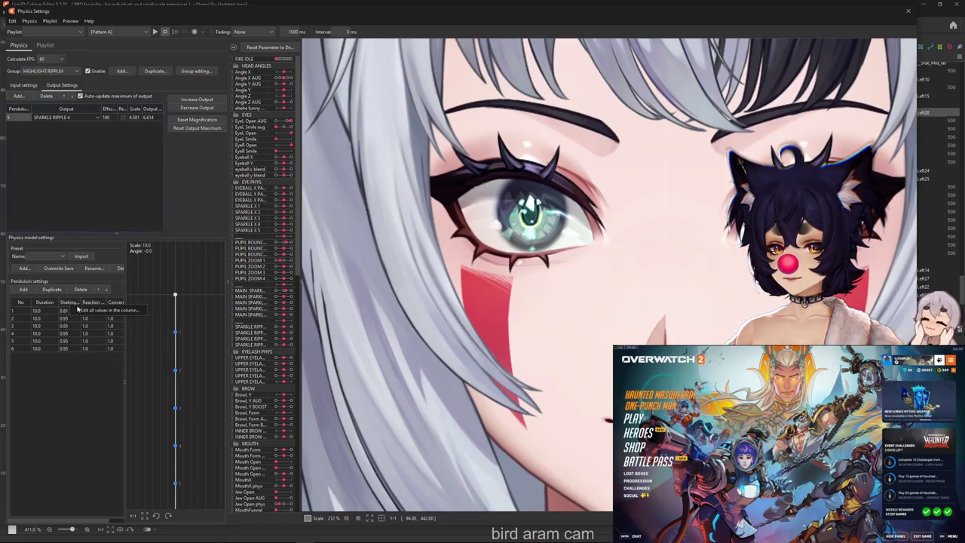
pyautogui.click(78, 307)
pyautogui.press('Return')
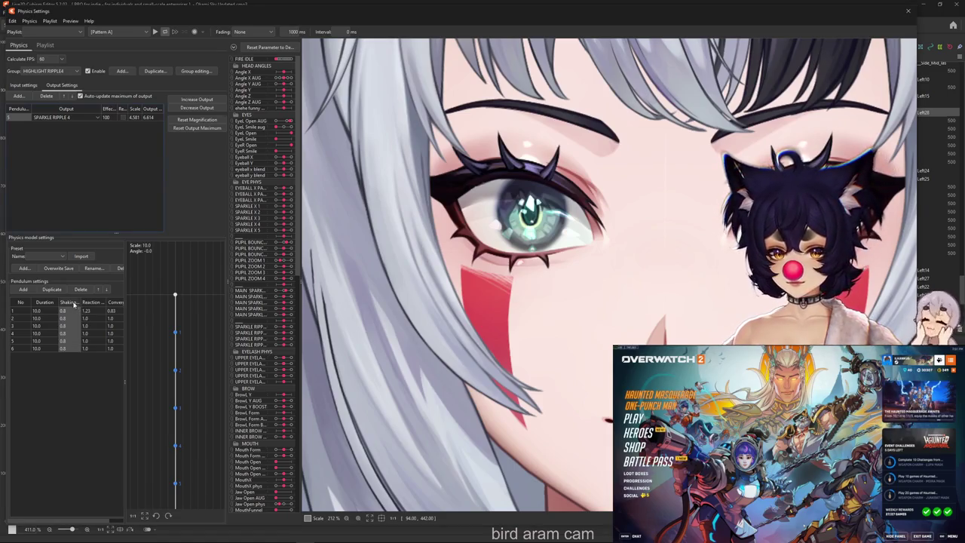
pyautogui.click(77, 304)
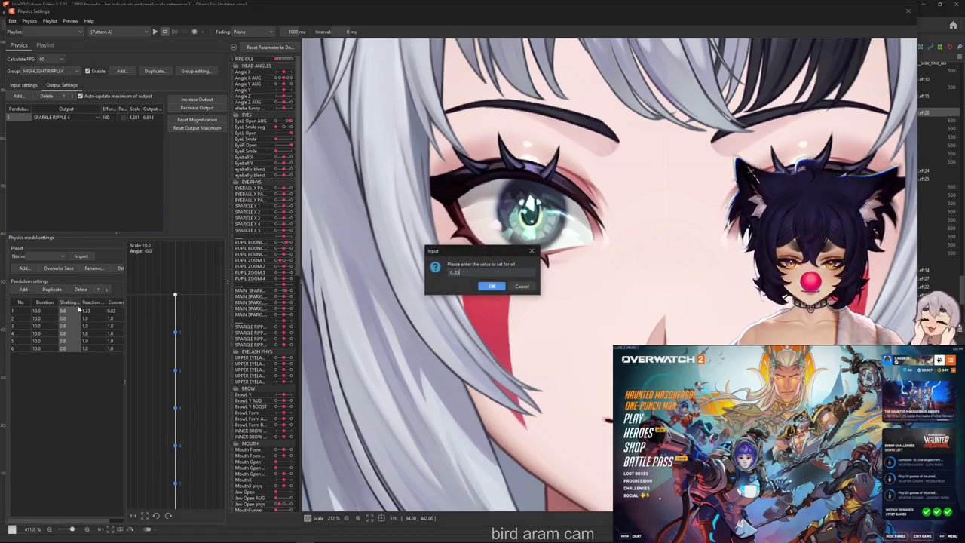
pyautogui.press('Return')
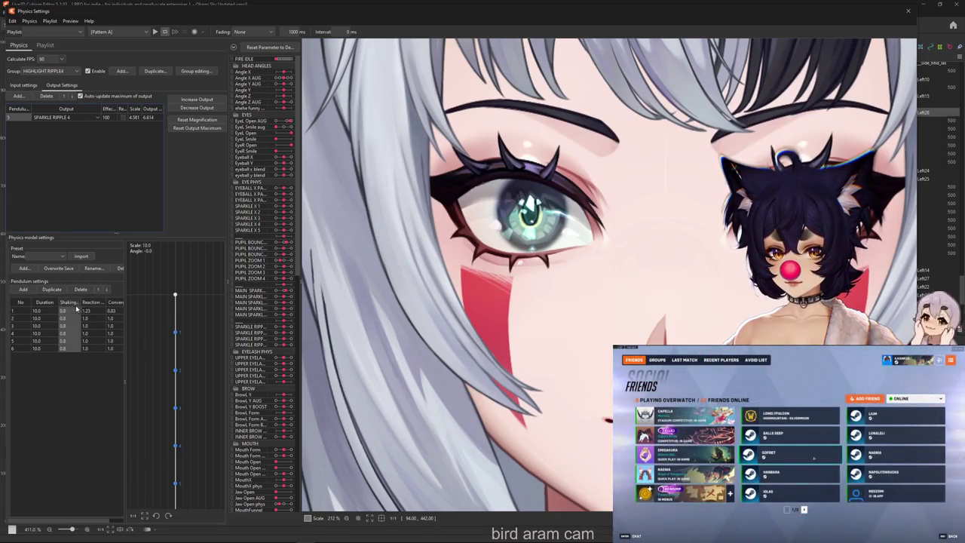
pyautogui.click(76, 306)
pyautogui.press('Return')
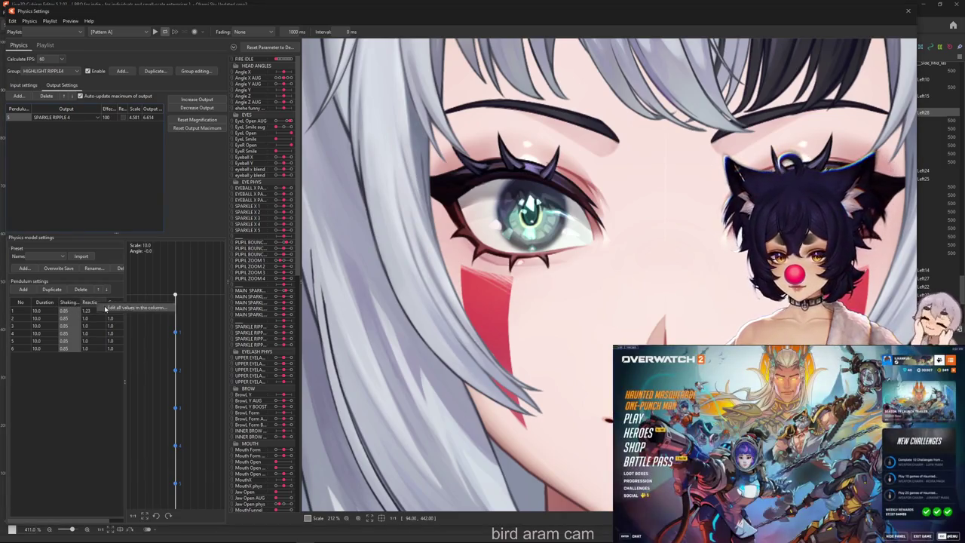
# Step: Set HIGHLIGHT RIPPLE4 reaction to 1.2 and convergence to 0.8, preview the swing, and fit its output
pyautogui.click(93, 302)
pyautogui.write('1.2')
pyautogui.press('Return')
pyautogui.click(118, 302)
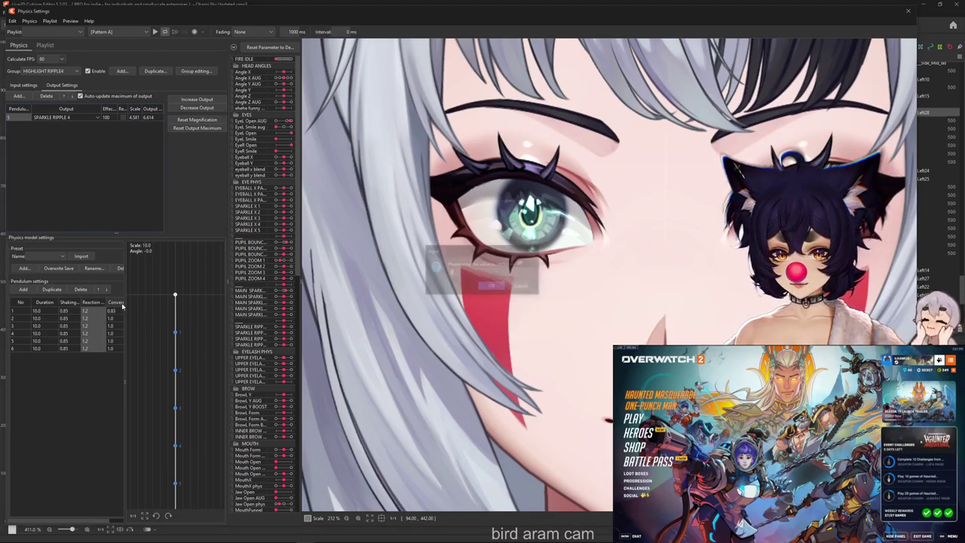
pyautogui.write('0.8')
pyautogui.press('Return')
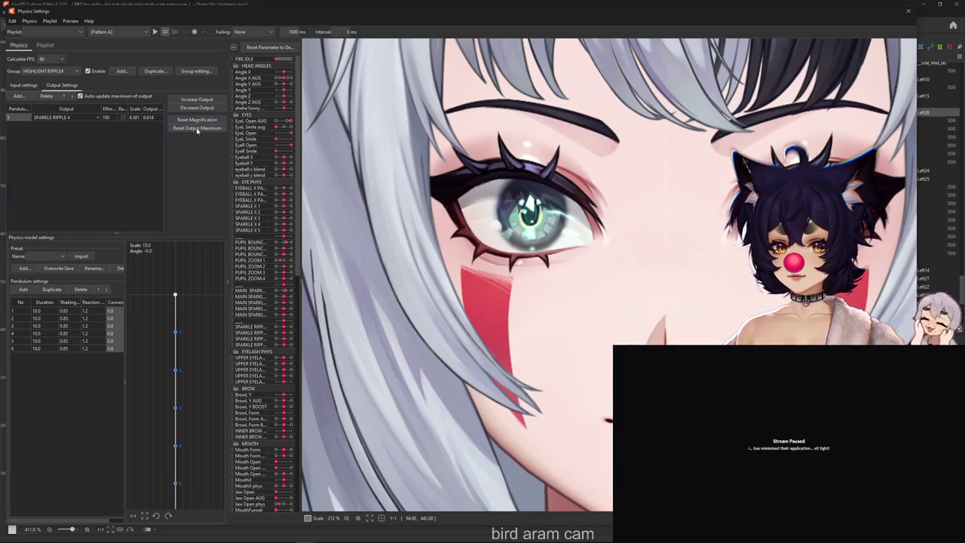
pyautogui.moveTo(288, 140); pyautogui.dragTo(299, 134)
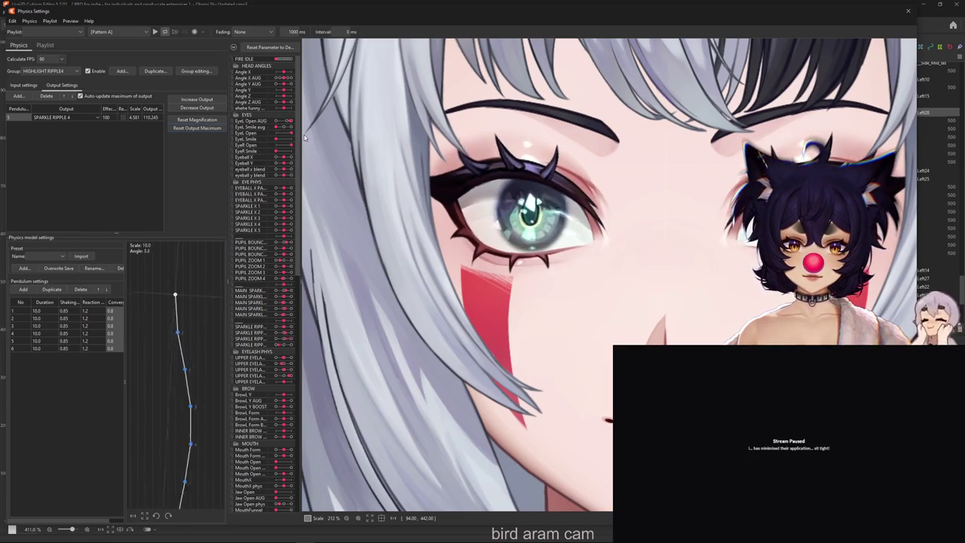
pyautogui.click(196, 107)
pyautogui.click(508, 284)
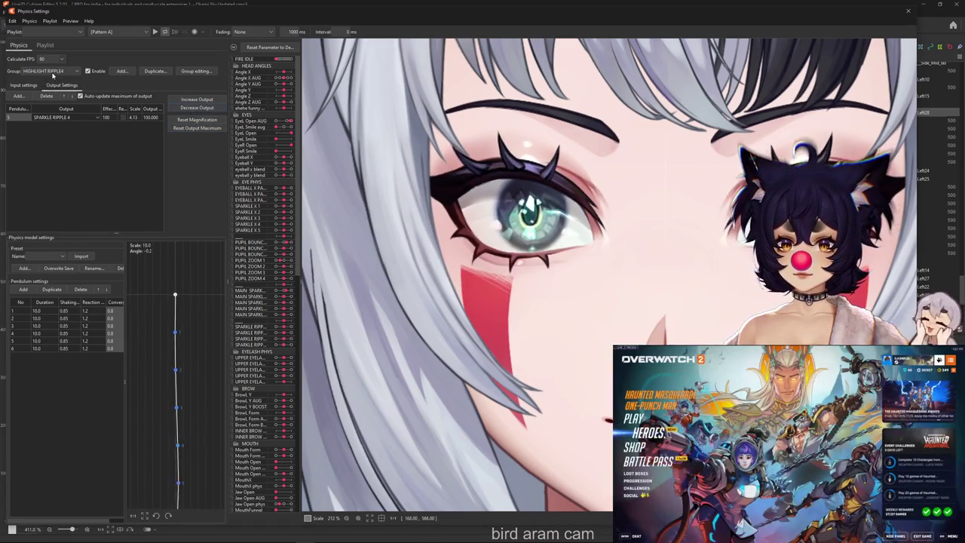
# Step: Set every HIGHLIGHT RIPPLE3 pendulum to reaction 1.2 and convergence 0.8
pyautogui.click(51, 70)
pyautogui.click(65, 179)
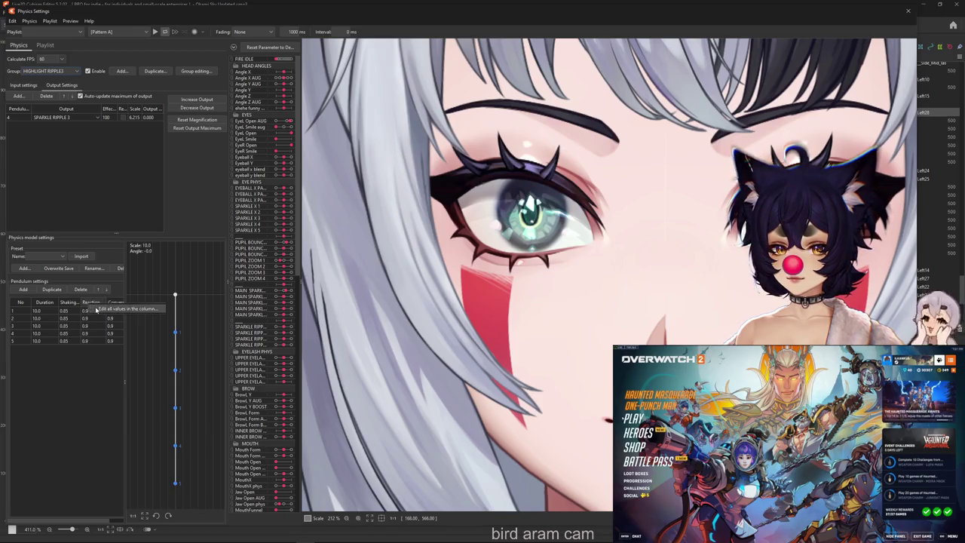
pyautogui.click(96, 309)
pyautogui.write('1.2')
pyautogui.press('Return')
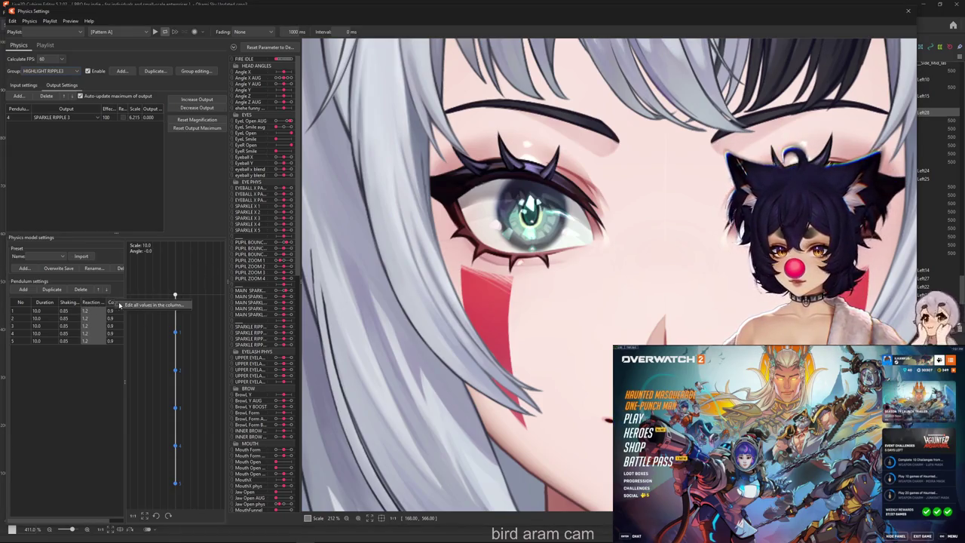
pyautogui.click(117, 302)
pyautogui.write('0.8')
pyautogui.press('Return')
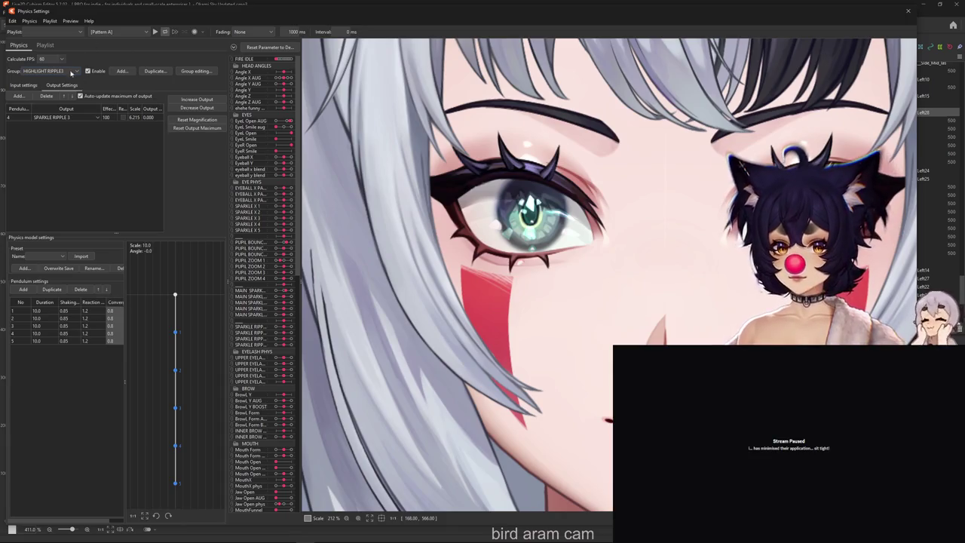
# Step: Set every HIGHLIGHT RIPPLE2 pendulum to reaction 1.2, duration 10 and convergence 0.8
pyautogui.click(71, 72)
pyautogui.click(60, 170)
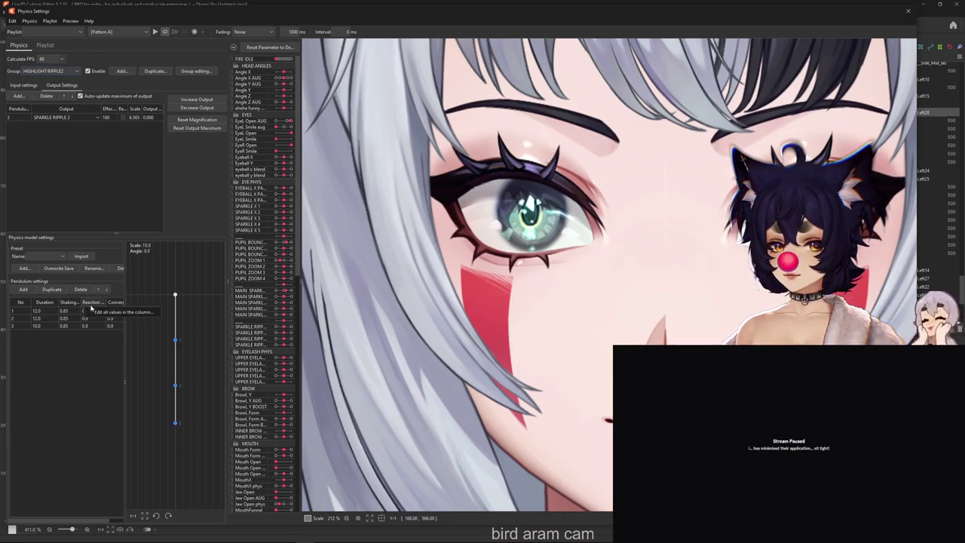
pyautogui.click(100, 304)
pyautogui.write('1.2')
pyautogui.press('Return')
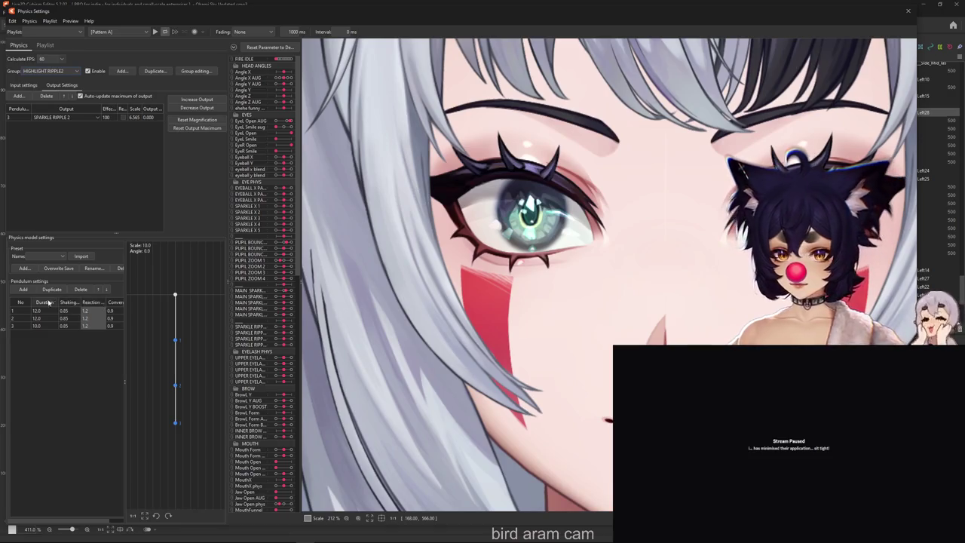
pyautogui.click(48, 301)
pyautogui.write('10')
pyautogui.press('Return')
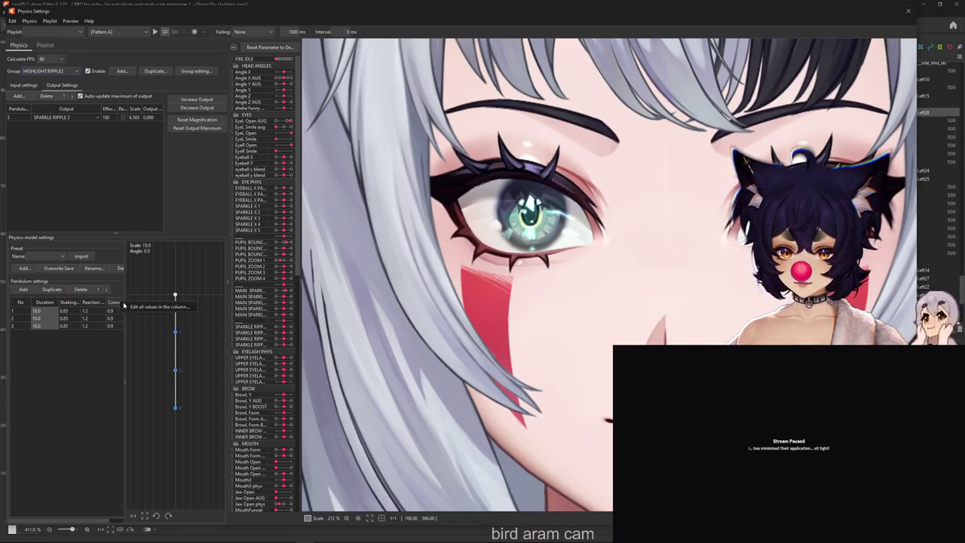
pyautogui.click(123, 304)
pyautogui.write('0.8')
pyautogui.press('Return')
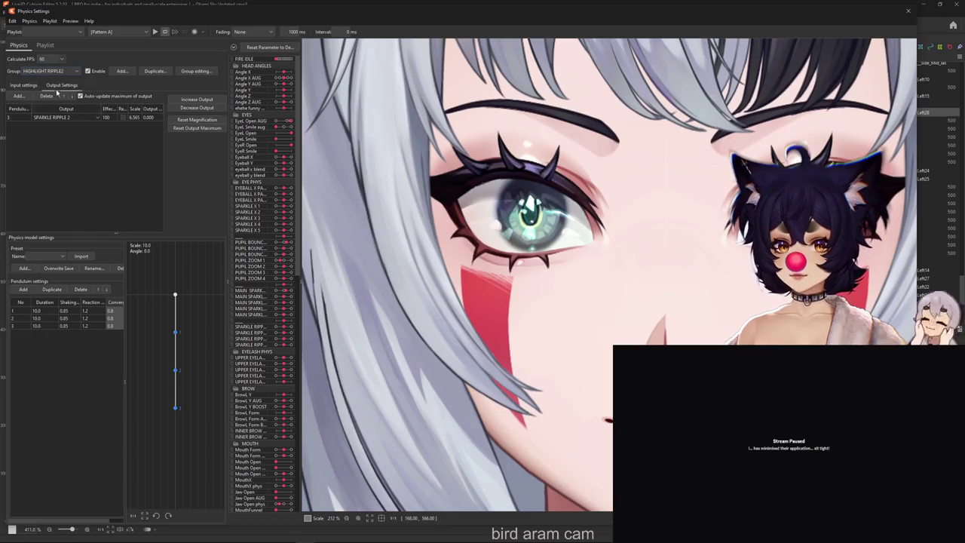
# Step: Return to the base HIGHLIGHT RIPPLE physics group
pyautogui.click(66, 72)
pyautogui.click(64, 163)
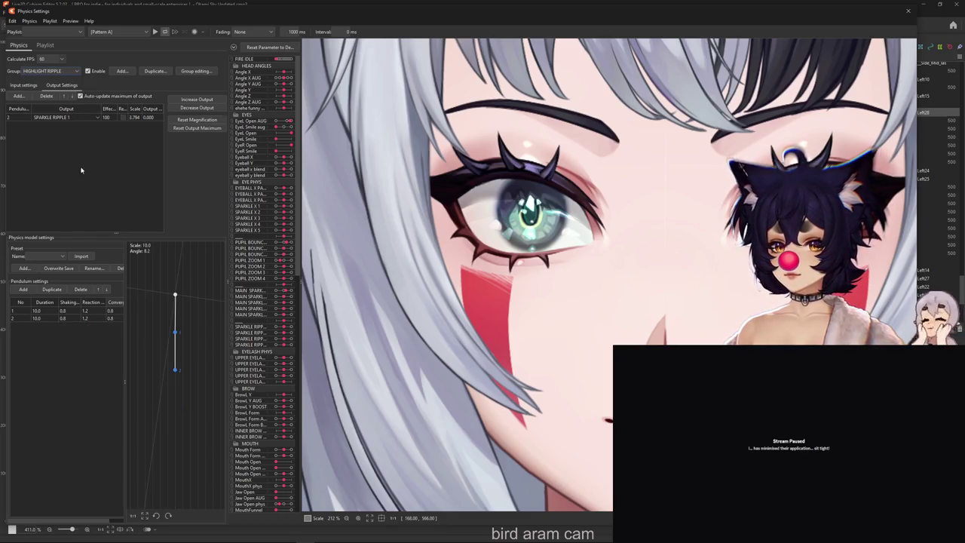
pyautogui.click(57, 72)
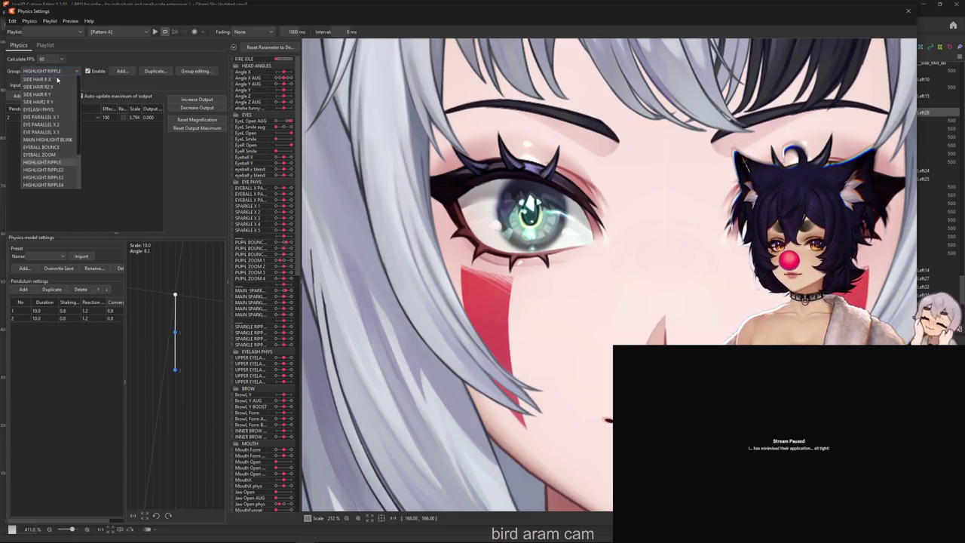
pyautogui.click(64, 170)
pyautogui.click(67, 71)
pyautogui.click(71, 162)
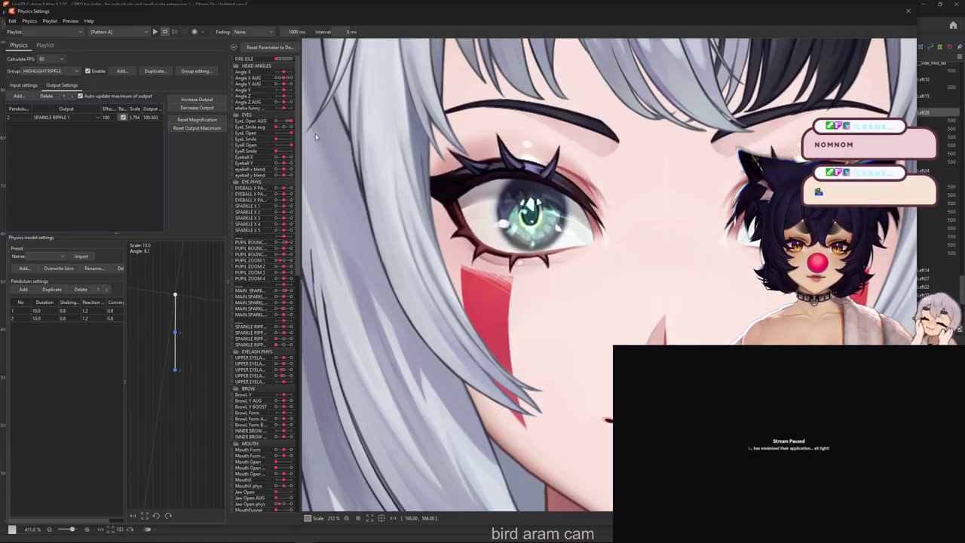
# Step: Check the input settings, then rescale HIGHLIGHT RIPPLE3's SPARKLE RIPPLE 3 output maximum to 100
pyautogui.click(23, 86)
pyautogui.click(55, 87)
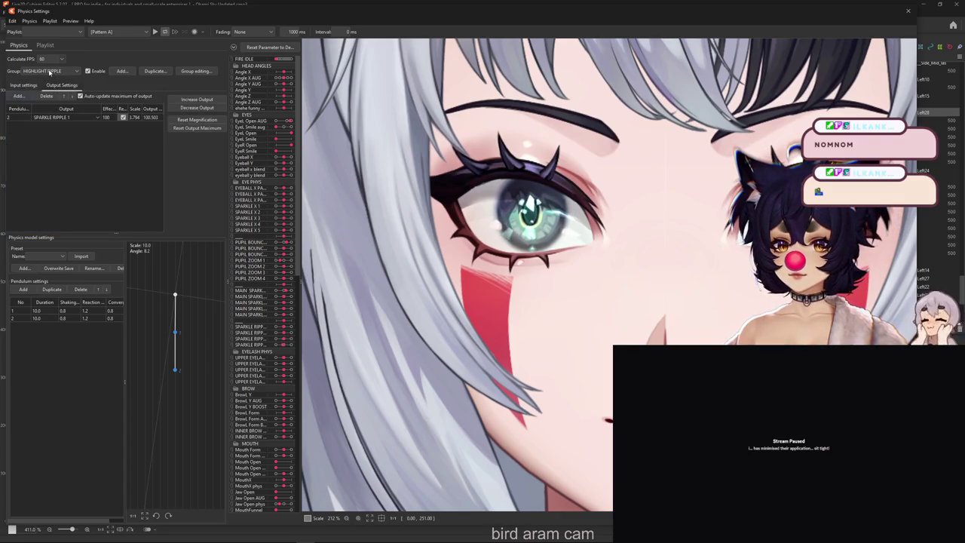
pyautogui.click(49, 71)
pyautogui.click(59, 170)
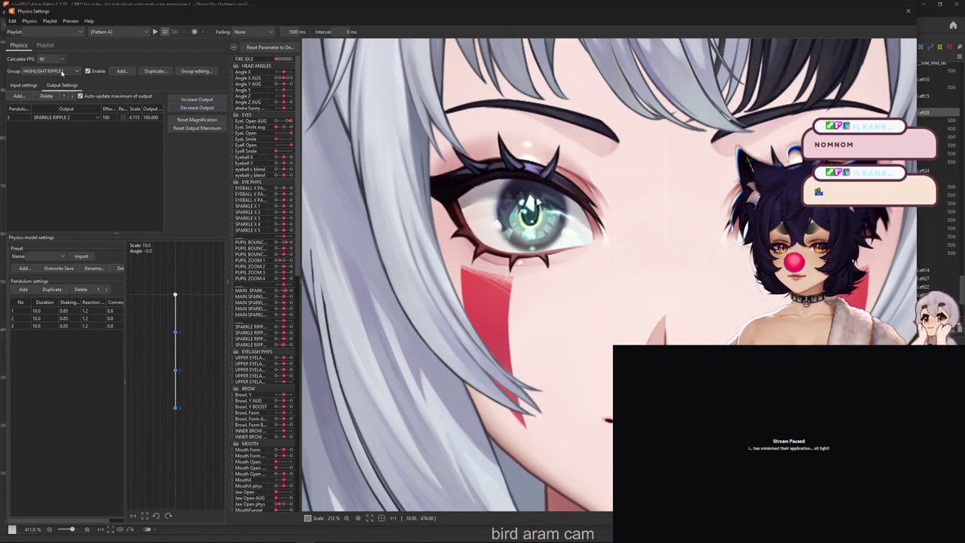
pyautogui.click(62, 72)
pyautogui.click(59, 176)
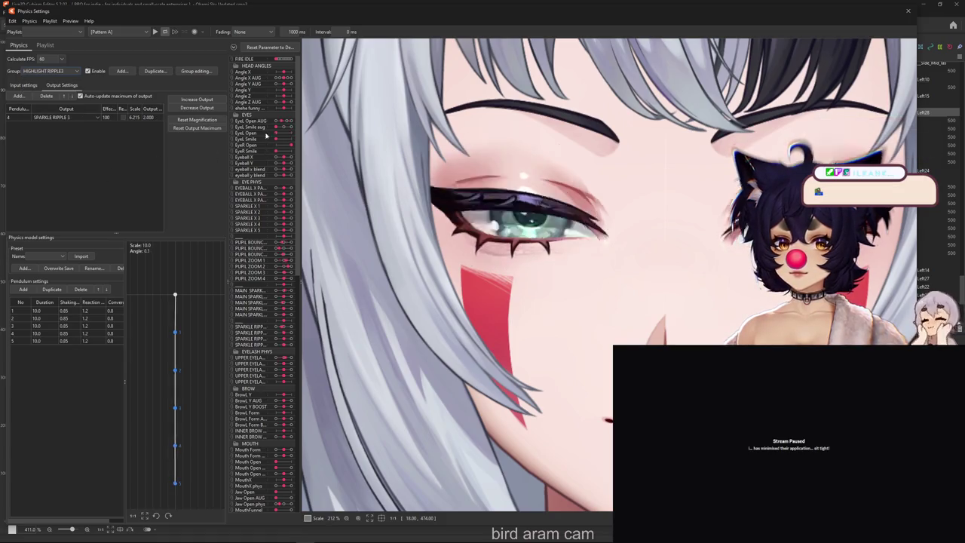
pyautogui.click(197, 108)
pyautogui.click(511, 286)
# Step: Fit HIGHLIGHT RIPPLE4's SPARKLE RIPPLE 4 output to 100 at scale 2.852, then return to HIGHLIGHT RIPPLE
pyautogui.click(72, 72)
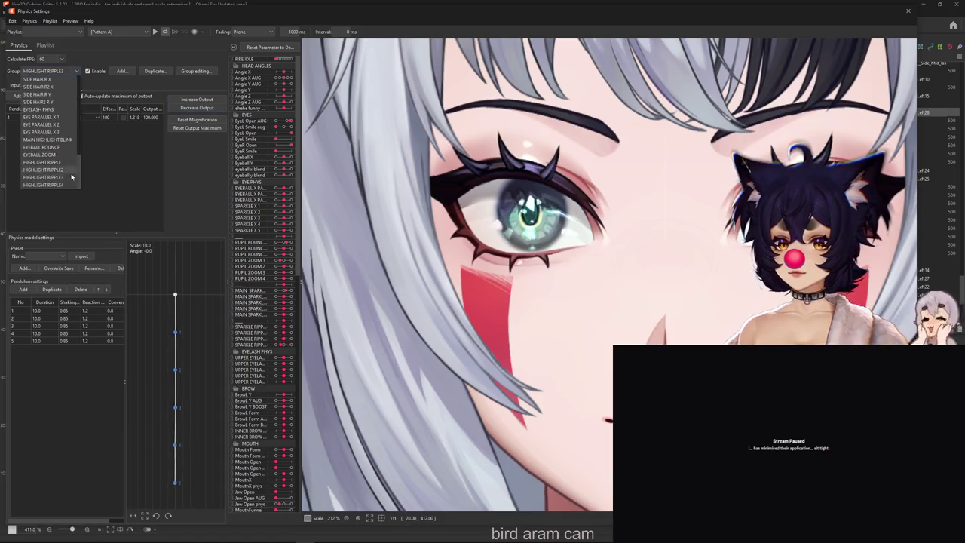
pyautogui.click(68, 183)
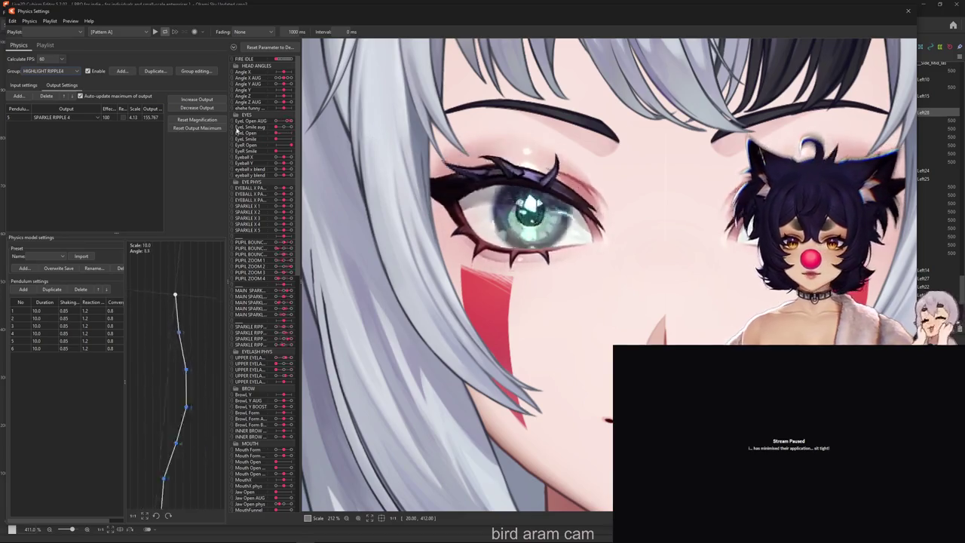
pyautogui.click(197, 119)
pyautogui.click(508, 285)
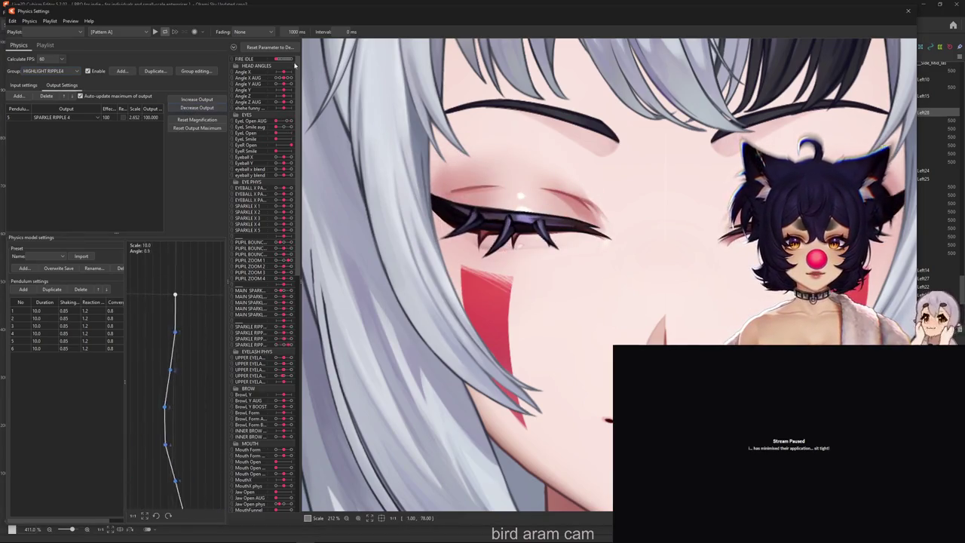
pyautogui.click(62, 70)
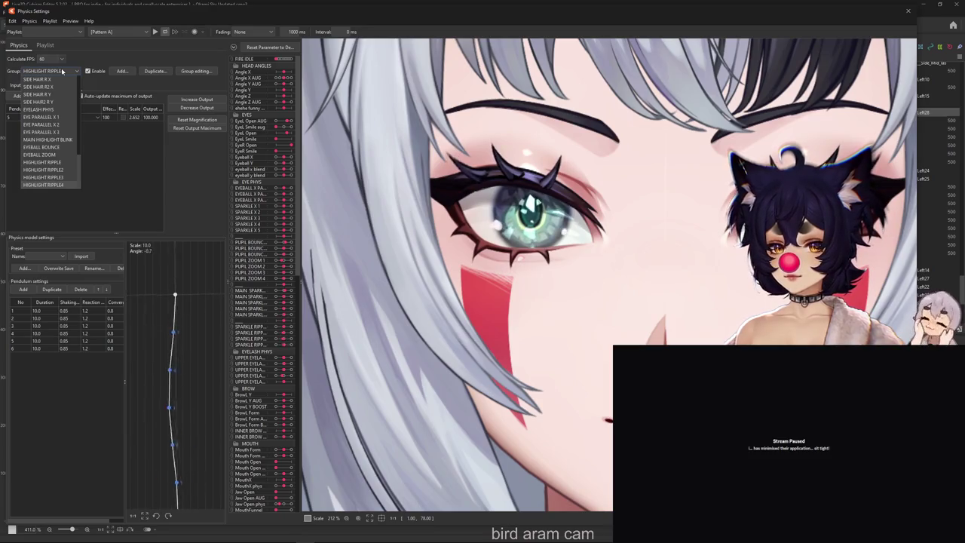
pyautogui.click(61, 68)
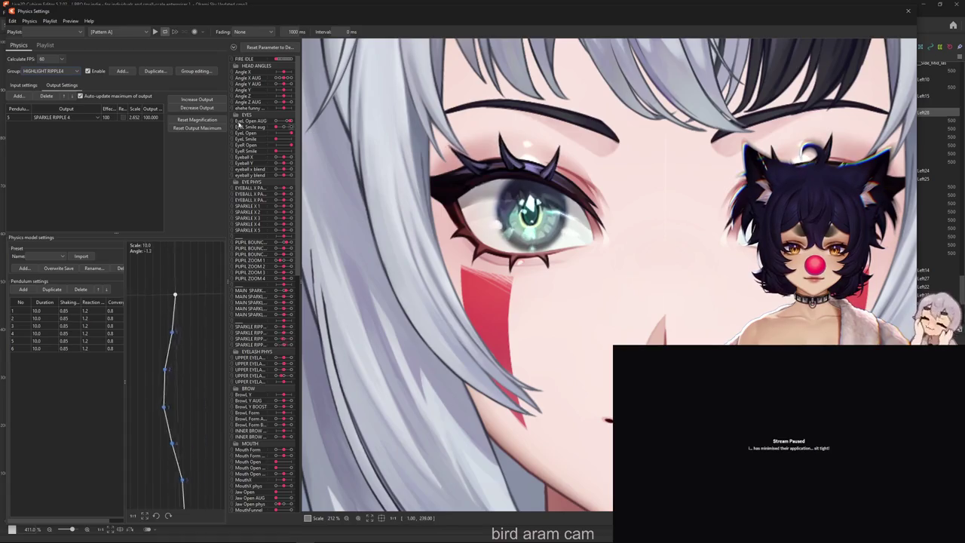
pyautogui.click(49, 71)
pyautogui.click(45, 162)
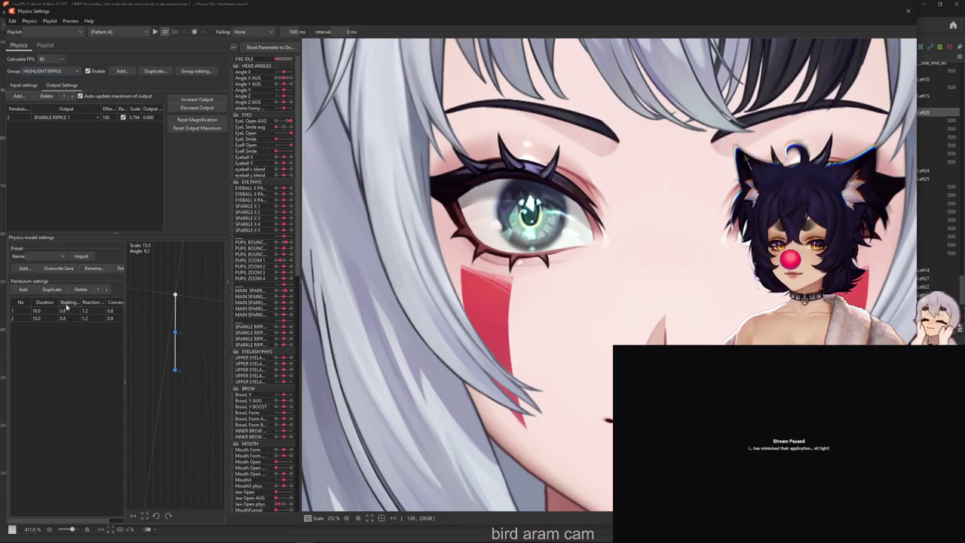
# Step: Set shaking to 0.79 for all pendulums in HIGHLIGHT RIPPLE and HIGHLIGHT RIPPLE2
pyautogui.click(78, 304)
pyautogui.write('.79')
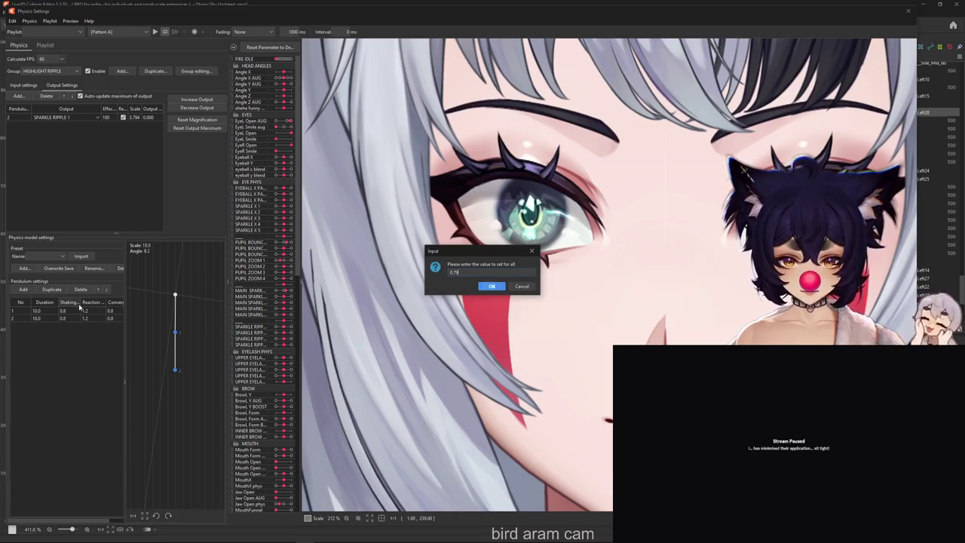
pyautogui.press('Return')
pyautogui.click(60, 71)
pyautogui.click(61, 169)
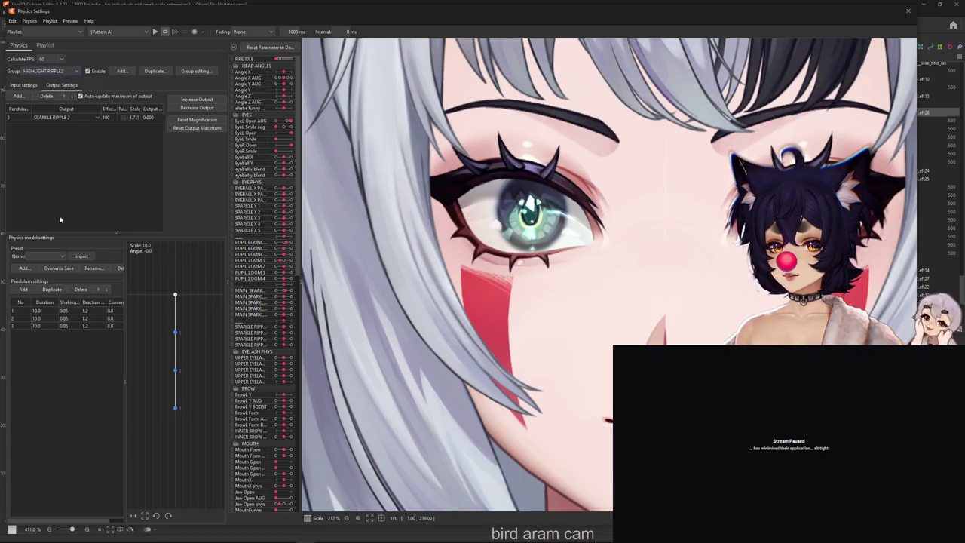
pyautogui.click(67, 303)
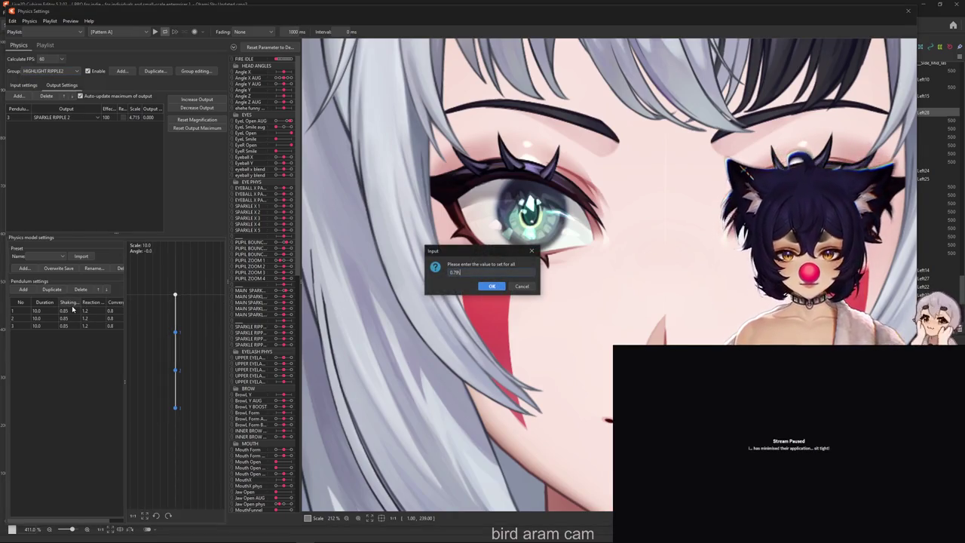
pyautogui.press('Return')
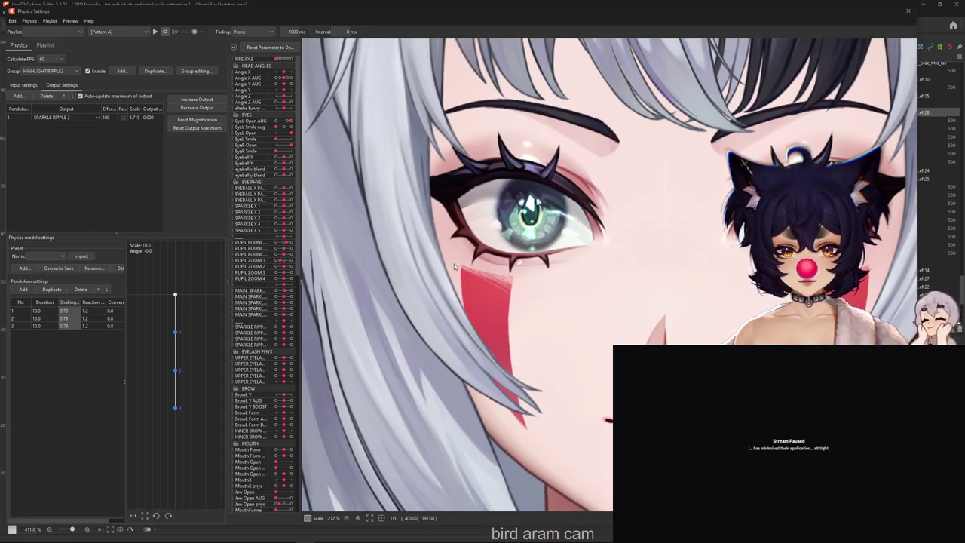
# Step: Set HIGHLIGHT RIPPLE3 shaking to 0.79 and delete its fifth pendulum
pyautogui.click(60, 71)
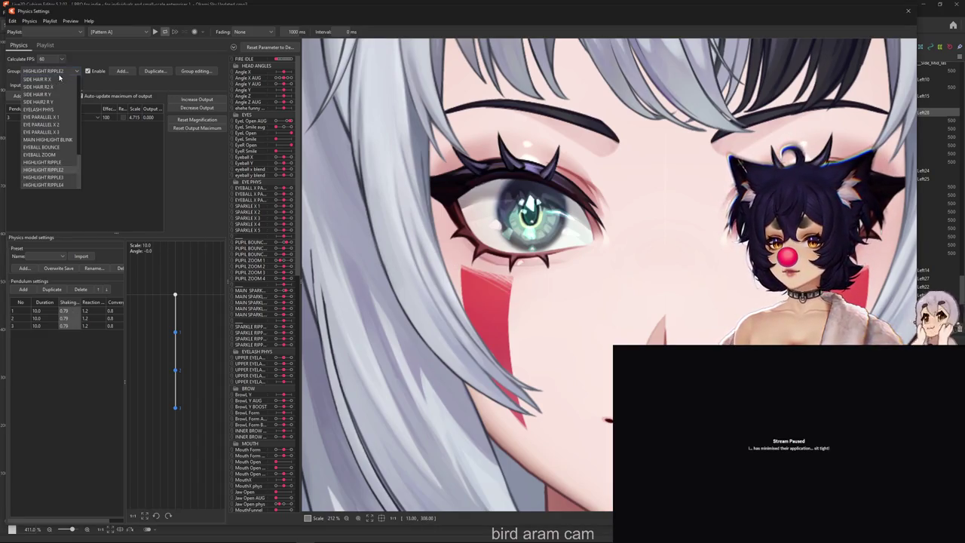
pyautogui.click(57, 177)
pyautogui.click(76, 306)
pyautogui.write('0.79')
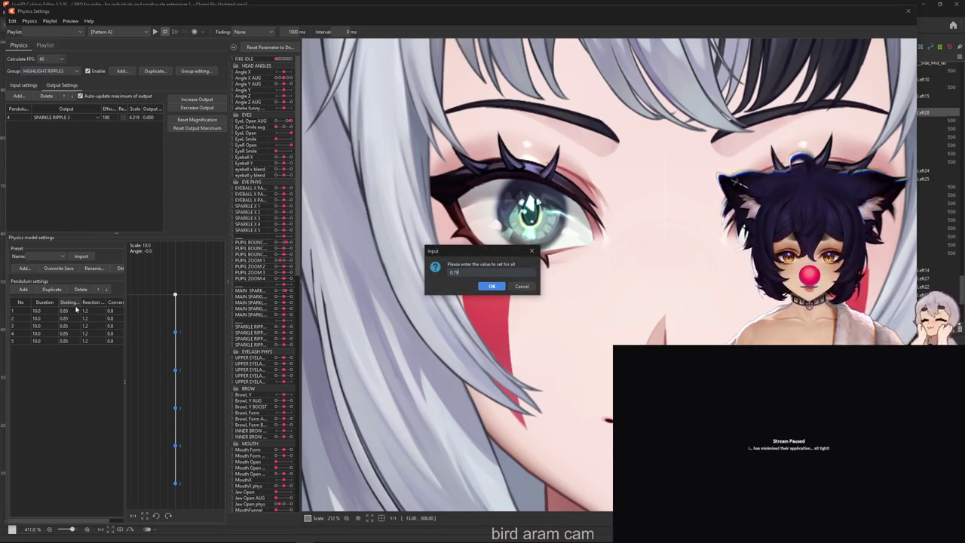
pyautogui.press('Return')
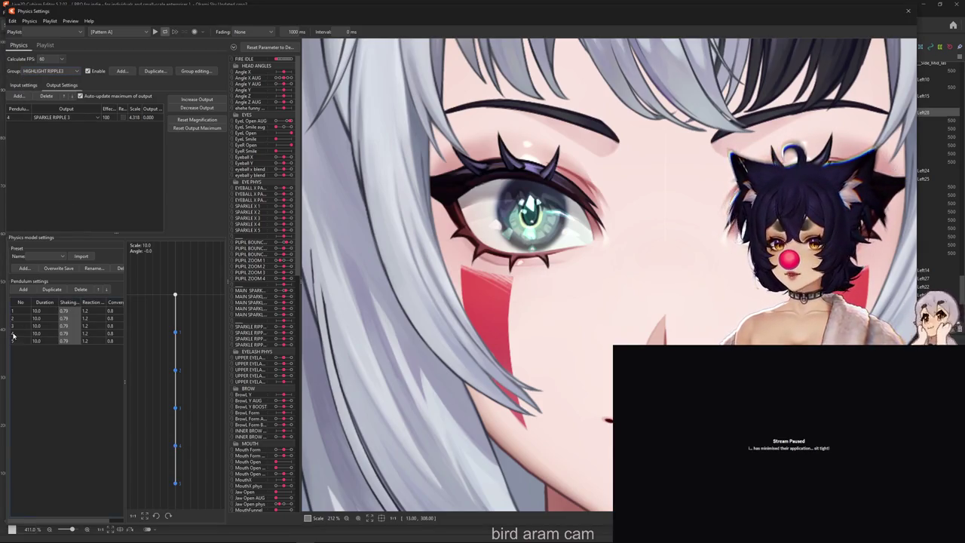
pyautogui.click(13, 340)
pyautogui.doubleClick(81, 290)
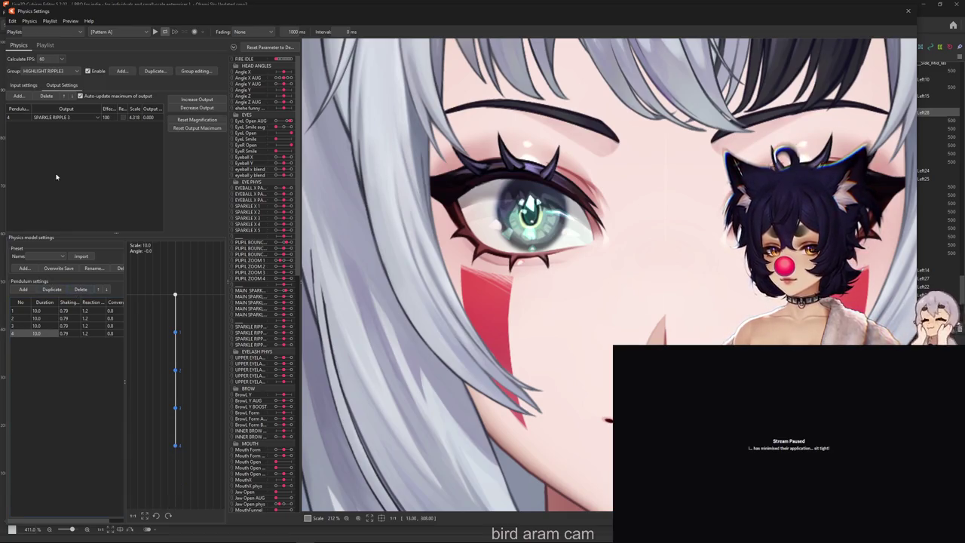
# Step: Set HIGHLIGHT RIPPLE4 shaking to 0.79 and delete its sixth pendulum, leaving five joints
pyautogui.click(43, 71)
pyautogui.click(43, 170)
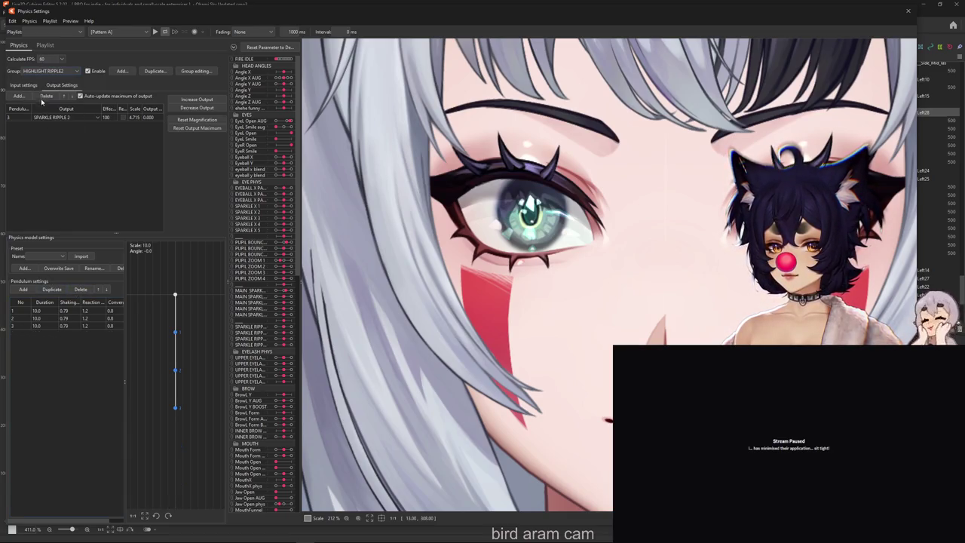
pyautogui.click(47, 72)
pyautogui.click(60, 177)
pyautogui.click(64, 72)
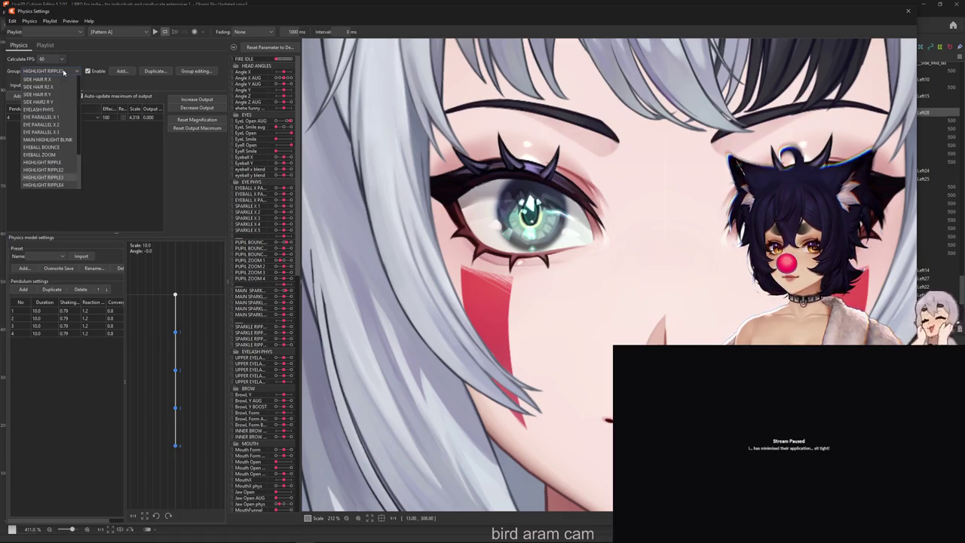
pyautogui.click(68, 185)
pyautogui.click(72, 302)
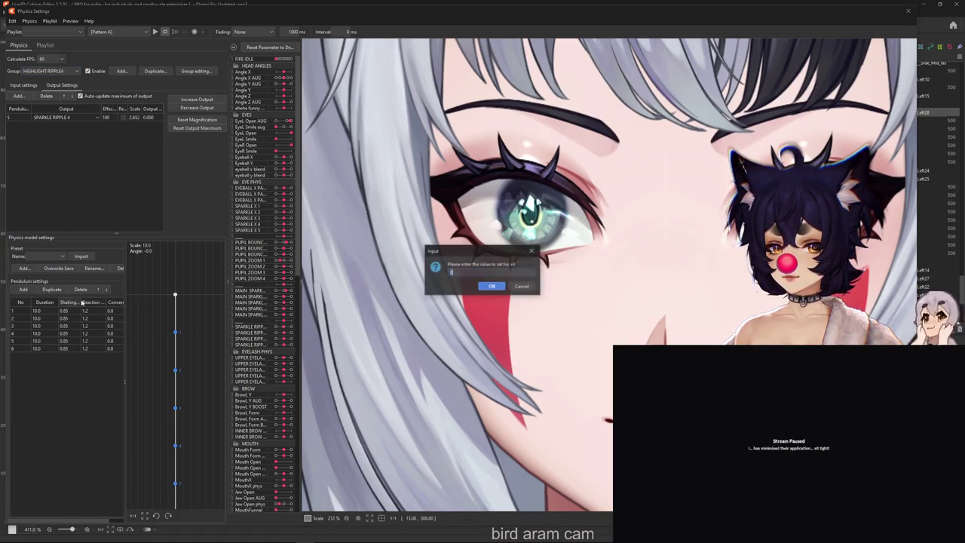
pyautogui.press('Return')
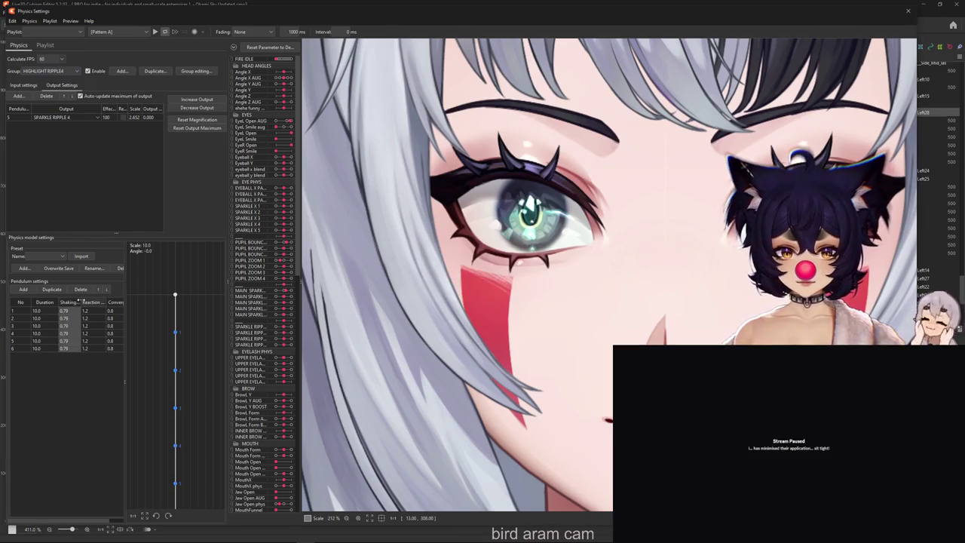
pyautogui.click(13, 349)
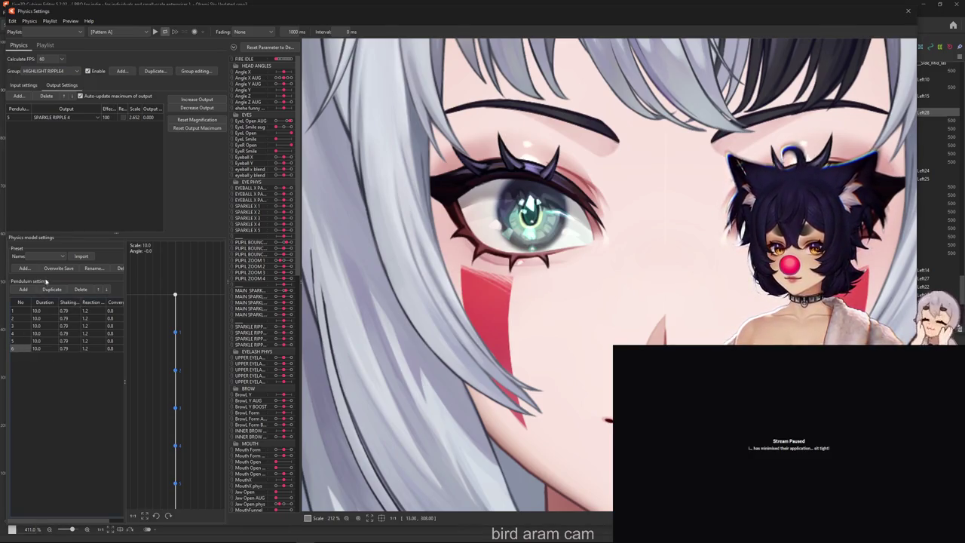
pyautogui.click(81, 289)
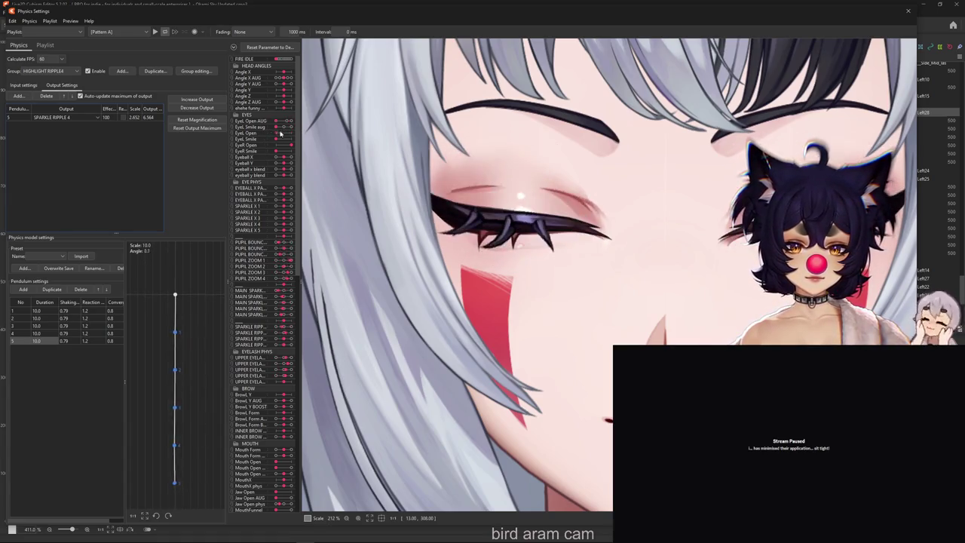
# Step: Refit the HIGHLIGHT RIPPLE and RIPPLE2 outputs to a maximum of 100, at scales 3.933 and 7.728
pyautogui.click(49, 71)
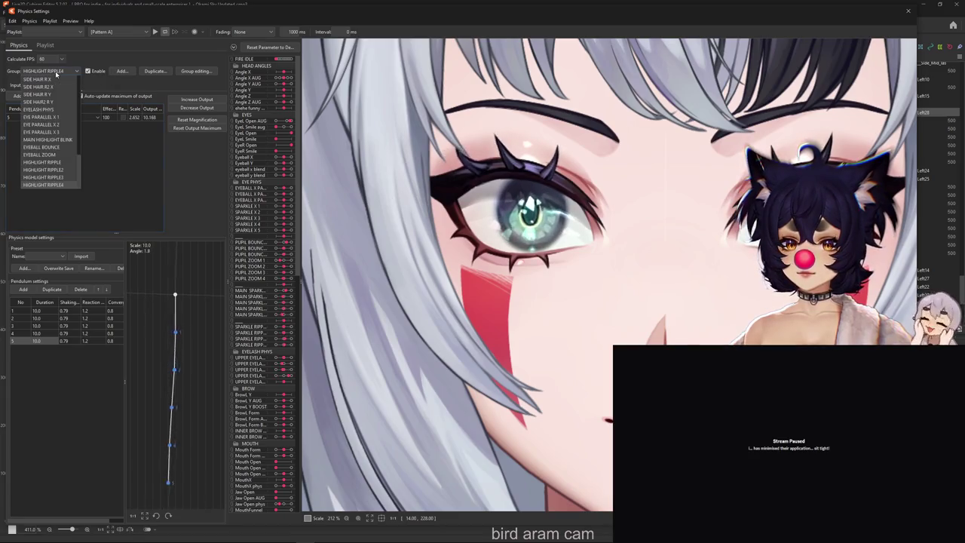
pyautogui.click(45, 163)
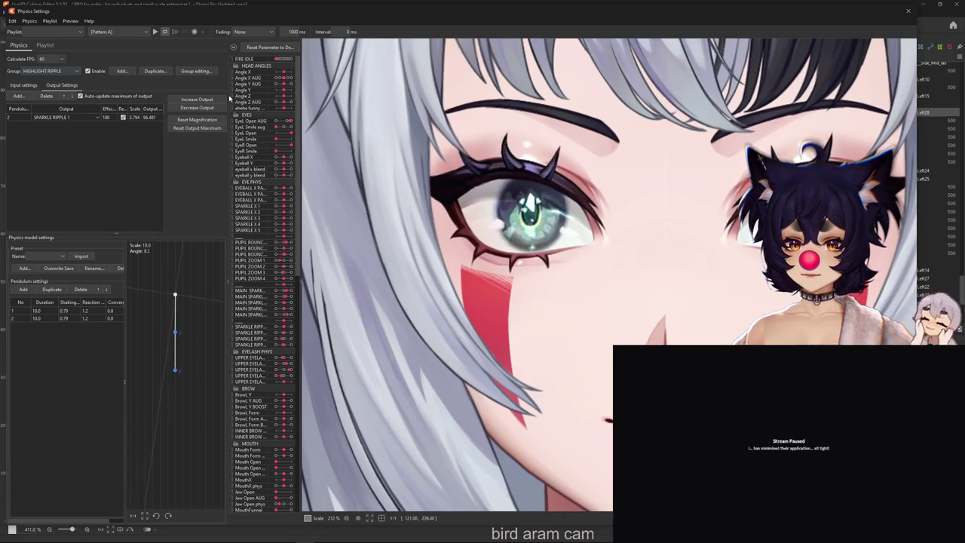
pyautogui.press('Return')
pyautogui.click(65, 71)
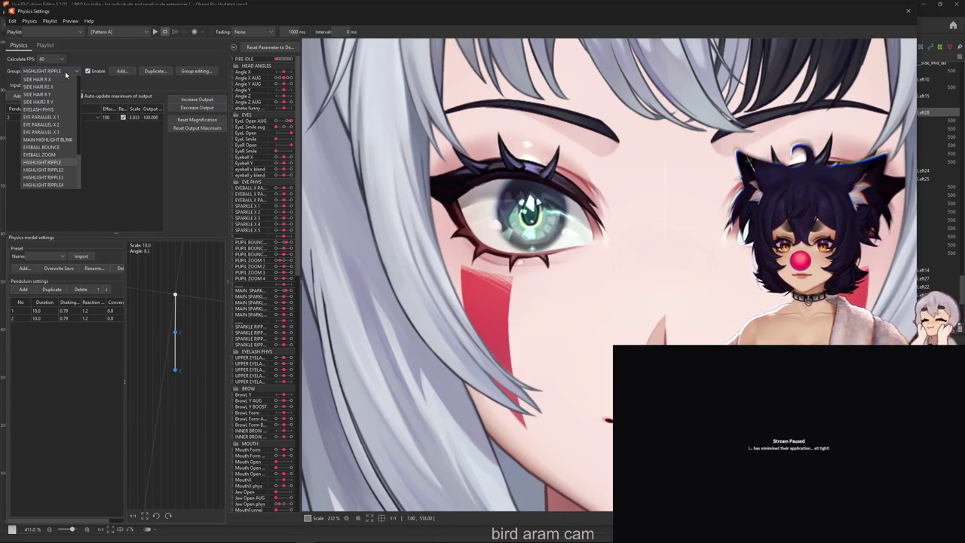
pyautogui.click(43, 170)
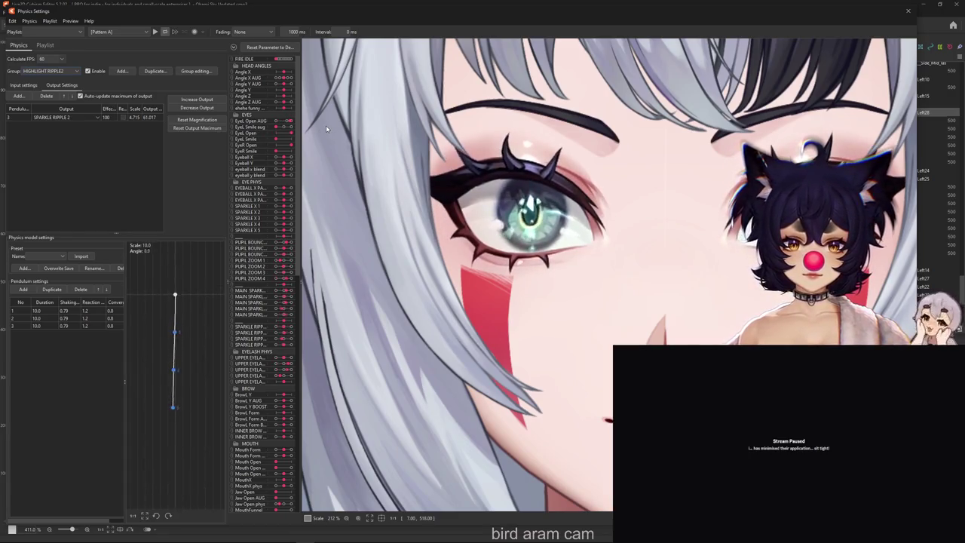
pyautogui.click(197, 99)
pyautogui.click(508, 285)
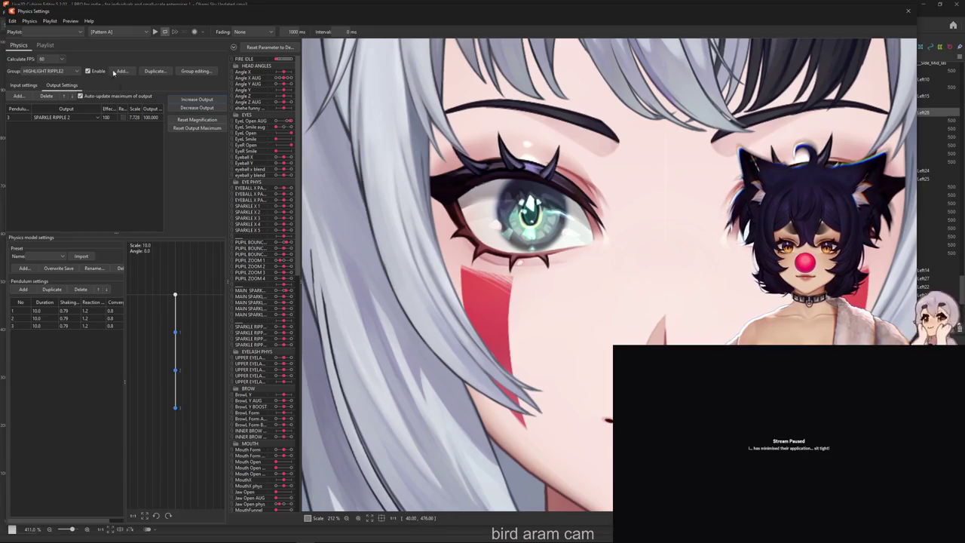
pyautogui.click(64, 71)
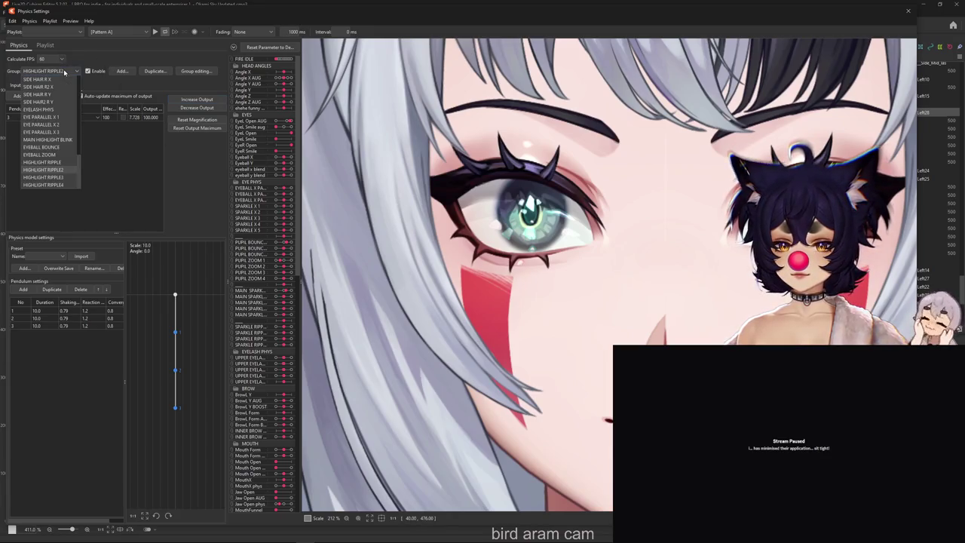
pyautogui.click(43, 177)
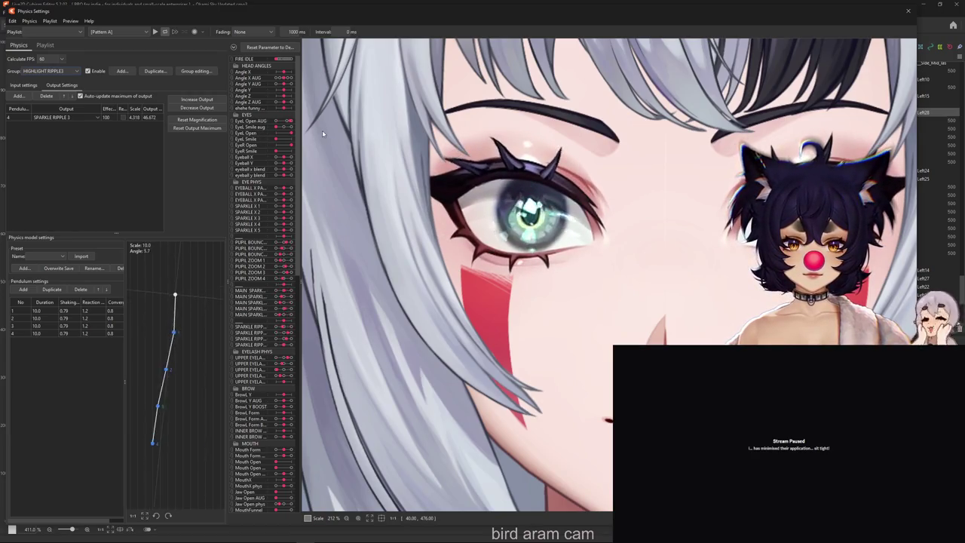
# Step: Fit HIGHLIGHT RIPPLE3's output to 100, then refit HIGHLIGHT RIPPLE4's SPARKLE RIPPLE 4 output to scale 9.023
pyautogui.click(194, 100)
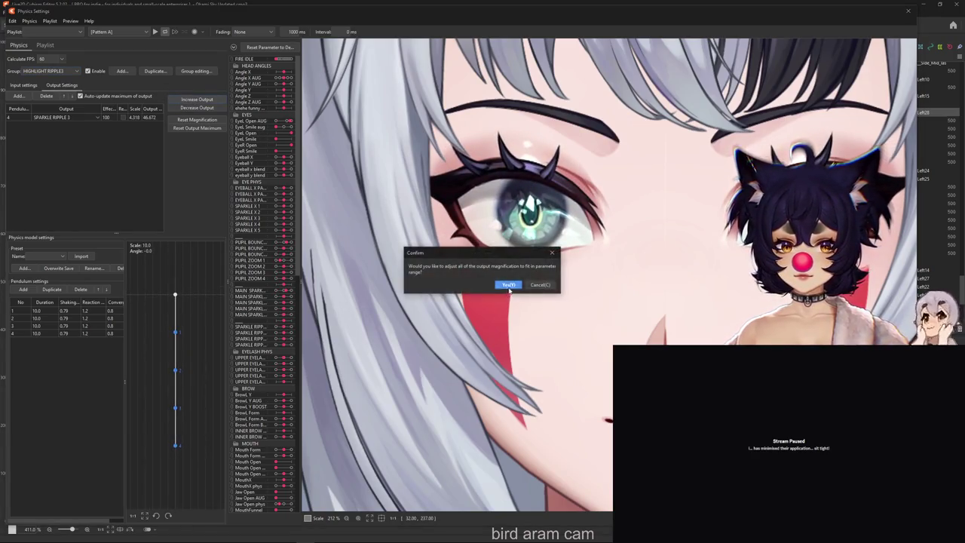
pyautogui.press('Return')
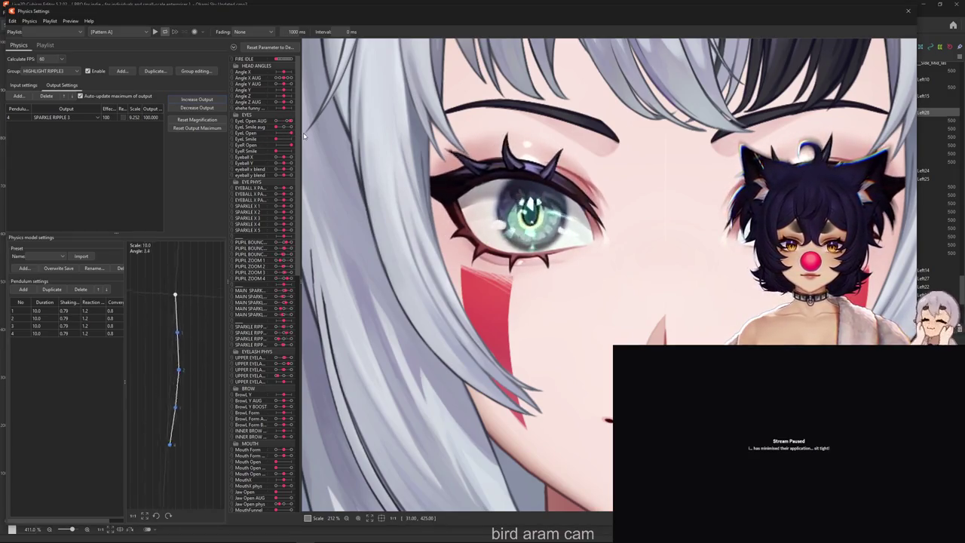
pyautogui.click(66, 71)
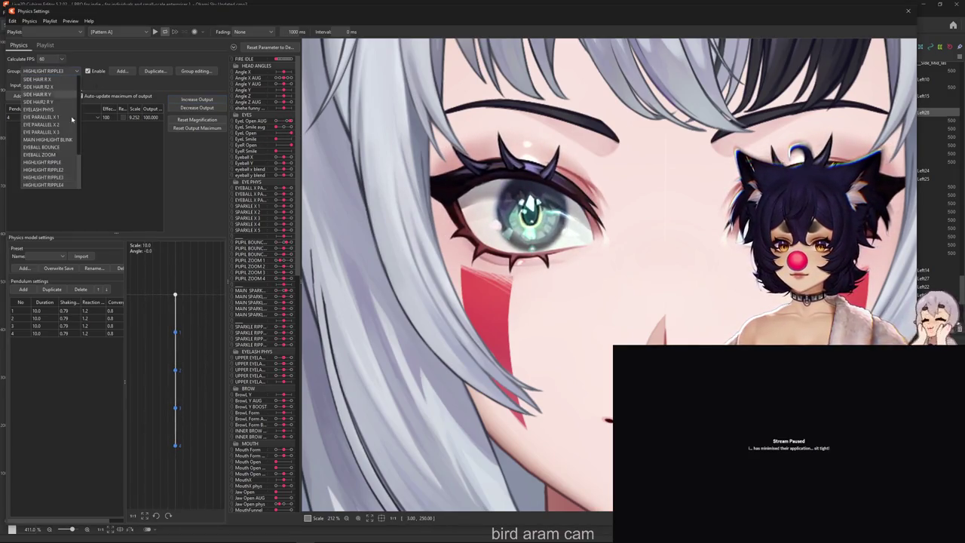
pyautogui.click(68, 187)
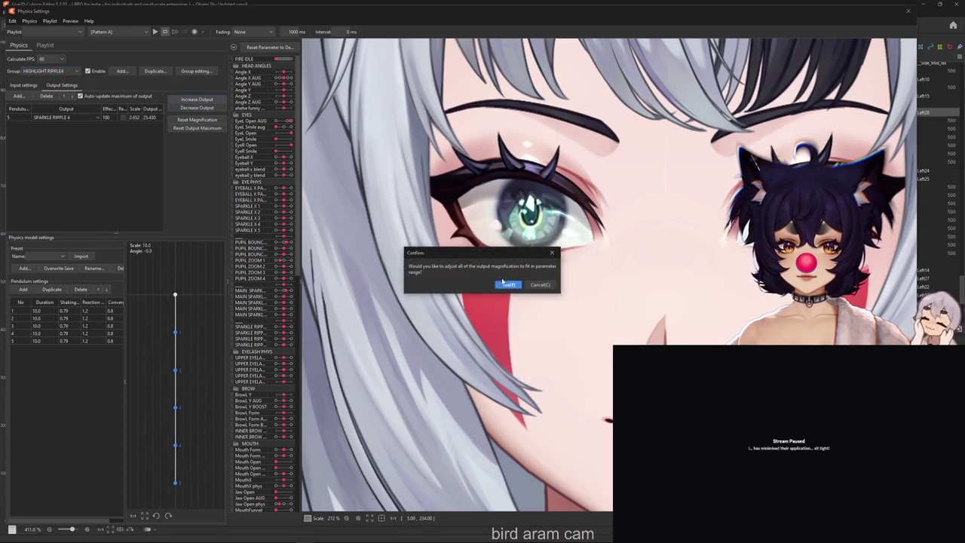
pyautogui.press('Return')
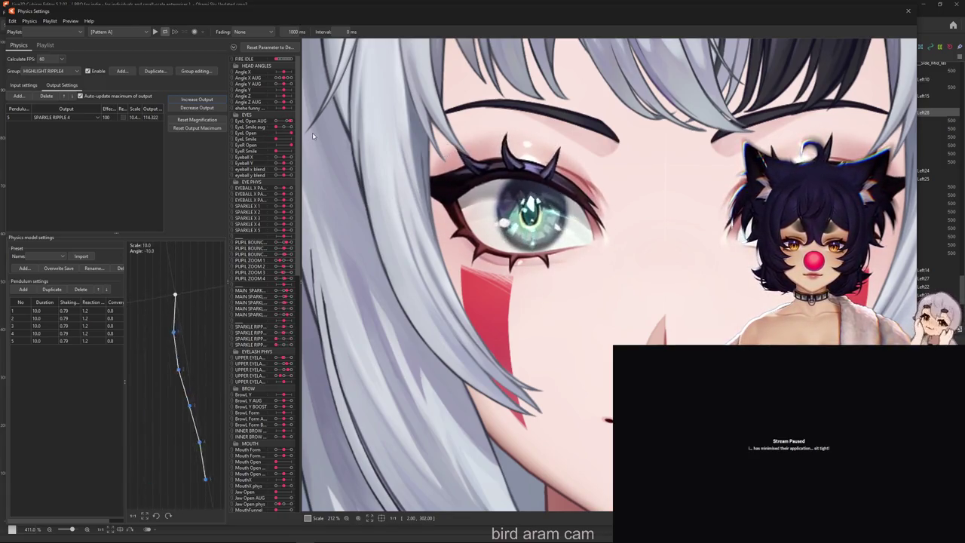
pyautogui.click(198, 127)
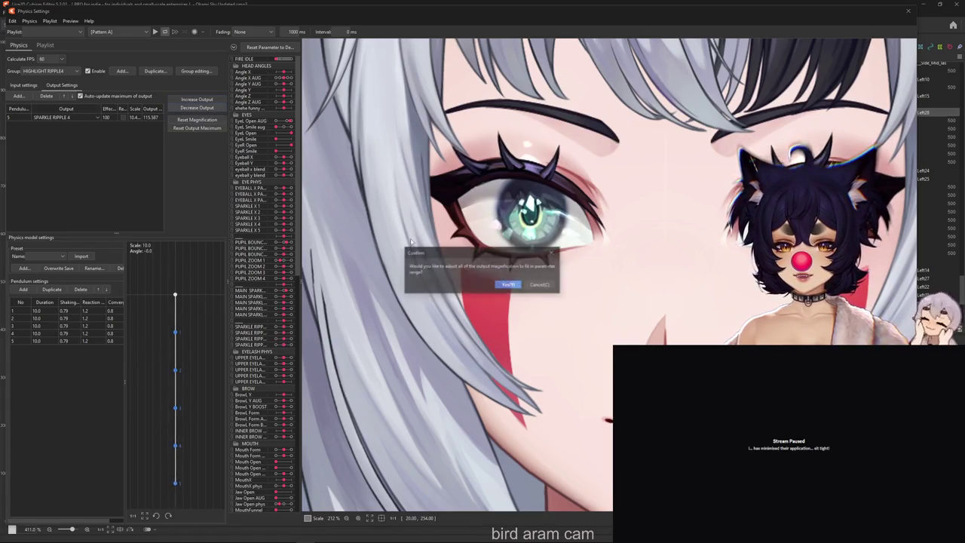
pyautogui.click(508, 278)
pyautogui.click(52, 71)
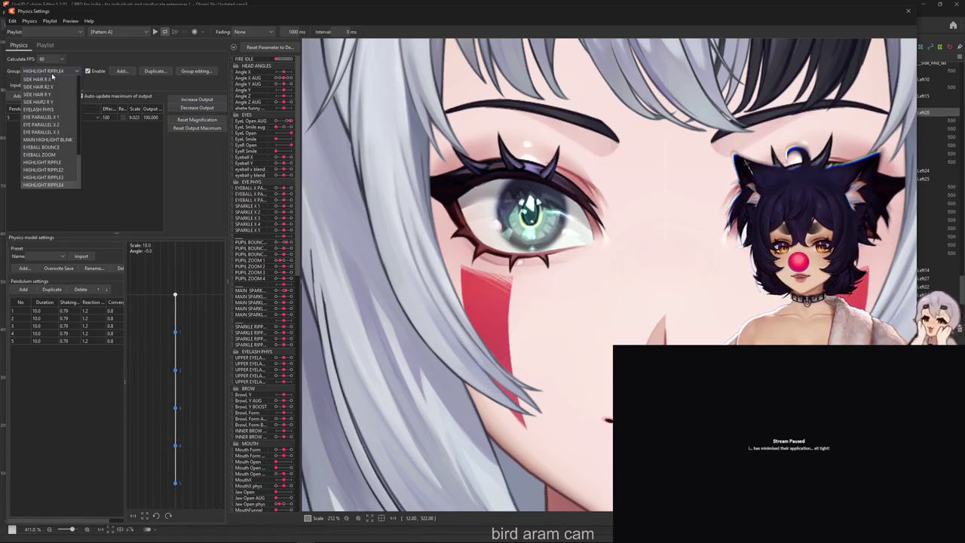
# Step: Compare the pendulum settings of the HIGHLIGHT RIPPLE, RIPPLE2 and RIPPLE3 physics groups
pyautogui.click(61, 162)
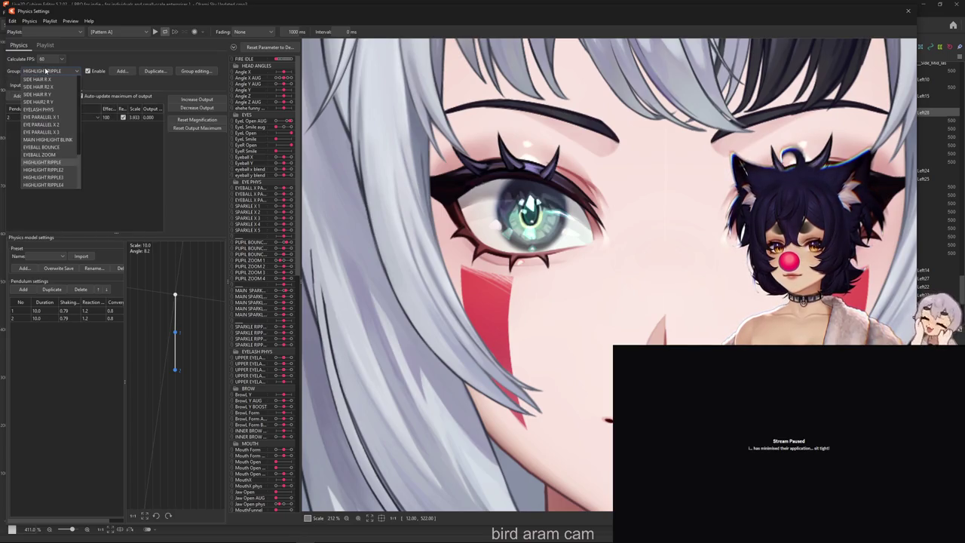
pyautogui.click(52, 71)
pyautogui.click(53, 176)
pyautogui.click(52, 70)
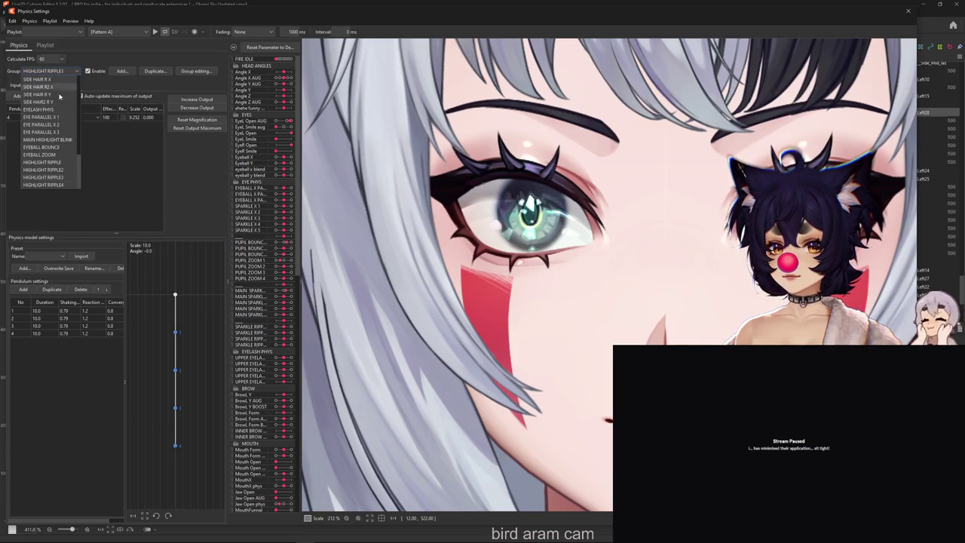
pyautogui.click(53, 170)
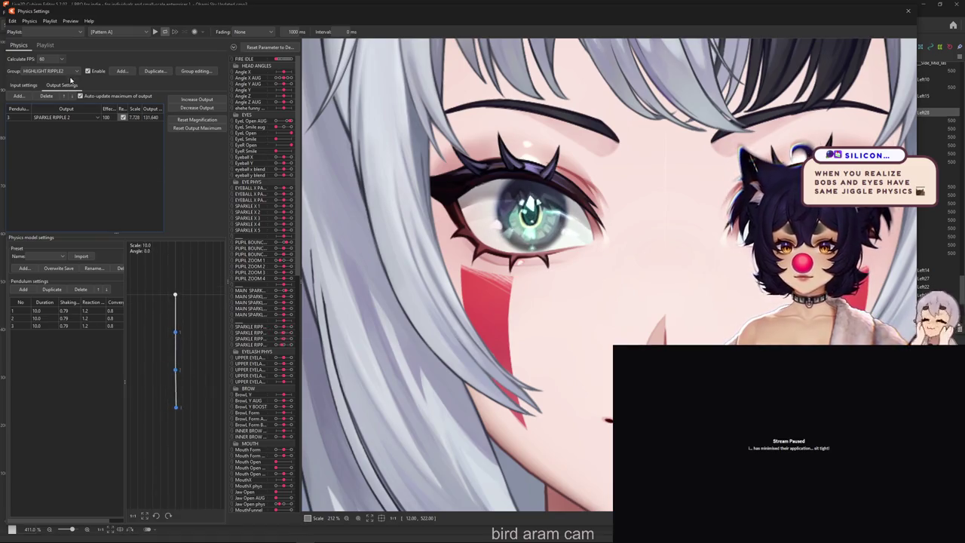
pyautogui.click(49, 71)
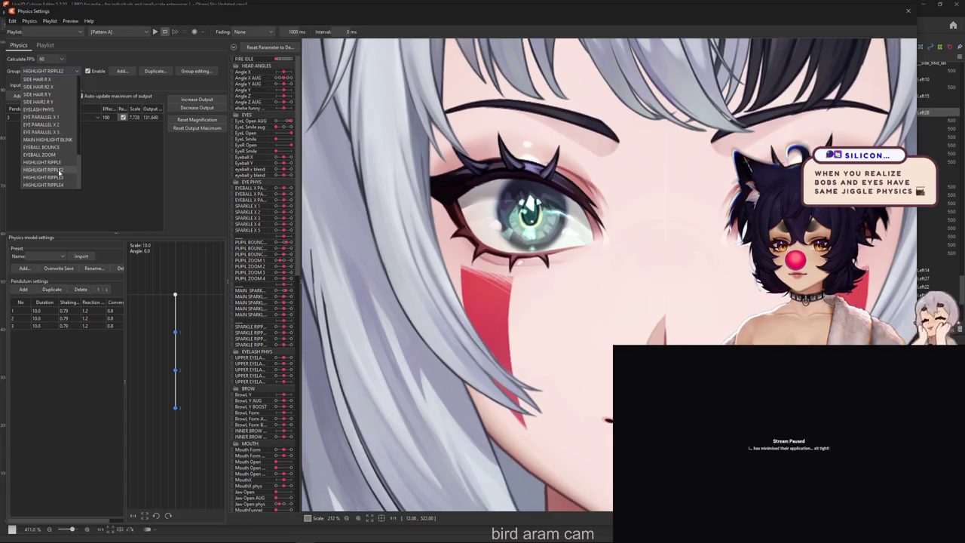
pyautogui.click(49, 179)
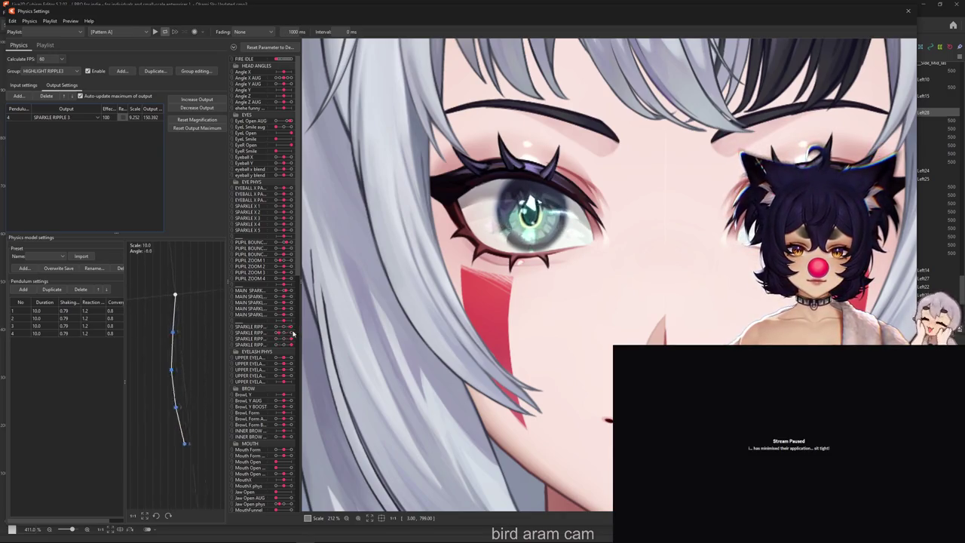
pyautogui.click(52, 71)
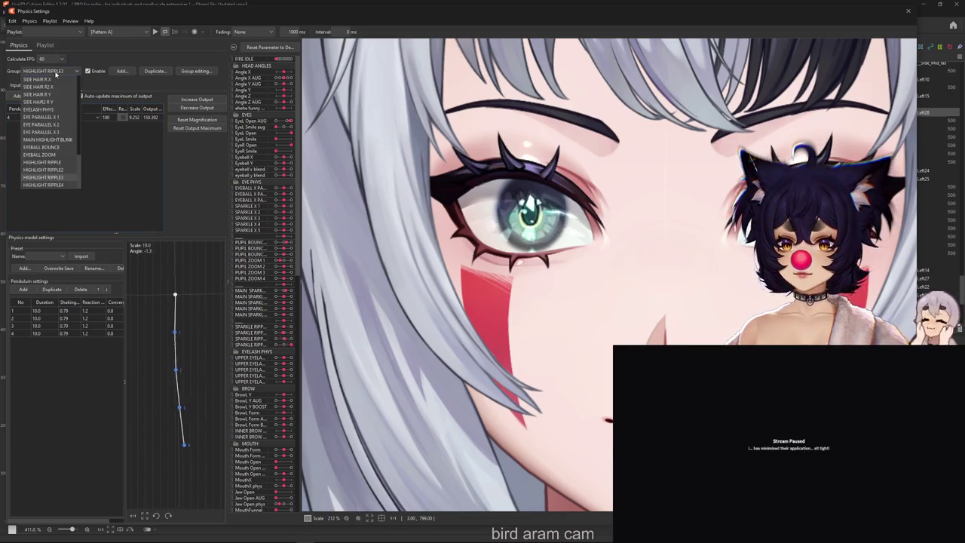
pyautogui.click(45, 162)
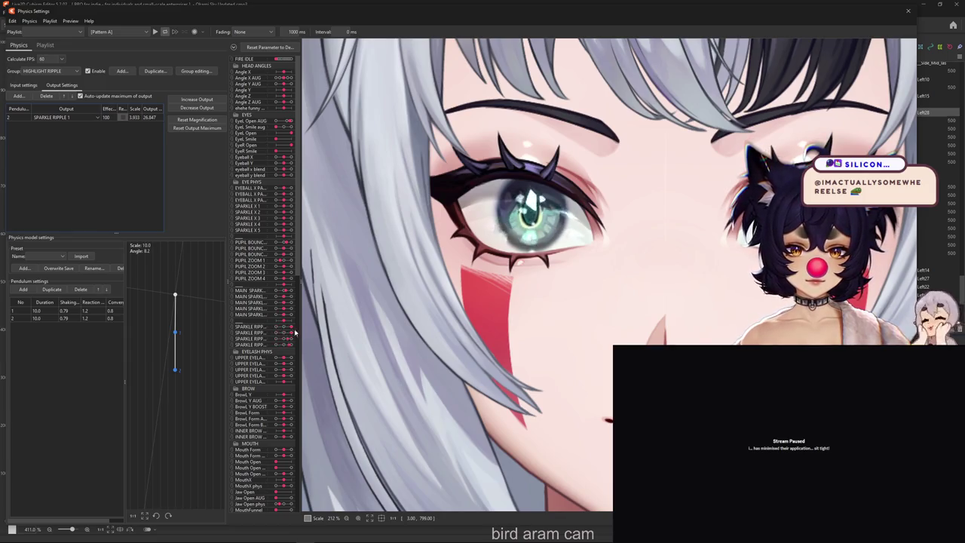
# Step: Recheck the groups, settle on HIGHLIGHT RIPPLE4 and zoom the canvas out to 106%
pyautogui.click(50, 71)
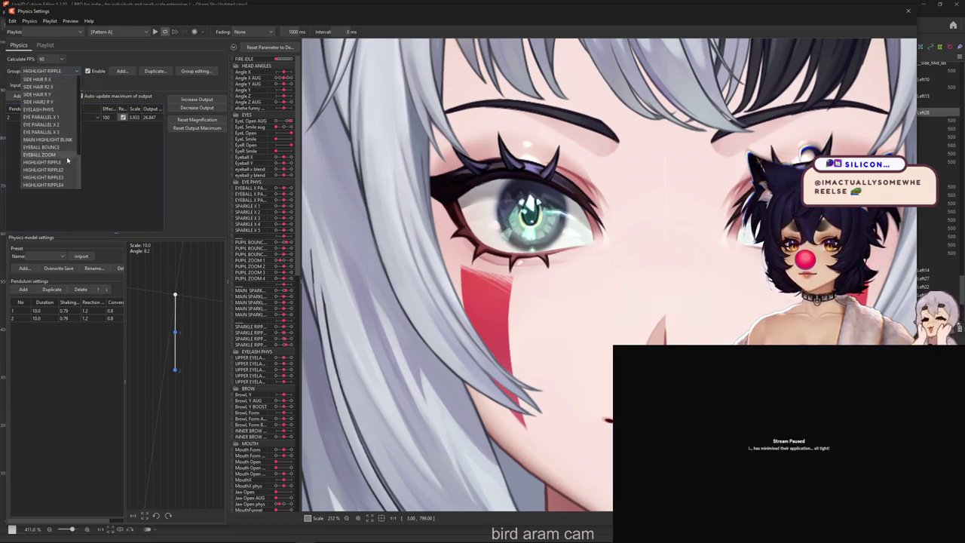
pyautogui.click(45, 168)
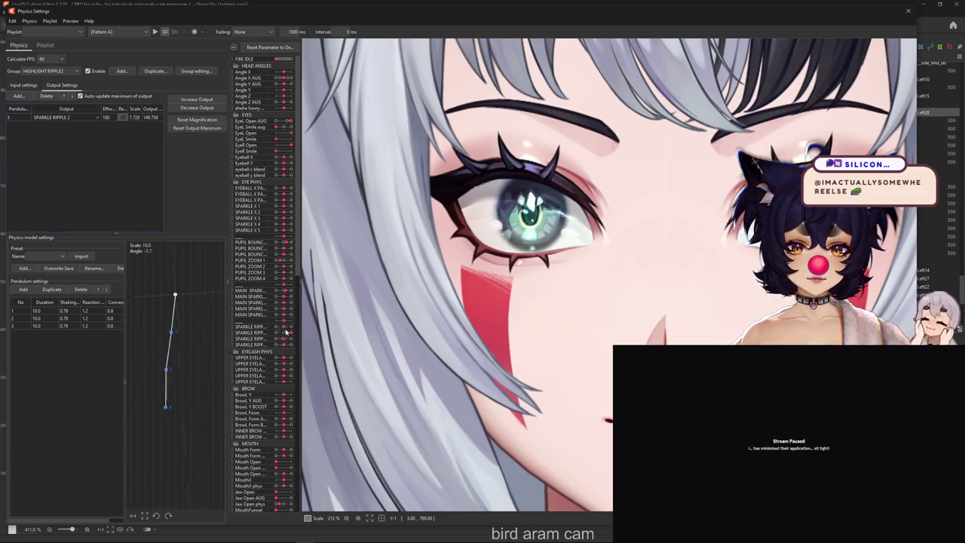
pyautogui.click(50, 71)
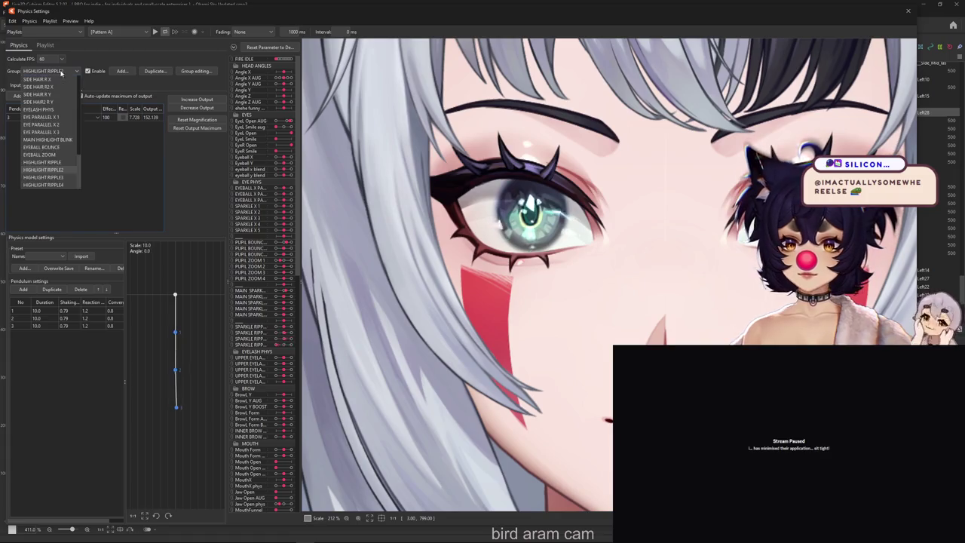
pyautogui.click(60, 164)
pyautogui.click(53, 72)
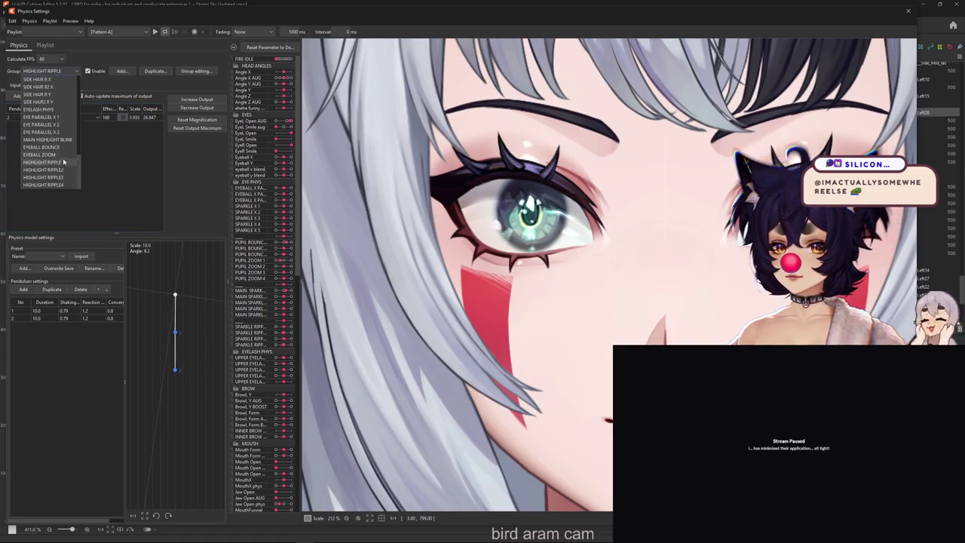
pyautogui.click(45, 168)
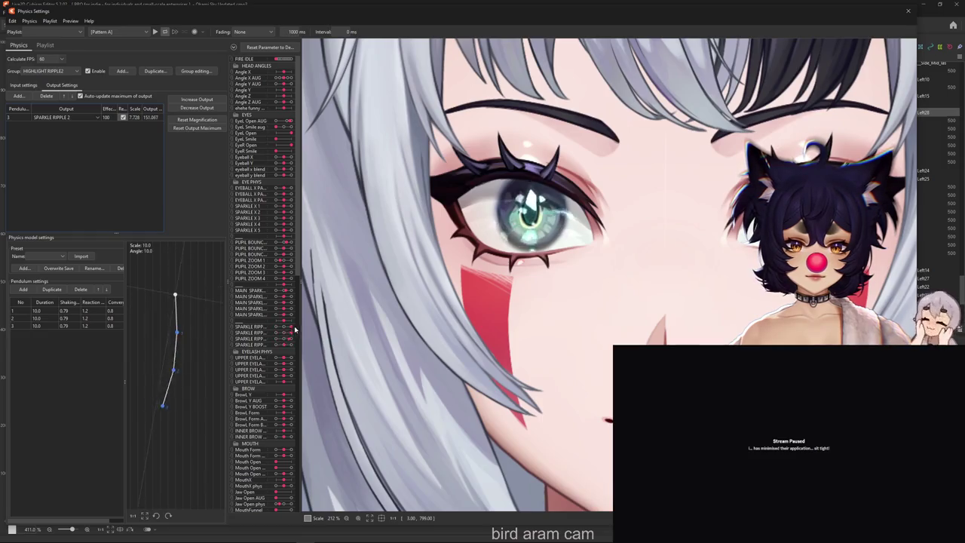
pyautogui.click(53, 71)
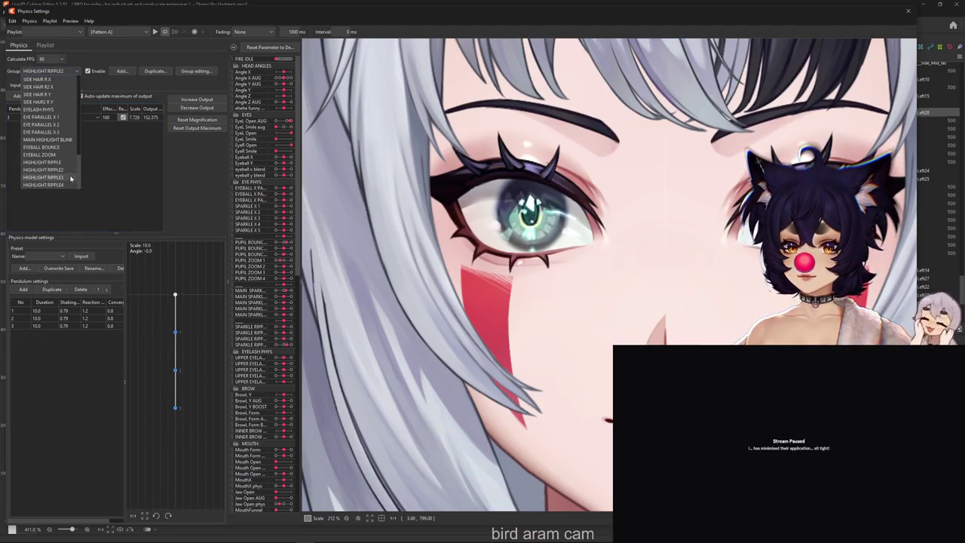
pyautogui.click(46, 174)
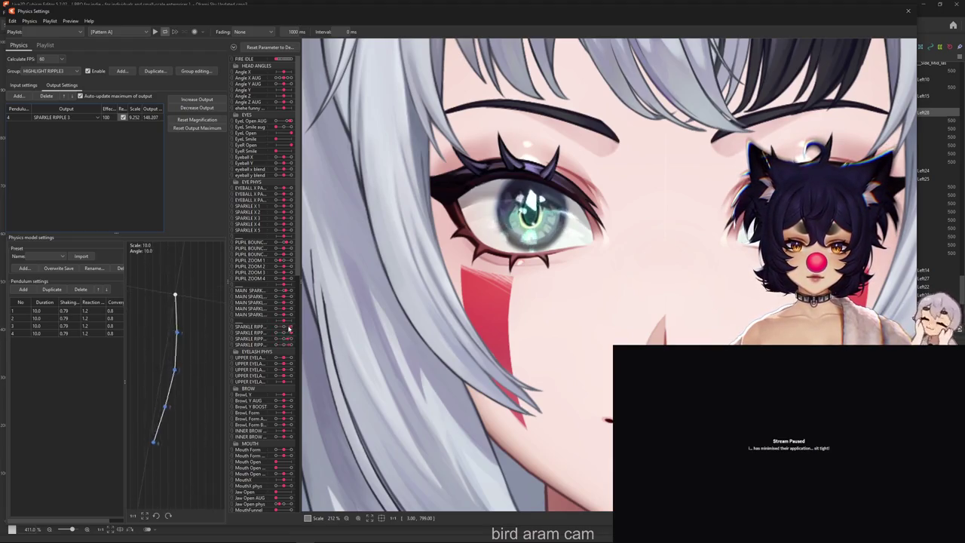
pyautogui.click(55, 74)
pyautogui.click(71, 187)
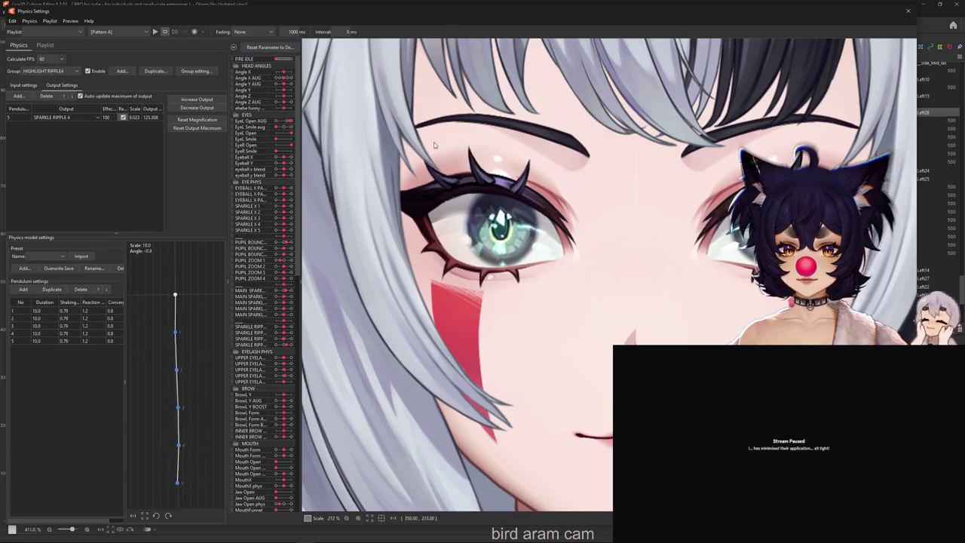
pyautogui.scroll(-3, 434, 145)
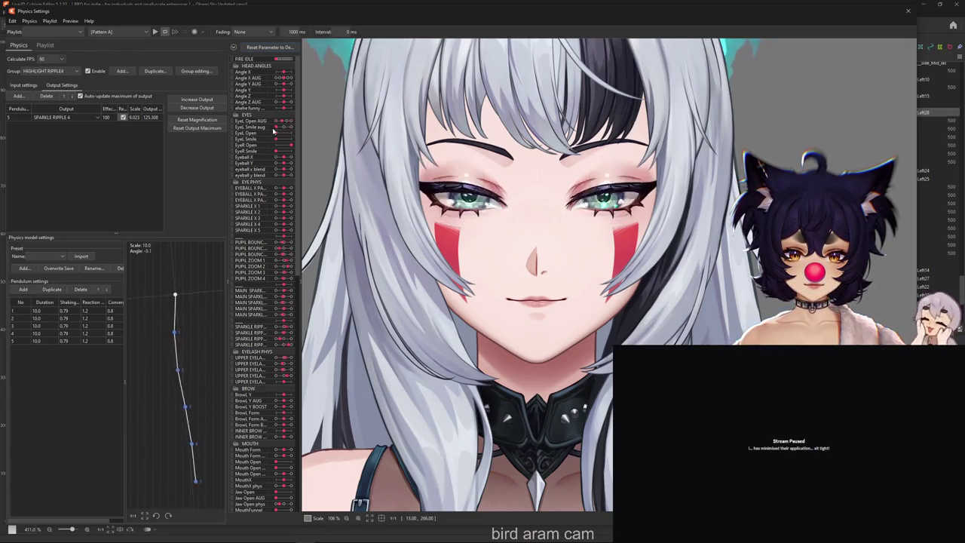
# Step: Preview the eyes via the eye-open parameter and inspect HIGHLIGHT RIPPLE's input settings
pyautogui.moveTo(273, 130); pyautogui.dragTo(294, 130)
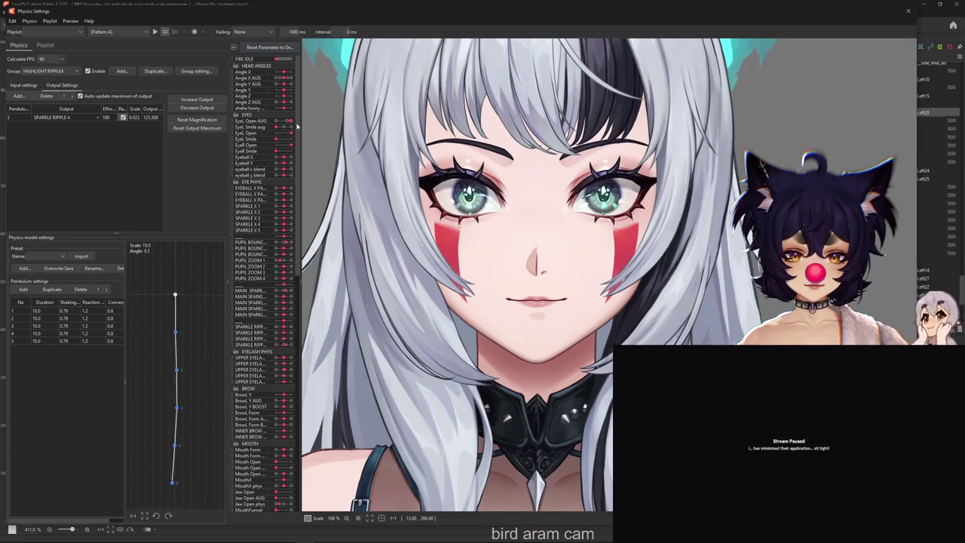
pyautogui.click(53, 71)
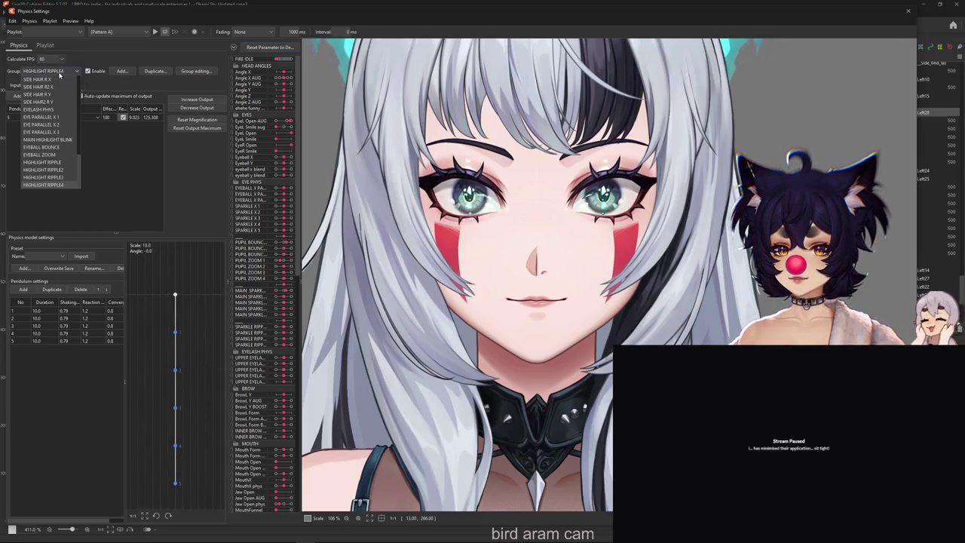
pyautogui.click(34, 160)
pyautogui.click(15, 84)
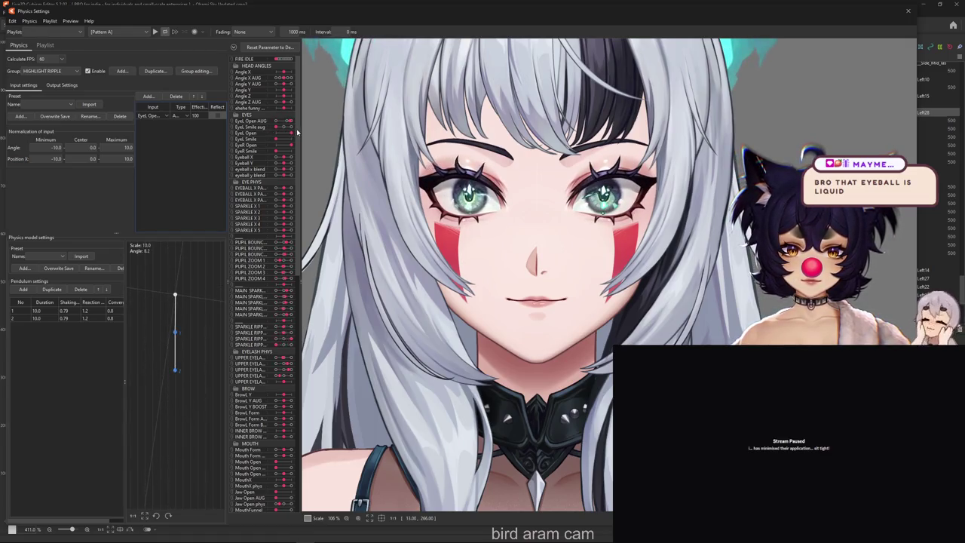
pyautogui.click(70, 86)
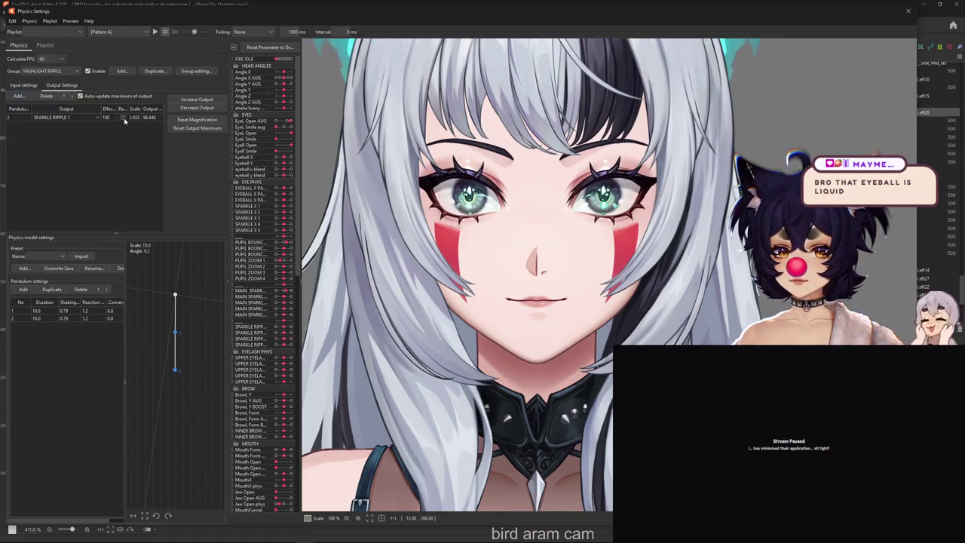
# Step: Step through HIGHLIGHT RIPPLE2 to RIPPLE4 and back down to the first HIGHLIGHT RIPPLE group
pyautogui.click(75, 71)
pyautogui.click(45, 170)
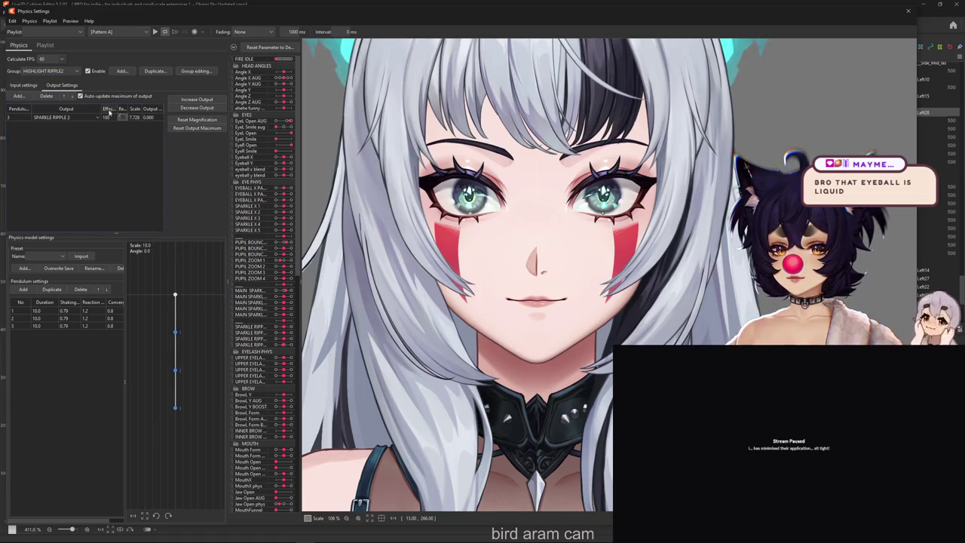
pyautogui.click(49, 71)
pyautogui.click(46, 177)
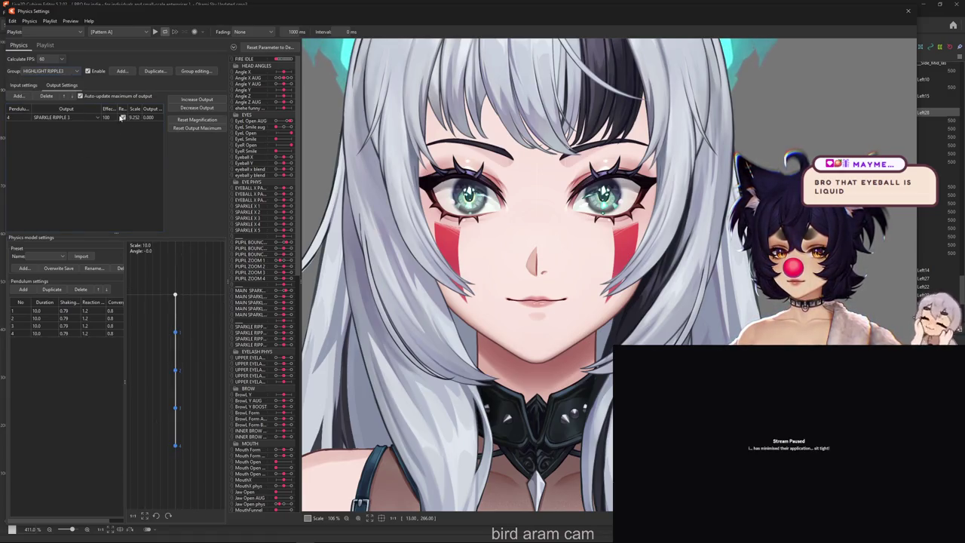
pyautogui.click(73, 72)
pyautogui.click(45, 183)
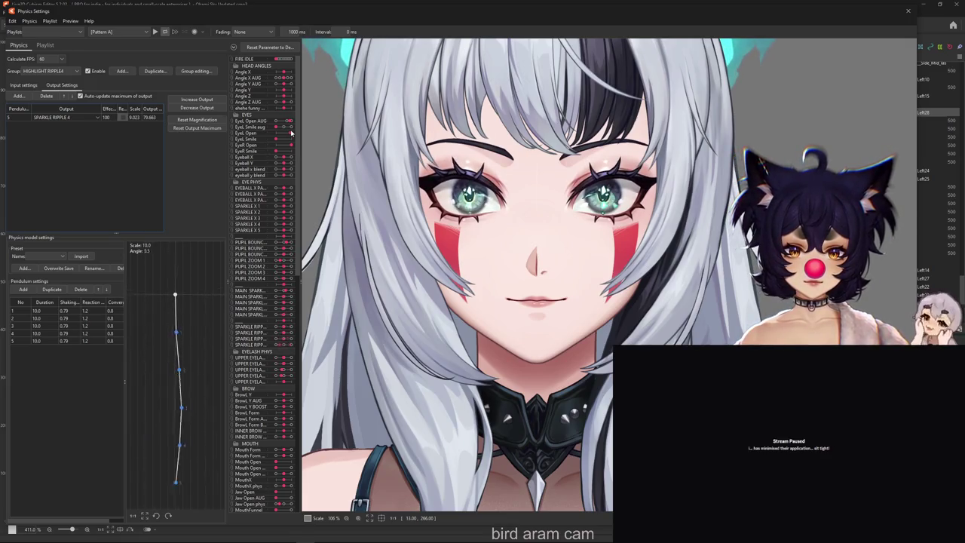
pyautogui.click(49, 71)
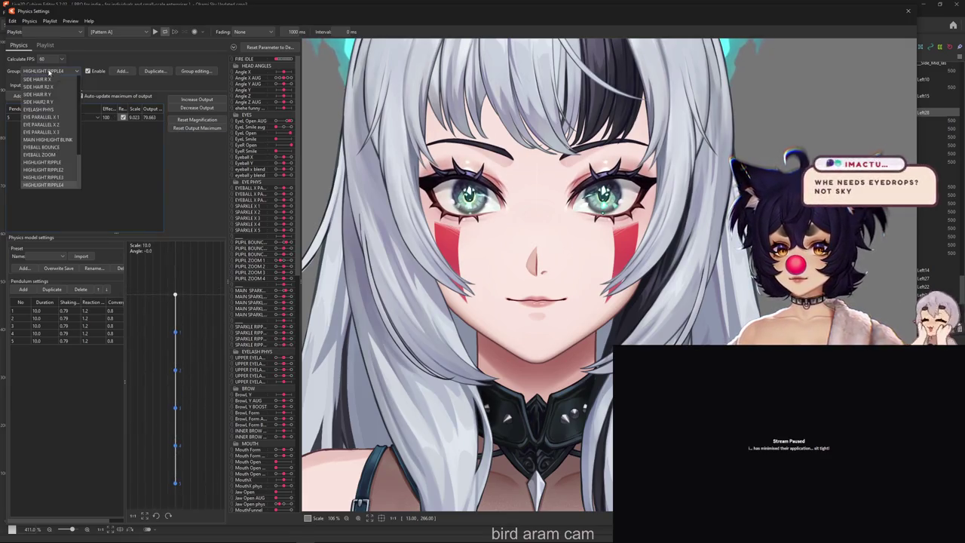
pyautogui.click(43, 178)
pyautogui.click(53, 71)
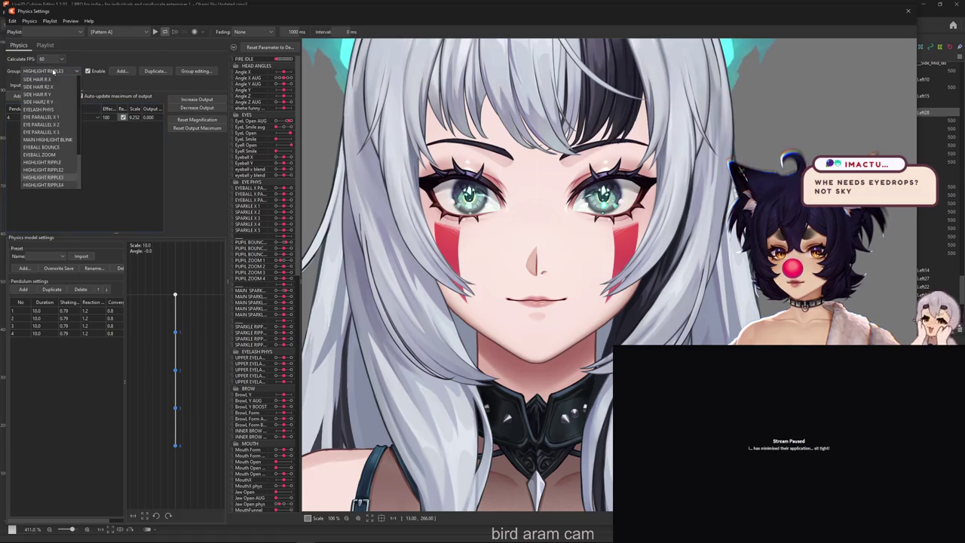
pyautogui.click(43, 170)
pyautogui.click(60, 71)
pyautogui.click(43, 162)
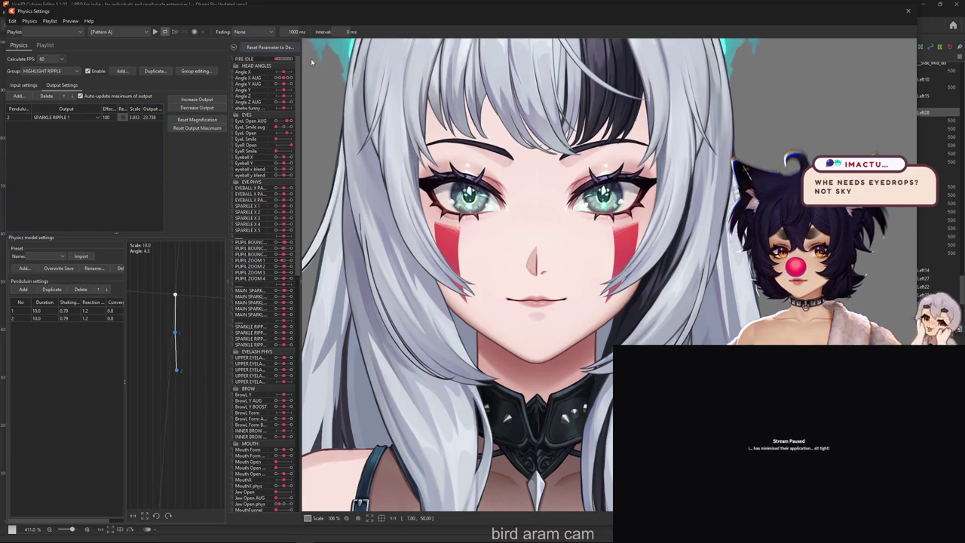
pyautogui.click(70, 20)
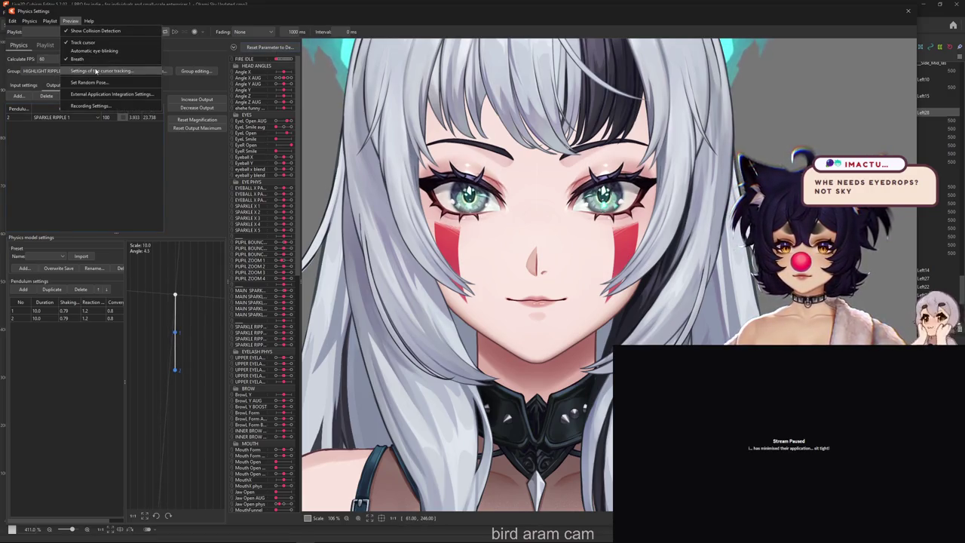
# Step: Turn on Automatic eye-blinking in the preview options and zoom in on the eyes
pyautogui.click(310, 104)
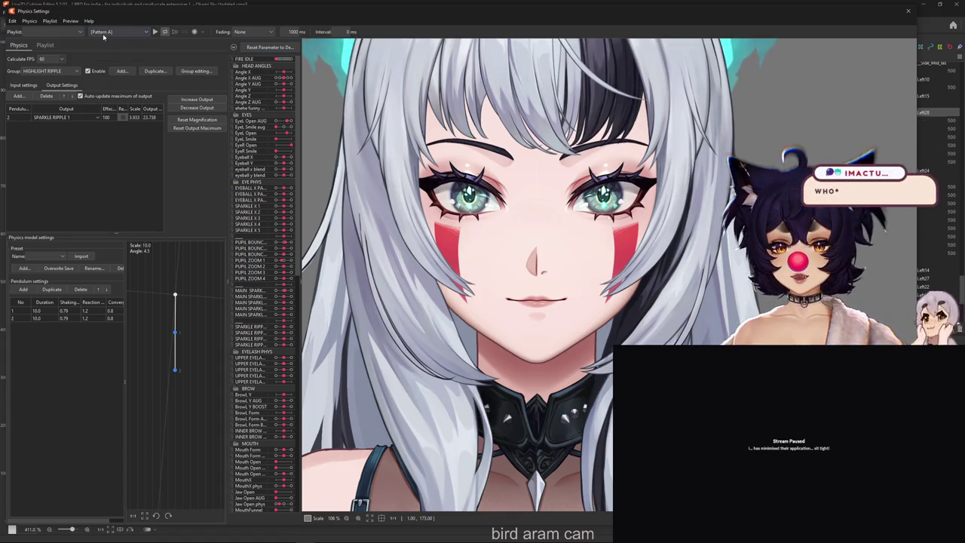
pyautogui.click(70, 21)
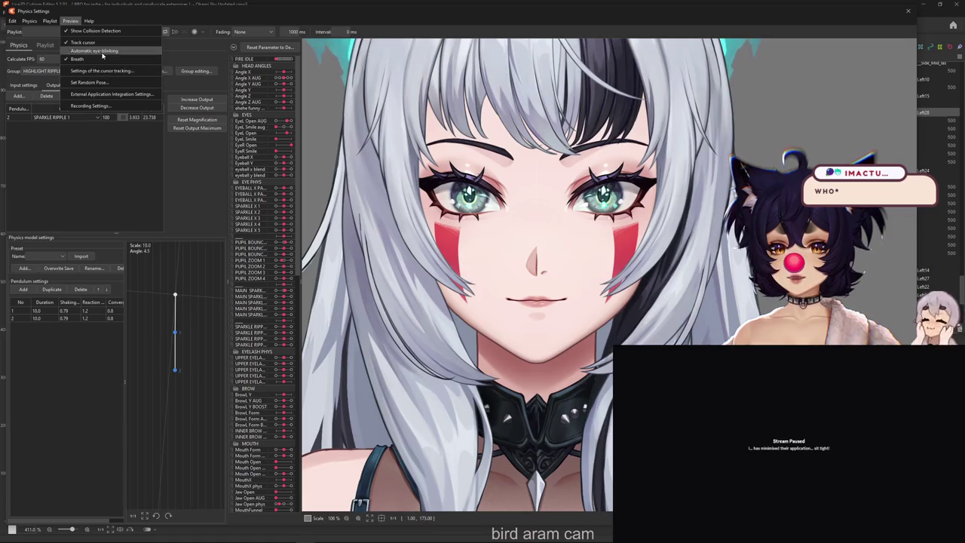
pyautogui.click(94, 50)
pyautogui.scroll(2, 388, 151)
pyautogui.scroll(3, 435, 179)
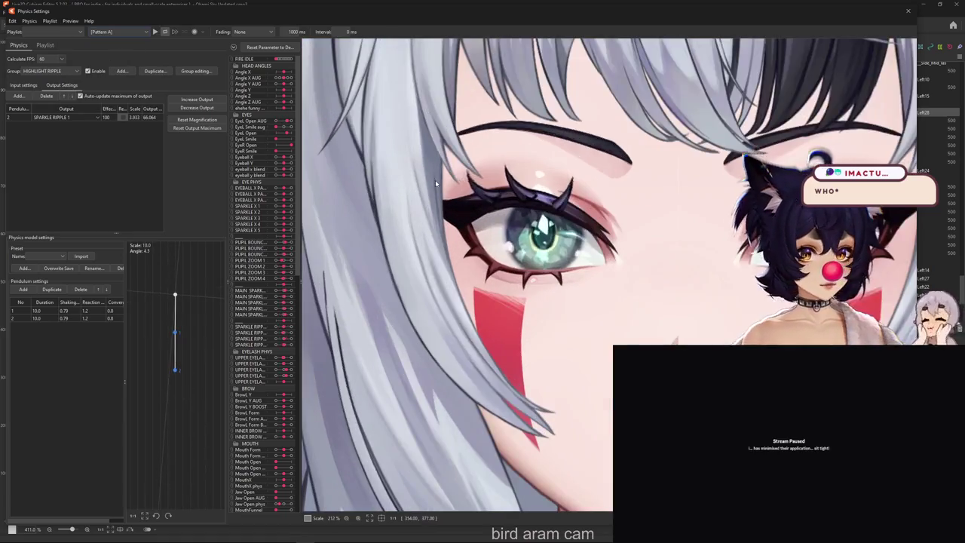
pyautogui.scroll(-6, 435, 180)
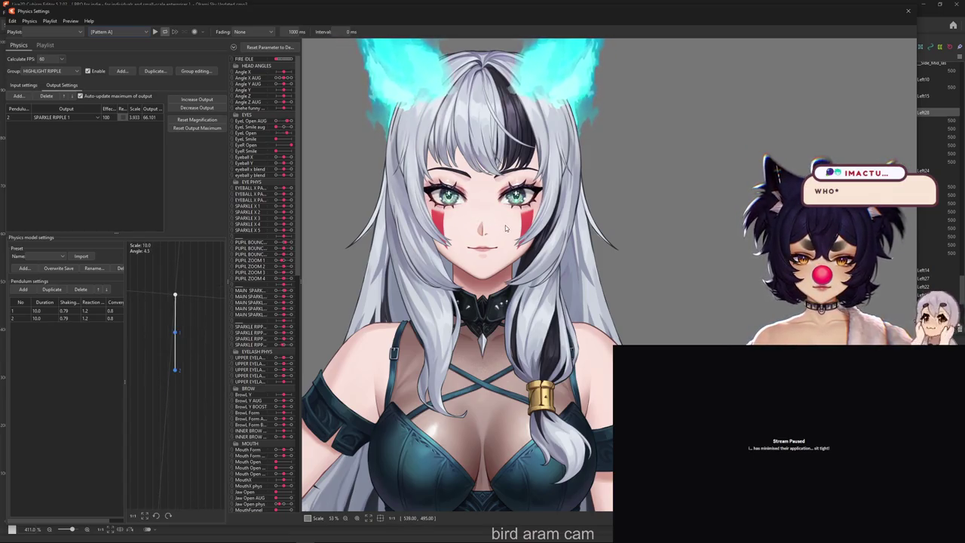
pyautogui.scroll(2, 443, 178)
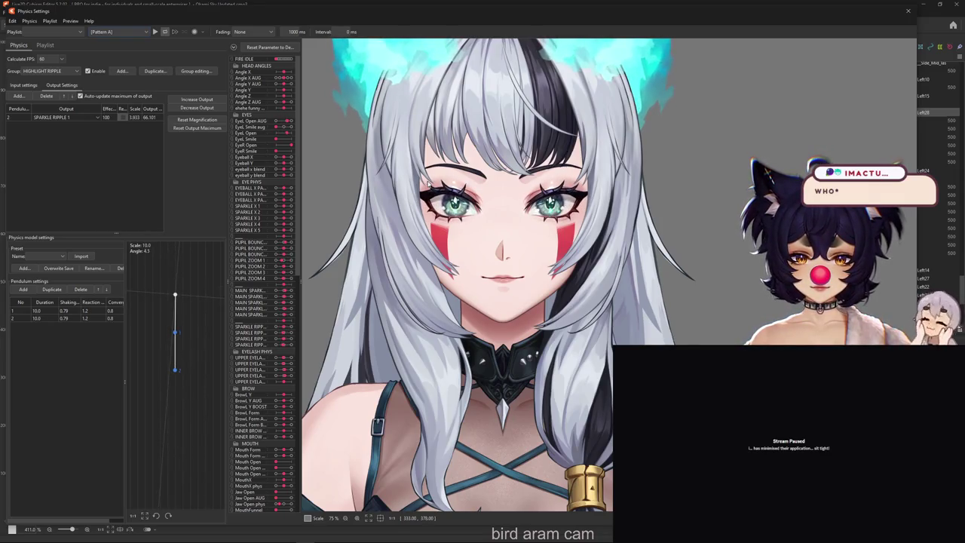
# Step: Decrease the output maximum of HIGHLIGHT RIPPLE and HIGHLIGHT RIPPLE2 to 100
pyautogui.click(56, 72)
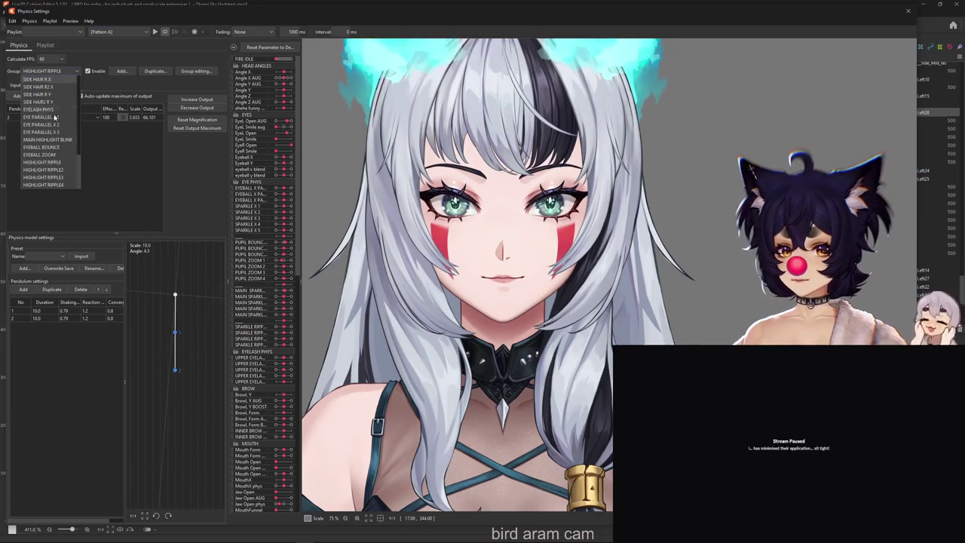
pyautogui.click(63, 162)
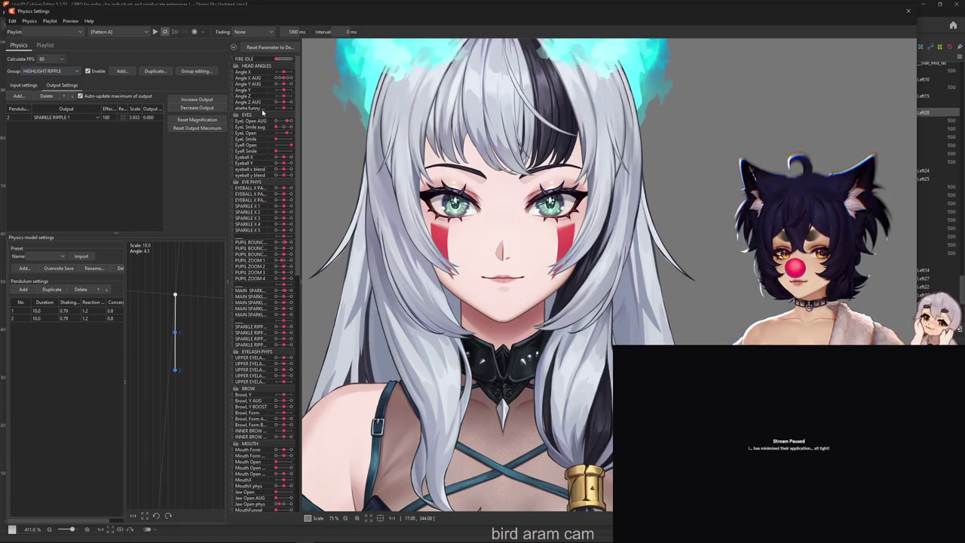
pyautogui.click(210, 107)
pyautogui.click(509, 282)
pyautogui.click(64, 73)
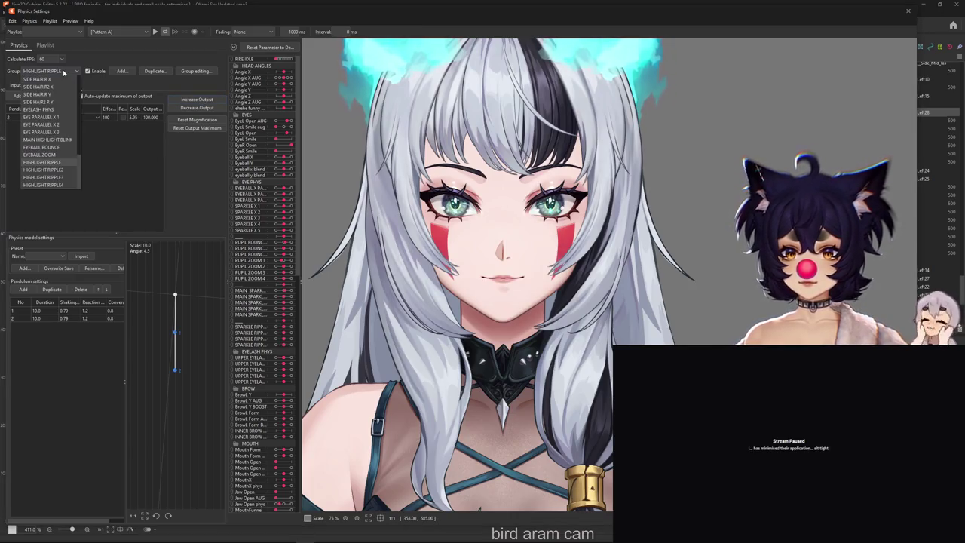
pyautogui.click(67, 171)
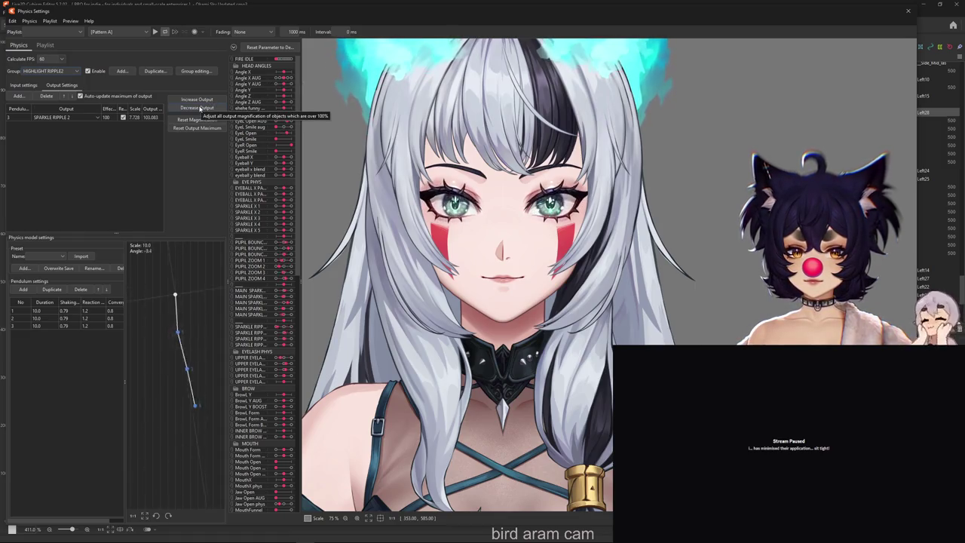
pyautogui.click(199, 108)
pyautogui.press('Return')
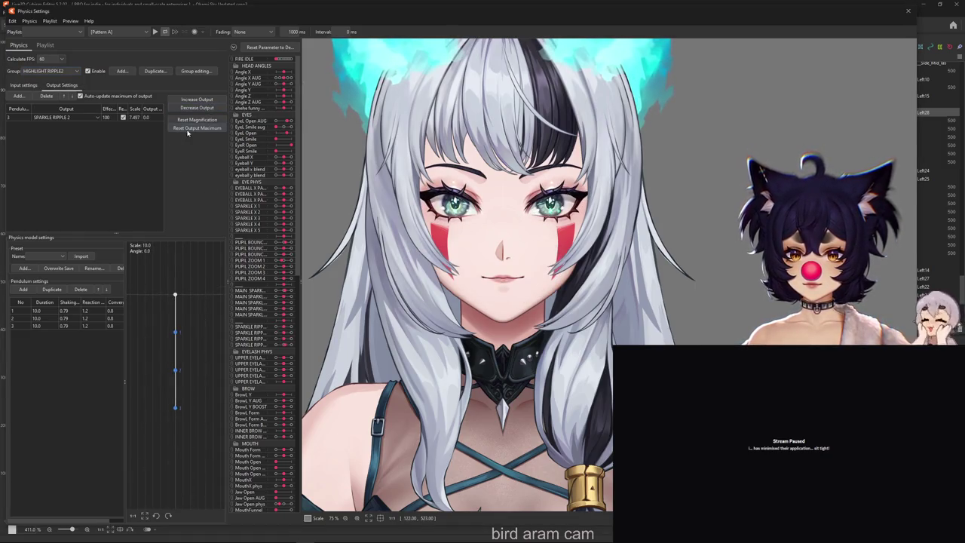
# Step: Decrease the output maximum of HIGHLIGHT RIPPLE3 and HIGHLIGHT RIPPLE4 to 100
pyautogui.click(45, 71)
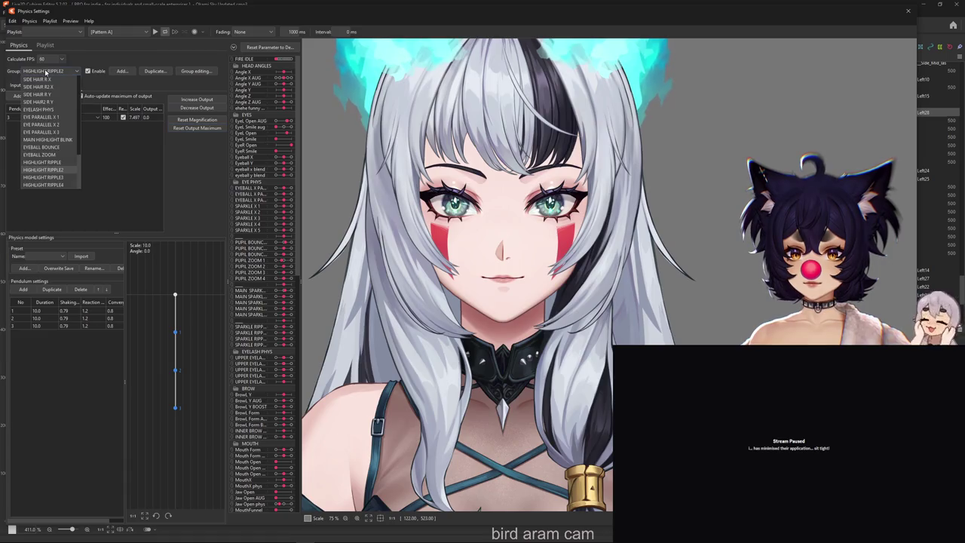
pyautogui.click(57, 177)
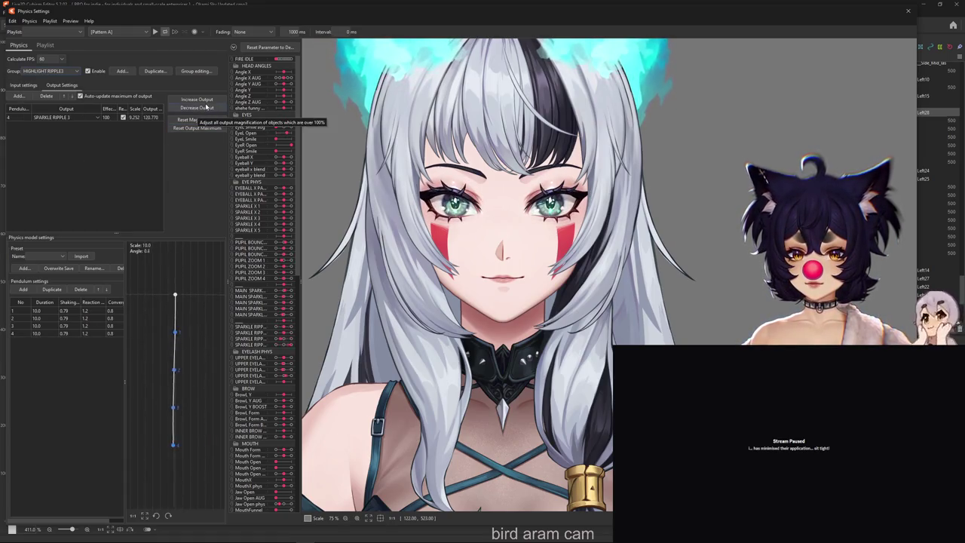
pyautogui.click(197, 108)
pyautogui.press('Return')
pyautogui.click(72, 72)
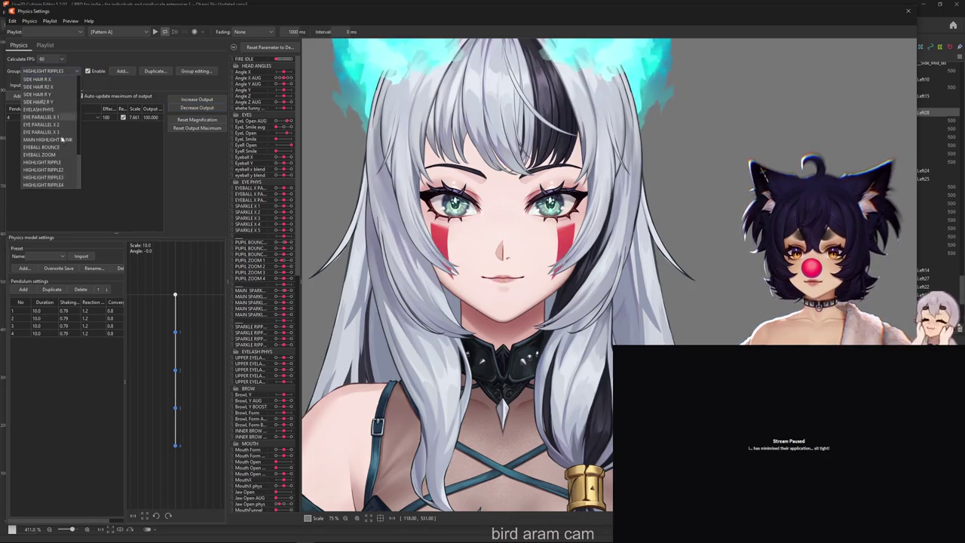
pyautogui.click(59, 184)
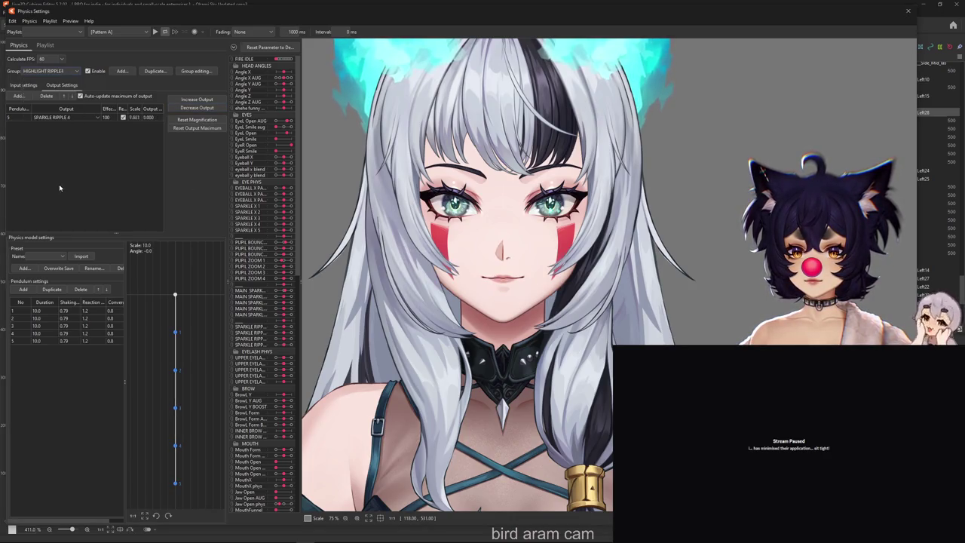
pyautogui.click(189, 129)
pyautogui.click(501, 287)
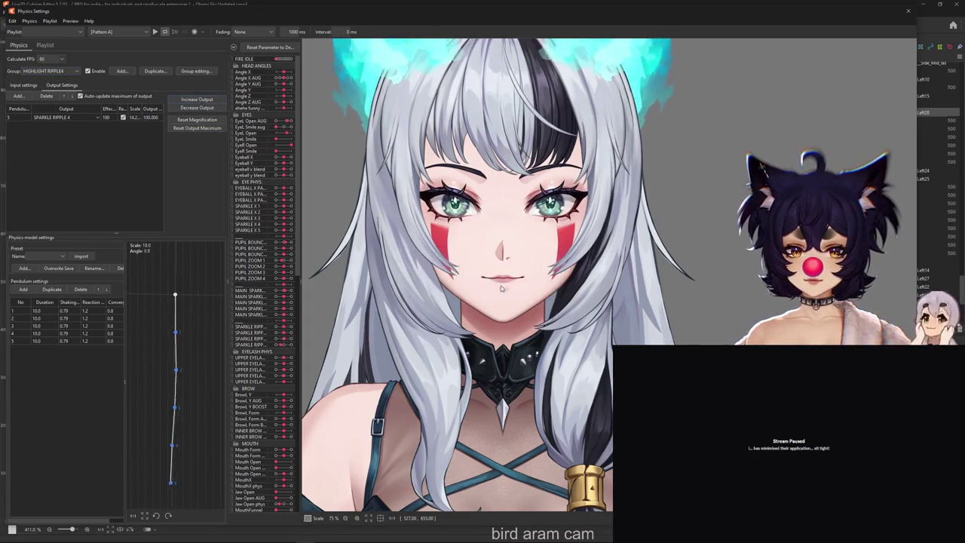
# Step: Reverse SPARKLE RIPPLE 4, bring its maximum back to 100, and close Physics Settings
pyautogui.scroll(2, 501, 287)
pyautogui.scroll(4, 467, 199)
pyautogui.scroll(2, 467, 199)
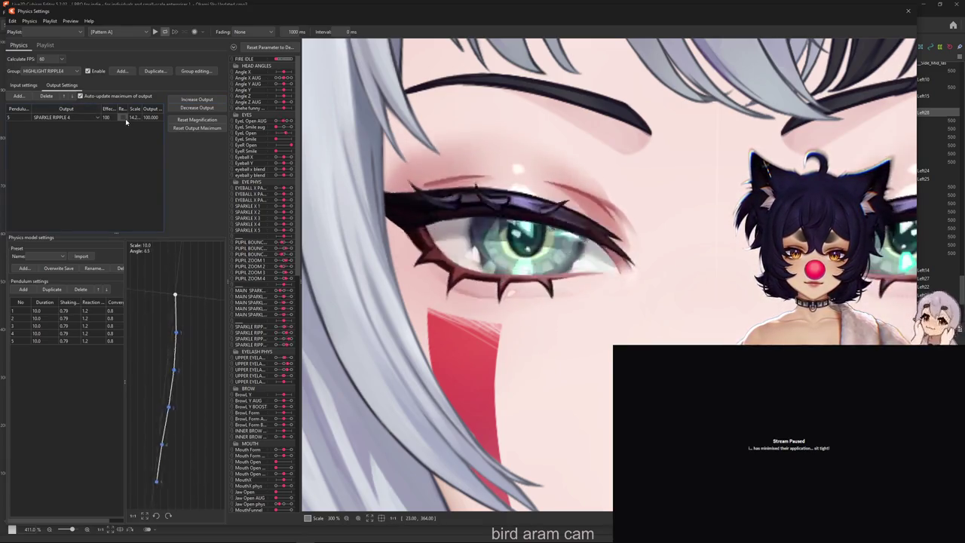
pyautogui.click(123, 118)
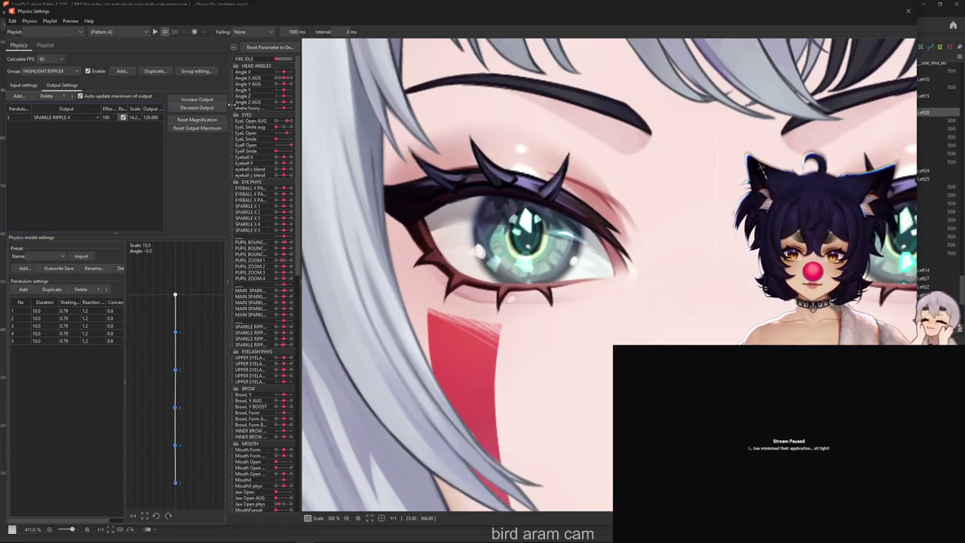
pyautogui.click(196, 127)
pyautogui.click(500, 282)
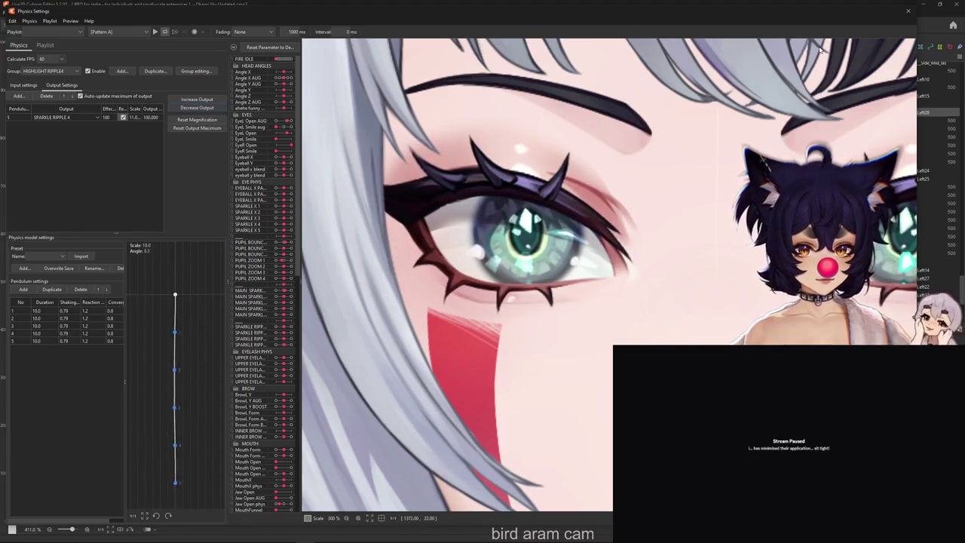
pyautogui.click(907, 10)
pyautogui.scroll(1, 373, 322)
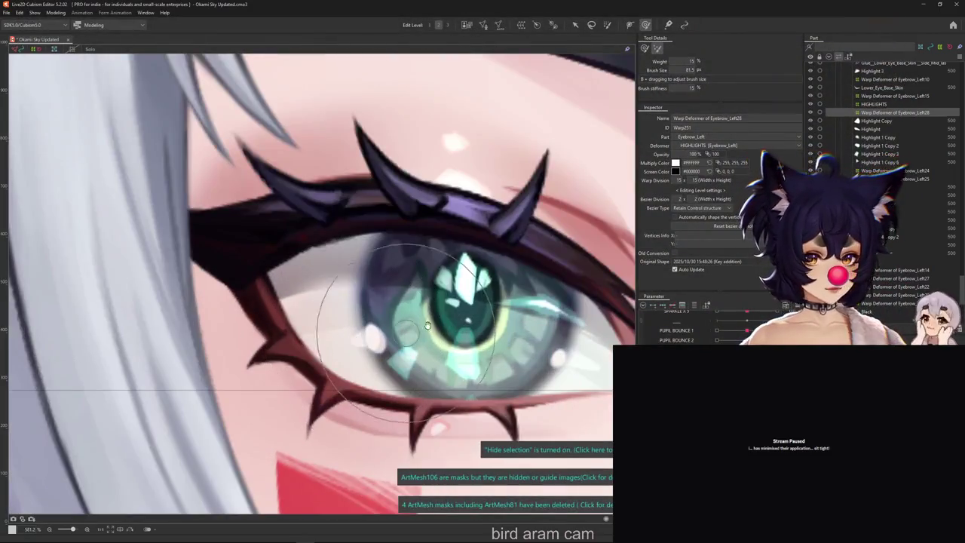
# Step: Select the Highlight 1 Copy sparkle mesh inside the eye highlights deformer
pyautogui.scroll(2, 372, 322)
pyautogui.scroll(1, 375, 320)
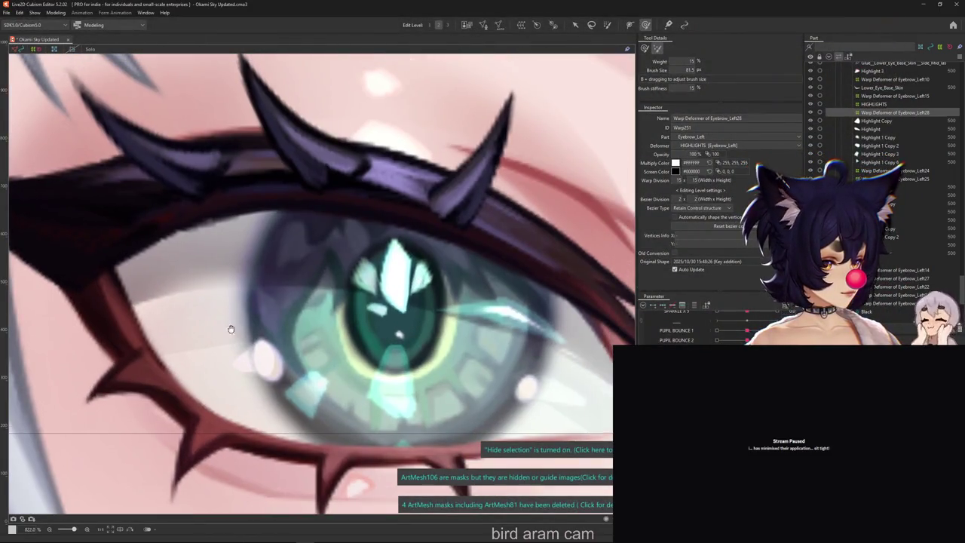
pyautogui.scroll(-1, 403, 356)
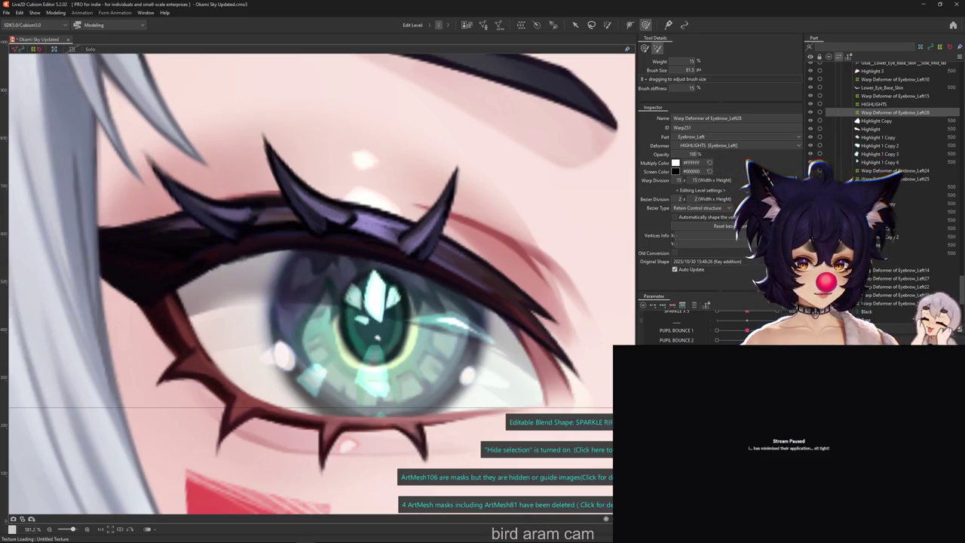
pyautogui.click(428, 340)
pyautogui.scroll(2, 428, 339)
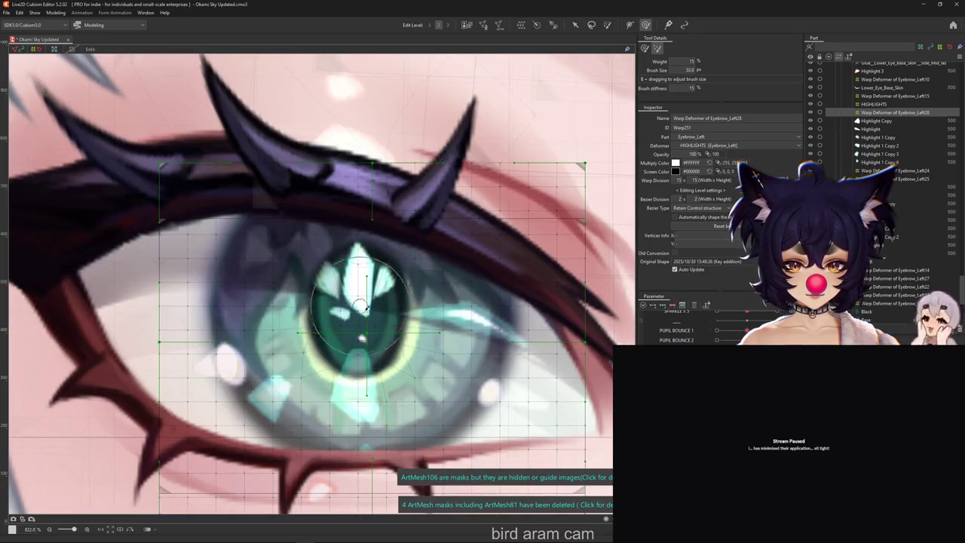
pyautogui.click(363, 339)
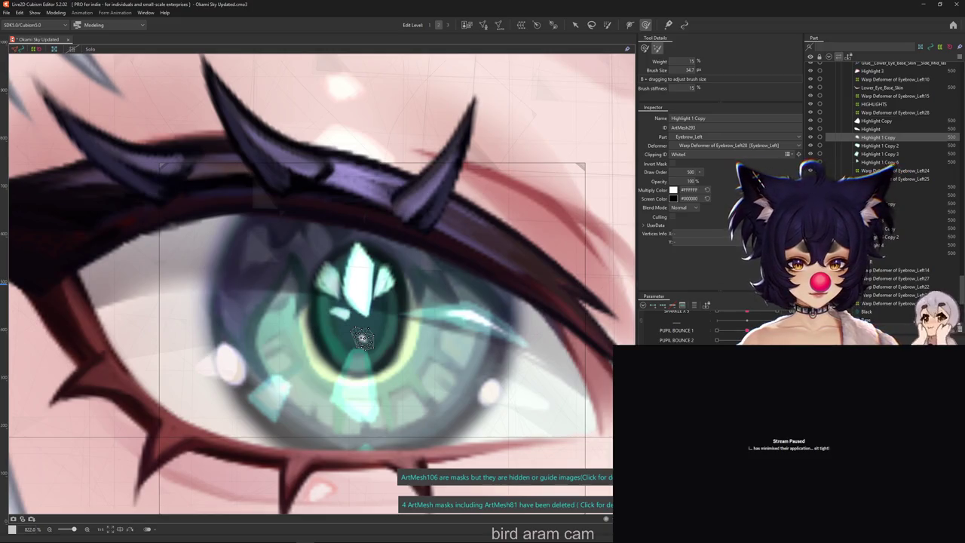
pyautogui.click(338, 311)
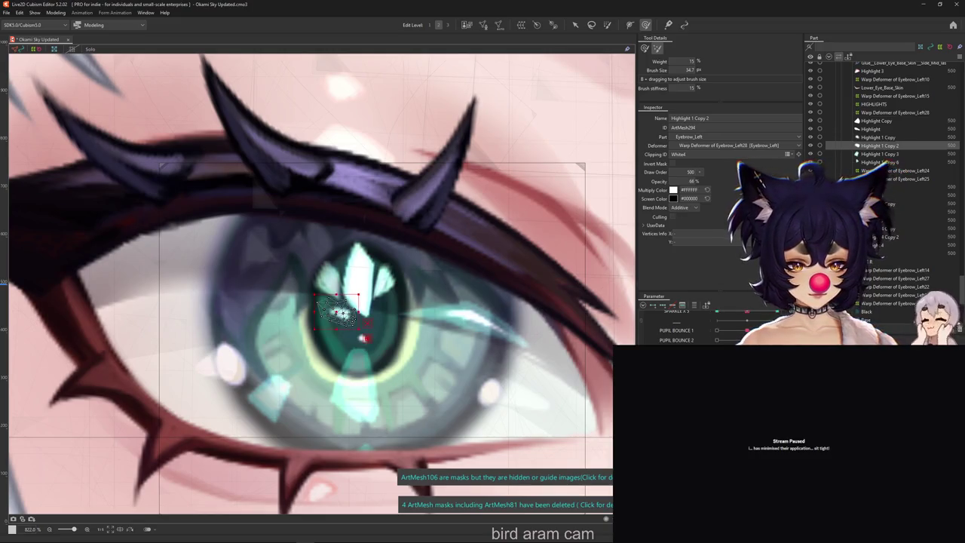
pyautogui.keyDown('shift'); pyautogui.click(368, 309); pyautogui.keyUp('shift')
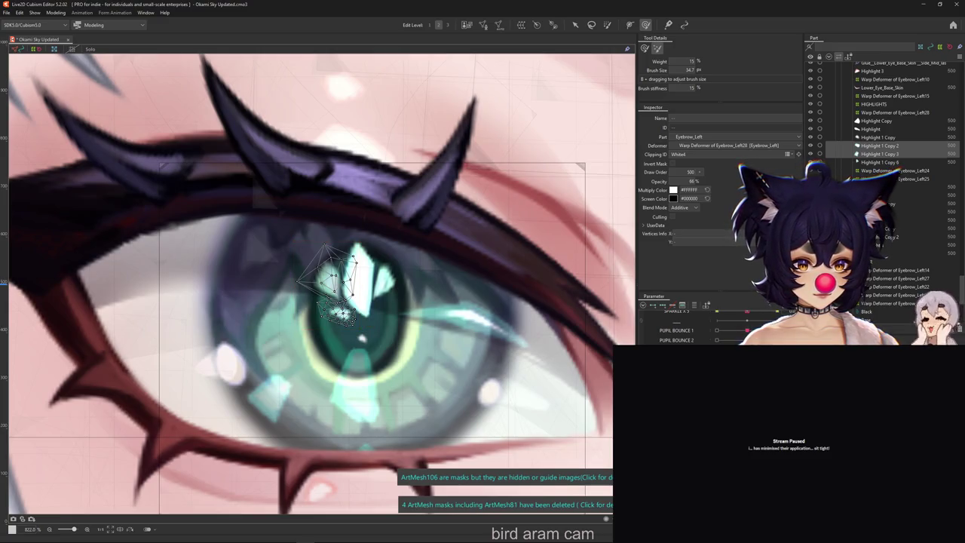
pyautogui.click(362, 339)
pyautogui.scroll(2, 377, 340)
pyautogui.scroll(2, 399, 341)
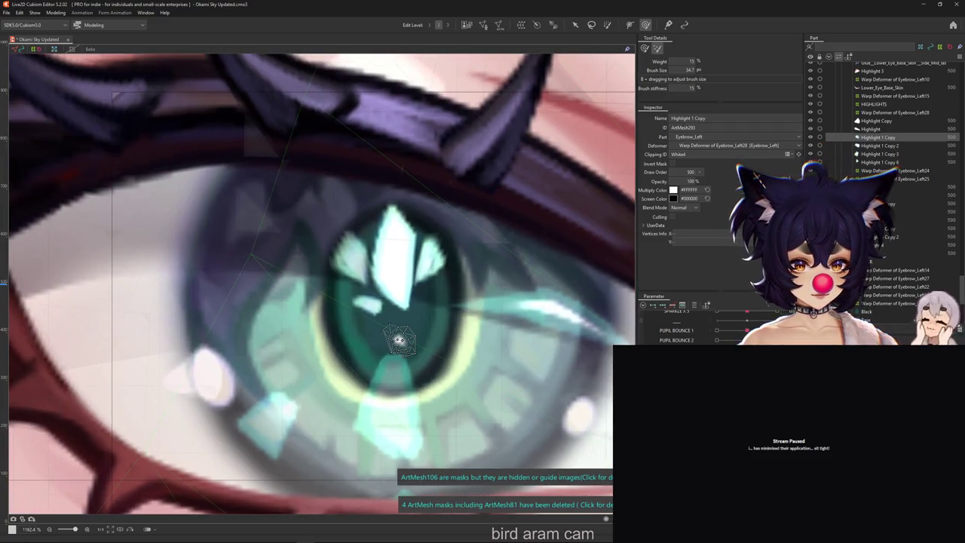
# Step: On the SPARKLE RIPPLE keyform, brush the pupil sparkle from crown to diamond, undoing a stray stroke
pyautogui.click(680, 332)
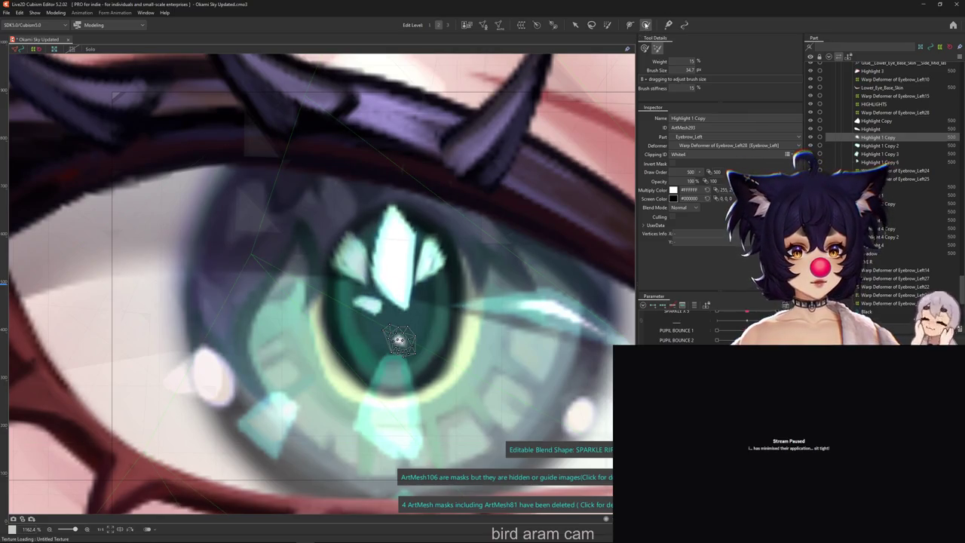
pyautogui.scroll(-4, 460, 165)
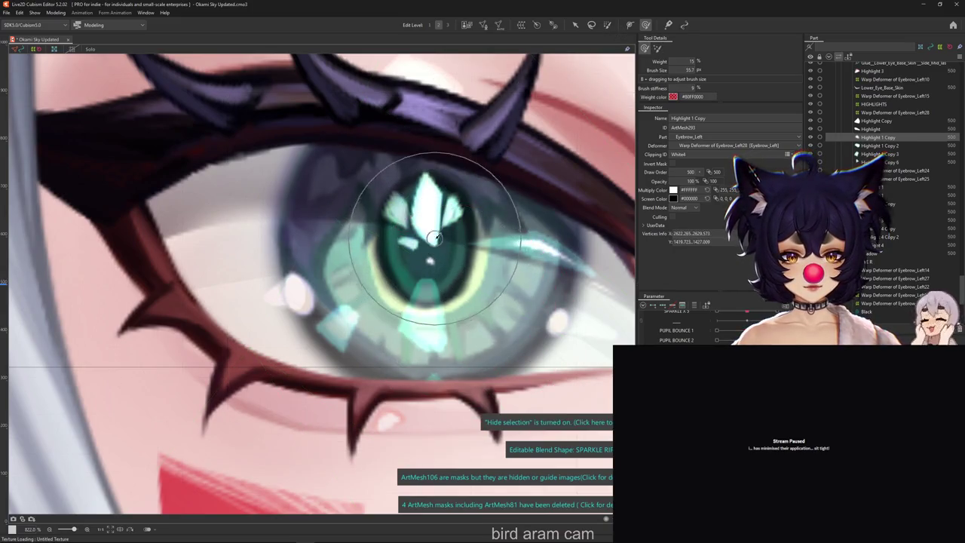
pyautogui.scroll(4, 445, 323)
pyautogui.moveTo(716, 330); pyautogui.dragTo(747, 330)
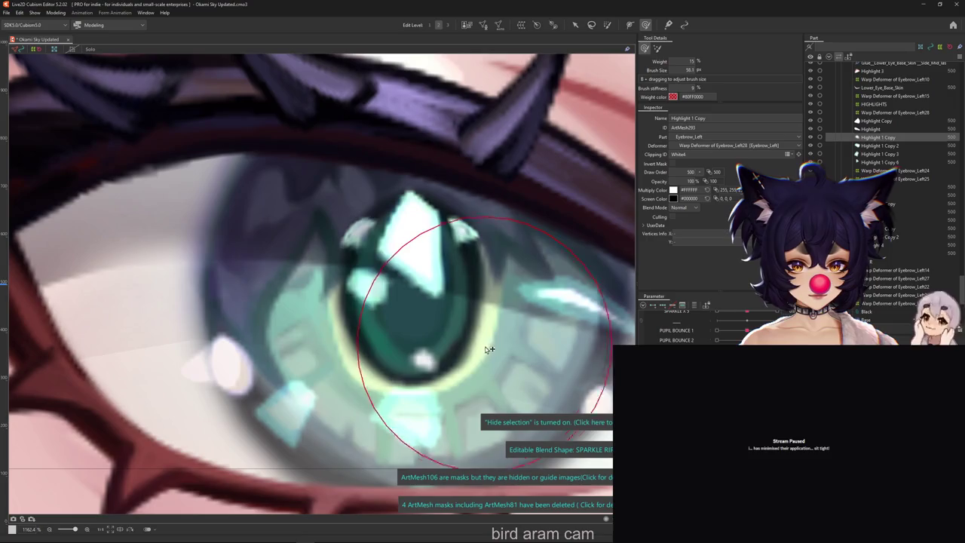
pyautogui.click(422, 359)
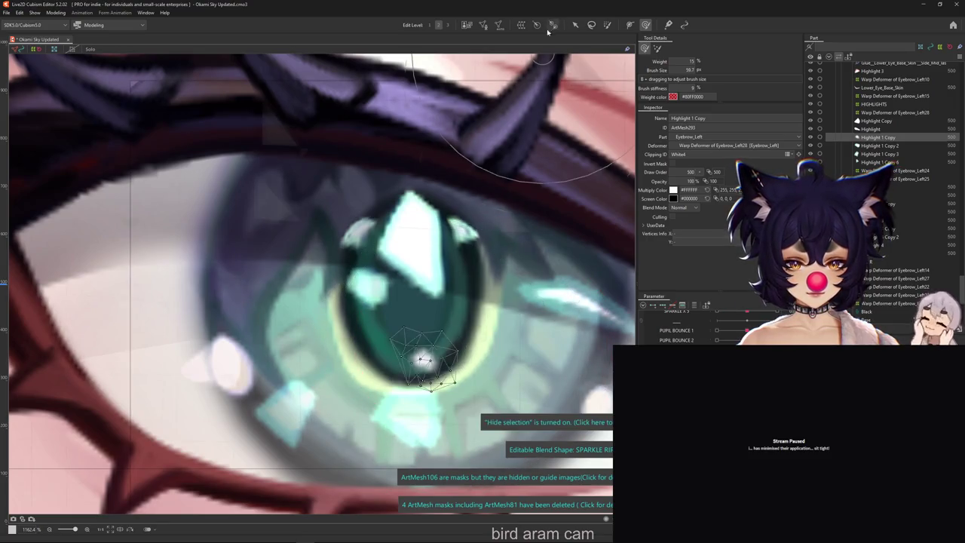
pyautogui.click(575, 25)
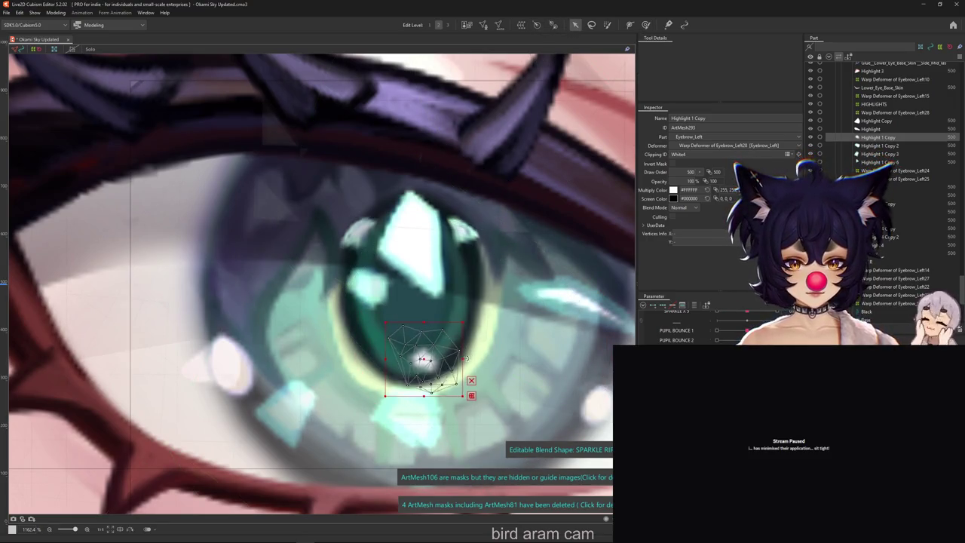
pyautogui.hotkey('ctrl', 'h')
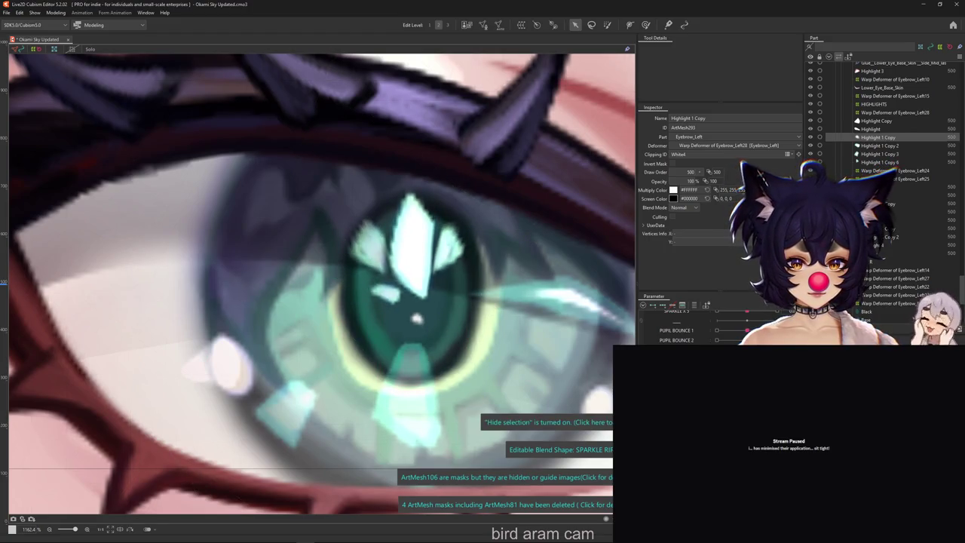
pyautogui.press('b')
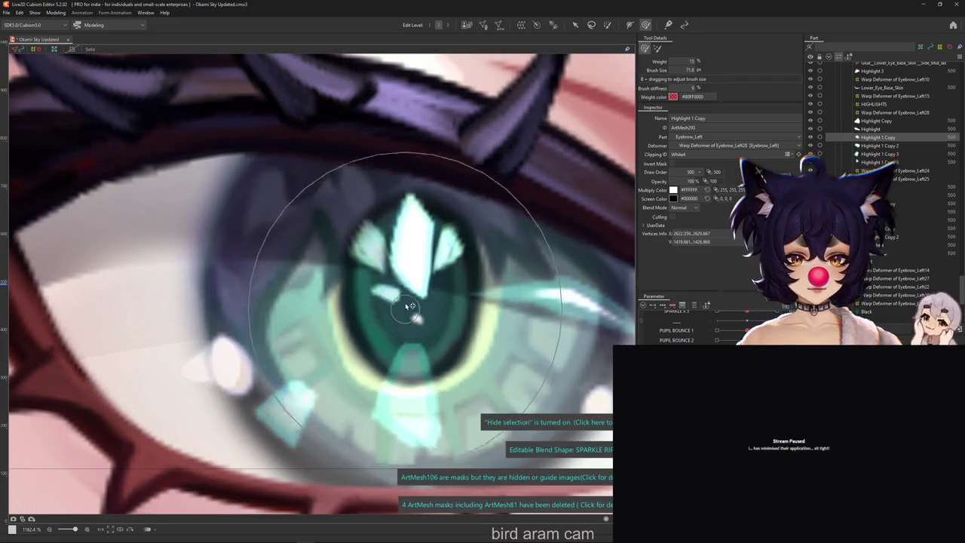
pyautogui.moveTo(426, 311); pyautogui.dragTo(427, 335)
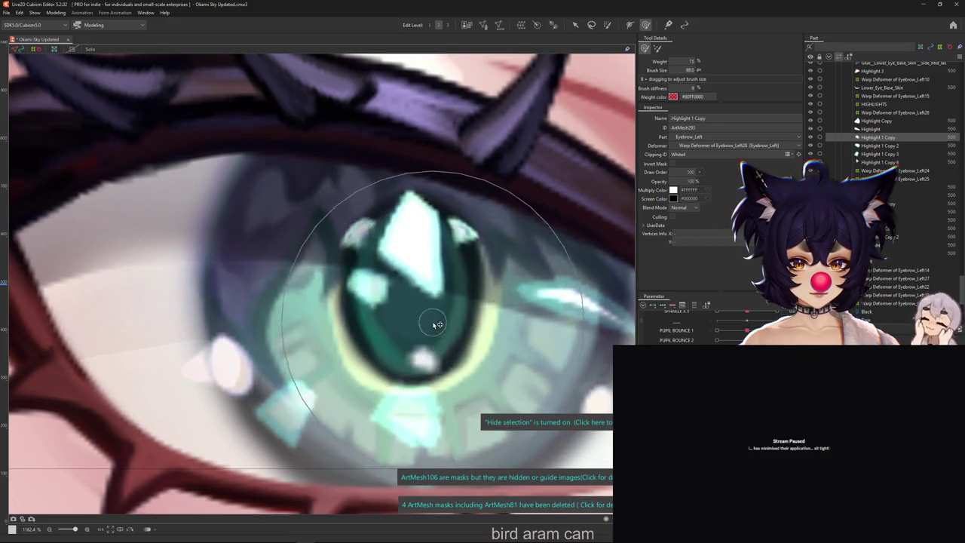
pyautogui.hotkey('ctrl', 'z')
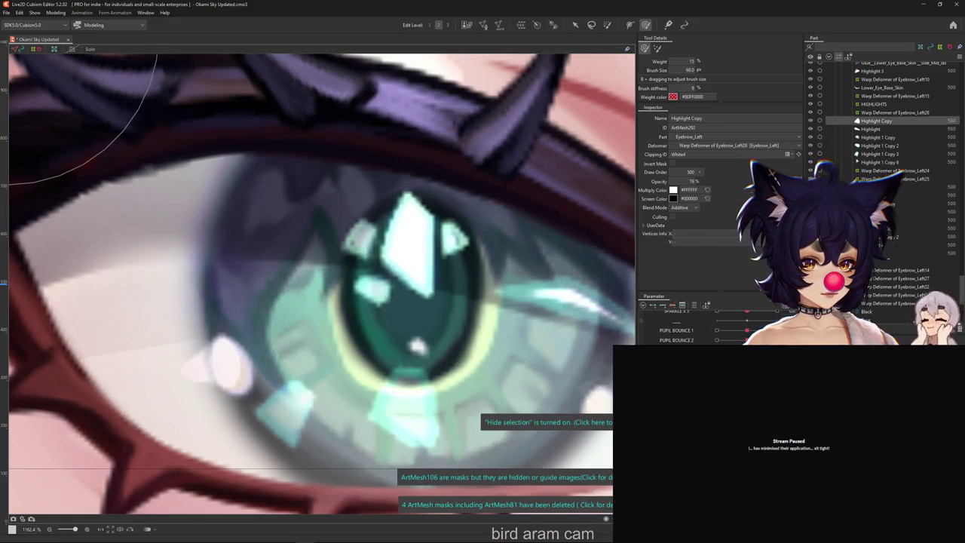
pyautogui.hotkey('ctrl', 'z')
# Step: Select Highlight 1 Copy 2 and reshape its vertices with a smaller deform brush
pyautogui.rightClick(383, 273)
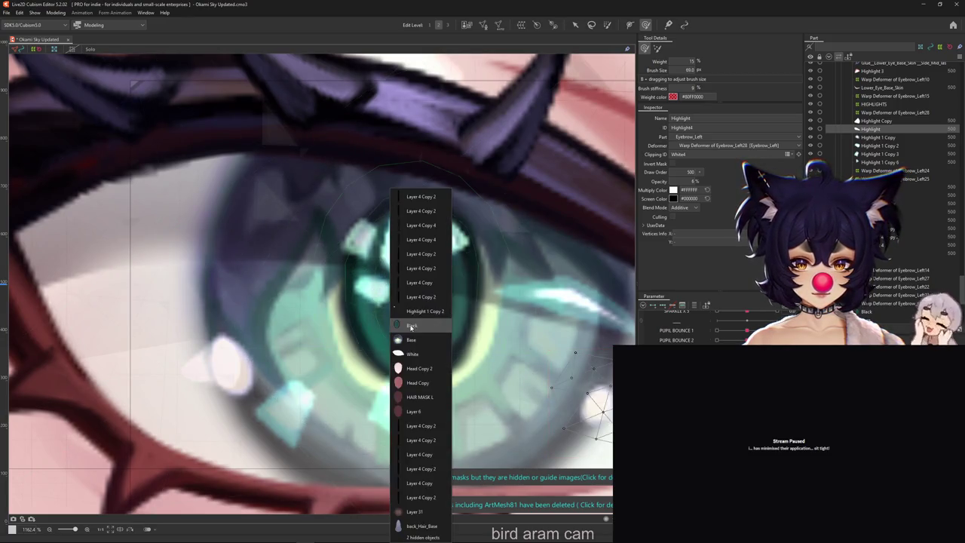
pyautogui.click(417, 306)
pyautogui.click(373, 289)
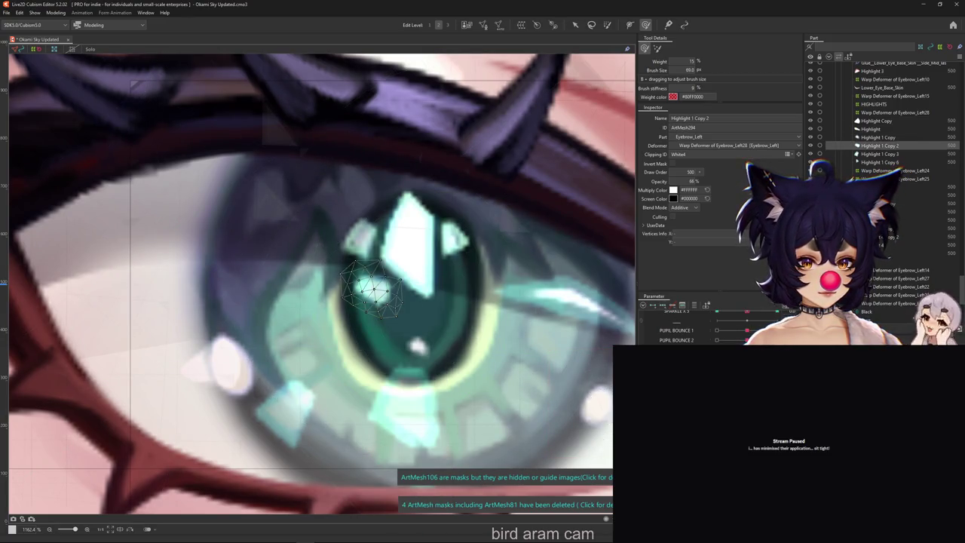
pyautogui.moveTo(373, 289); pyautogui.dragTo(393, 292)
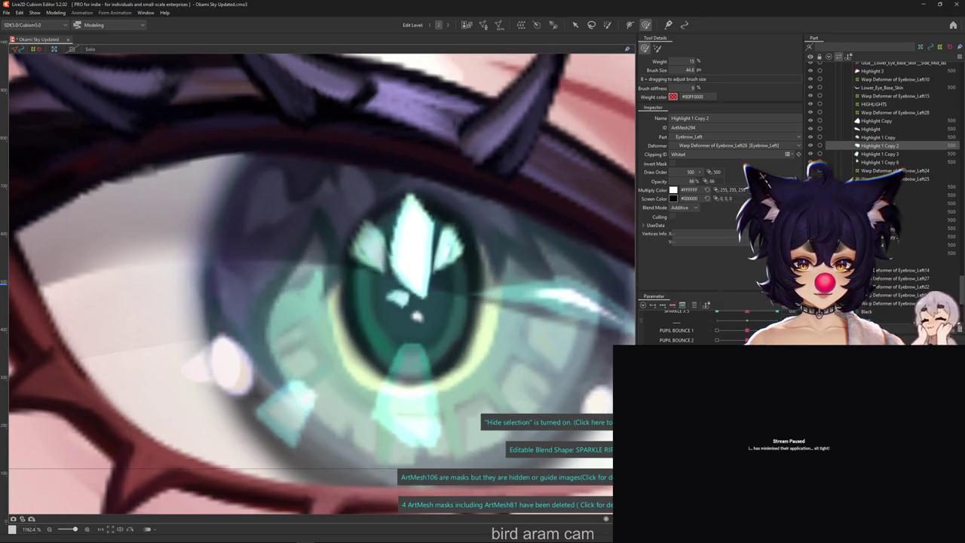
pyautogui.hotkey('ctrl', 'z')
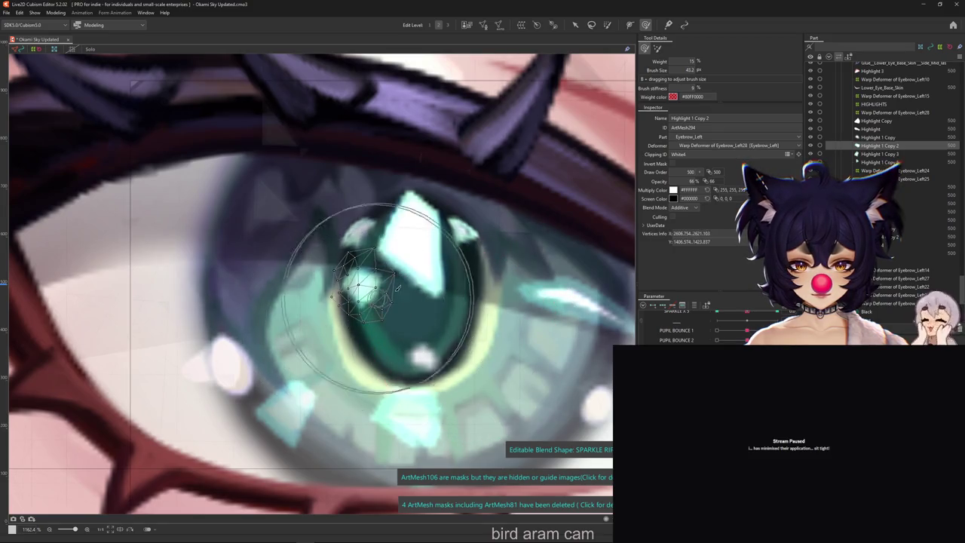
pyautogui.moveTo(376, 298); pyautogui.dragTo(411, 278)
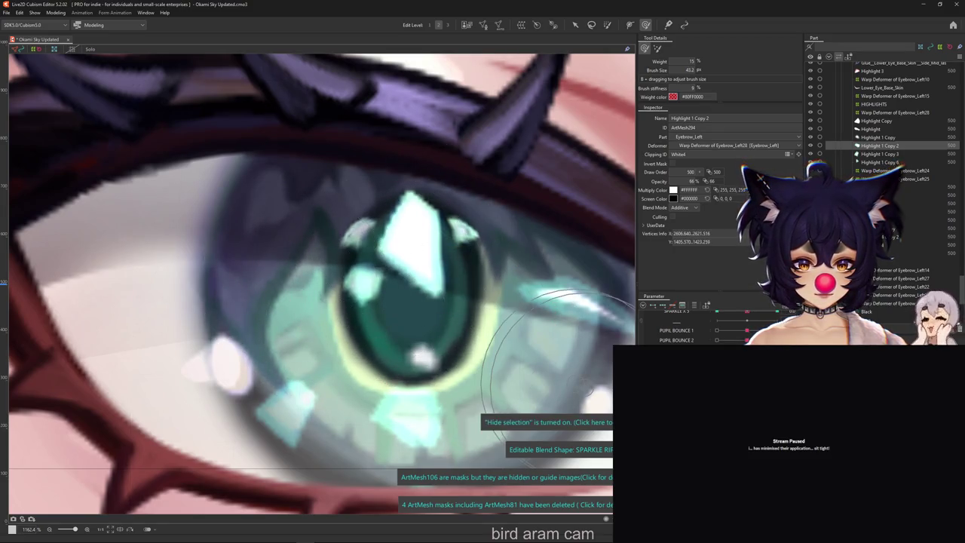
pyautogui.hotkey('ctrl', 'z')
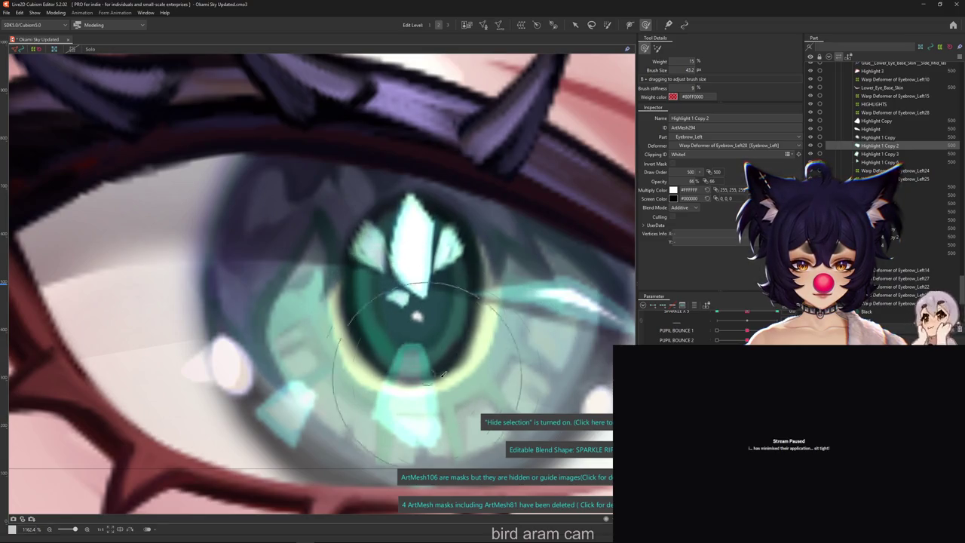
pyautogui.moveTo(443, 374); pyautogui.dragTo(445, 353)
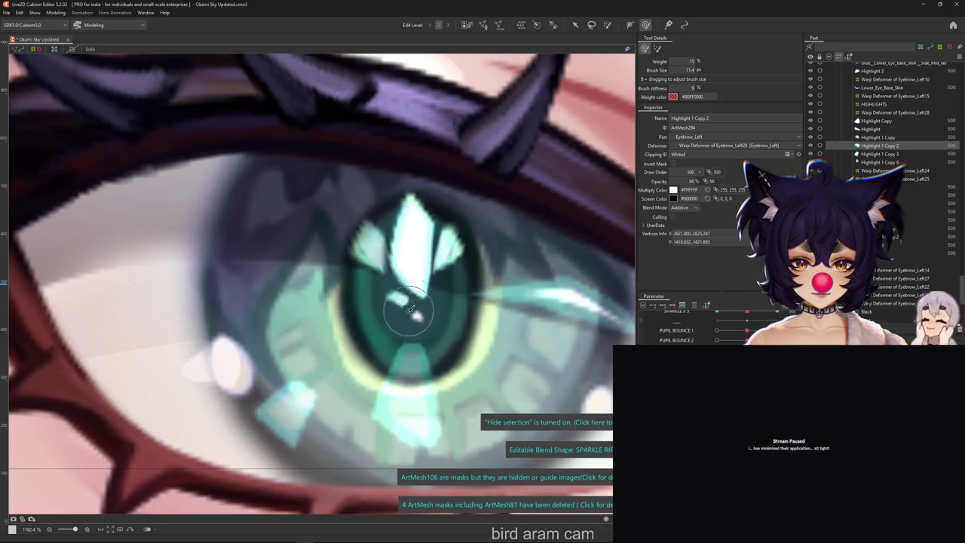
pyautogui.moveTo(411, 307); pyautogui.dragTo(398, 298)
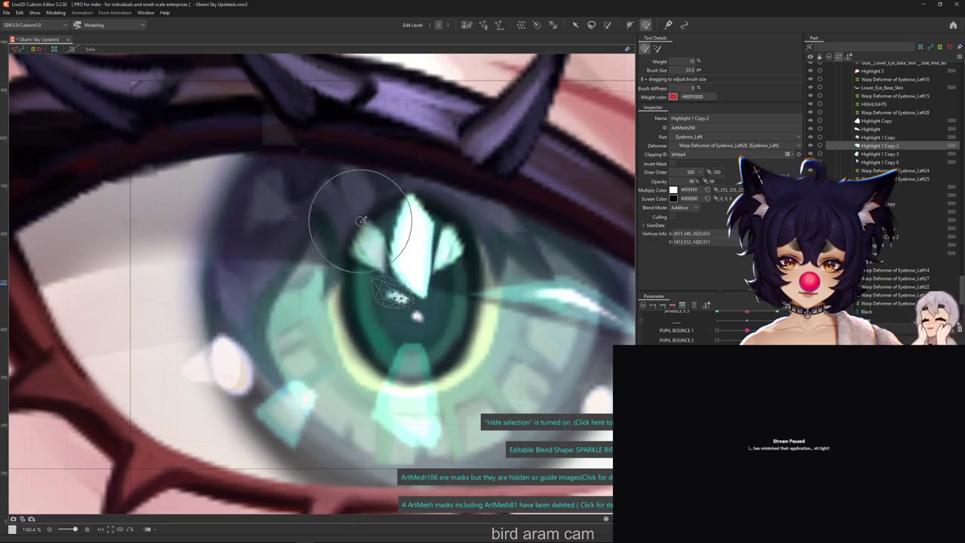
pyautogui.moveTo(362, 220)
pyautogui.mouseDown()
pyautogui.moveTo(362, 295)
pyautogui.moveTo(382, 305)
pyautogui.mouseUp()
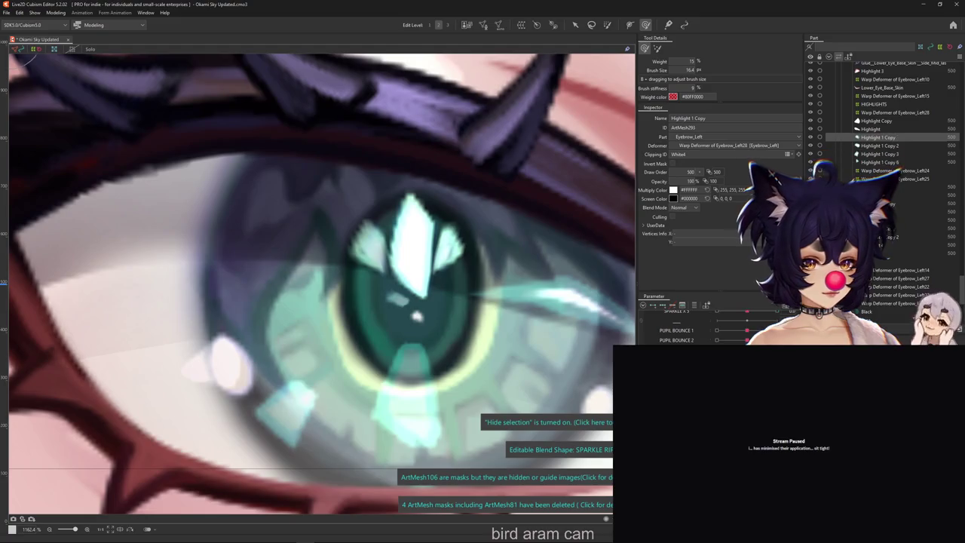
# Step: Set the Highlight 1 Copy pupil sparkle to additive blending, keeping opacity at 100%
pyautogui.click(417, 315)
pyautogui.hotkey('ctrl', 'h')
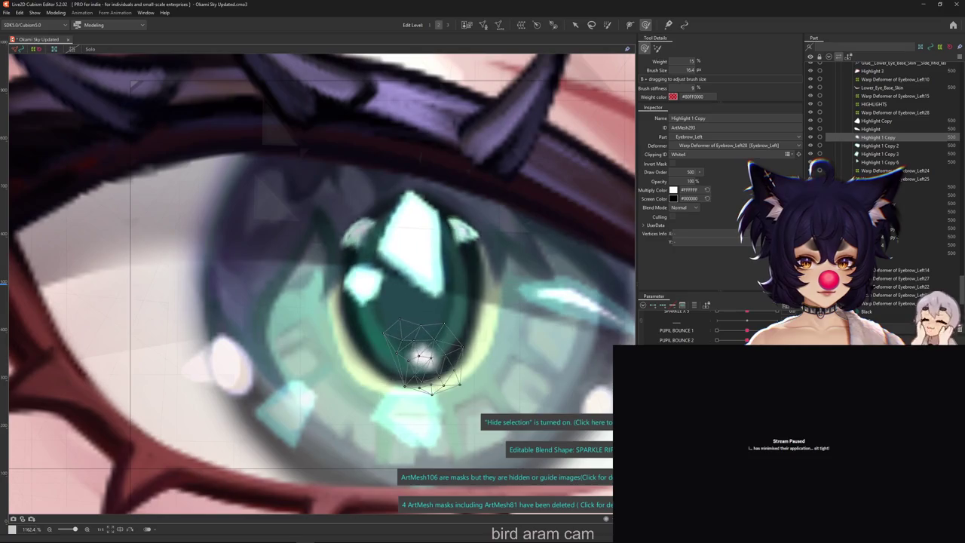
pyautogui.click(683, 207)
pyautogui.click(682, 224)
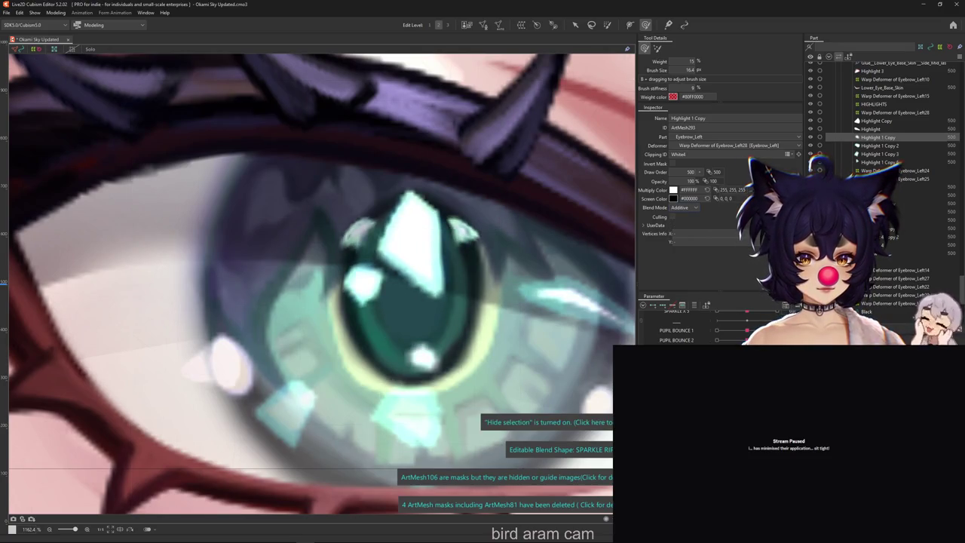
pyautogui.moveTo(690, 182)
pyautogui.mouseDown()
pyautogui.moveTo(679, 181)
pyautogui.moveTo(704, 182)
pyautogui.moveTo(673, 181)
pyautogui.mouseUp()
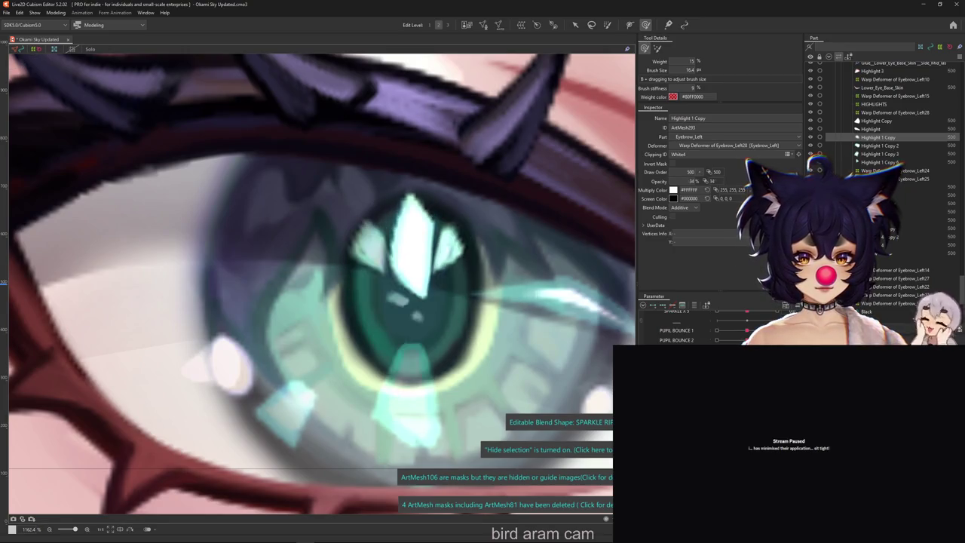
pyautogui.moveTo(691, 181); pyautogui.dragTo(708, 182)
# Step: Select the Warp Deformer of Eyebrow_Left24 holding the large central sparkle
pyautogui.click(891, 212)
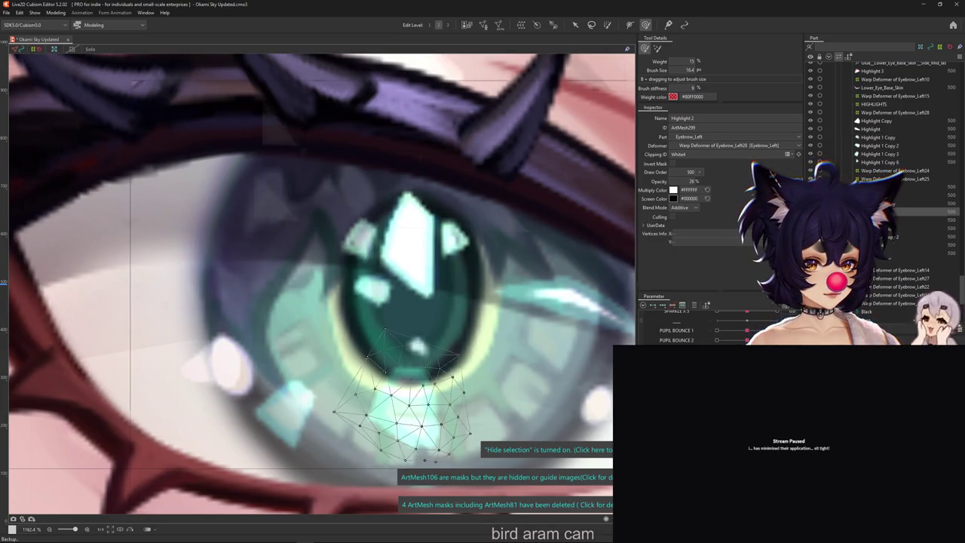
pyautogui.click(891, 204)
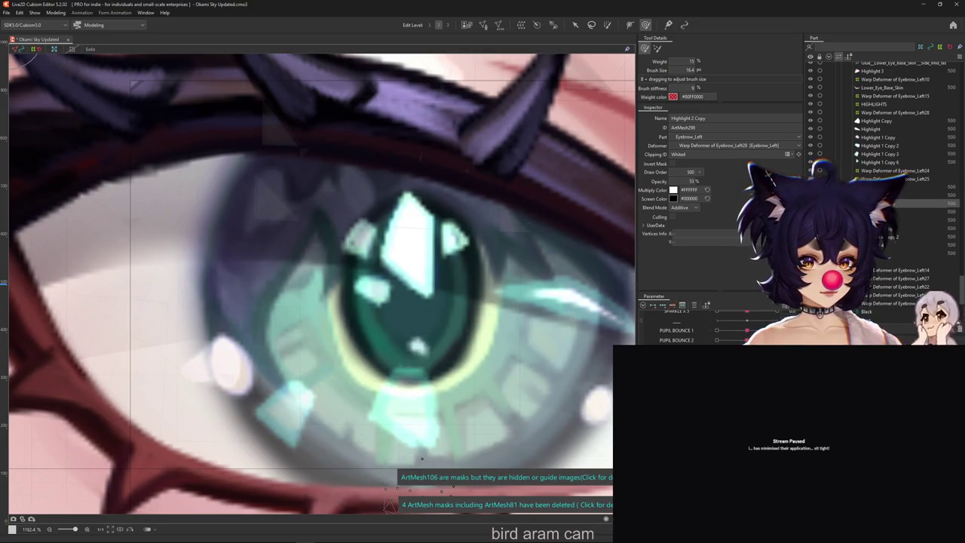
pyautogui.click(876, 120)
pyautogui.click(891, 171)
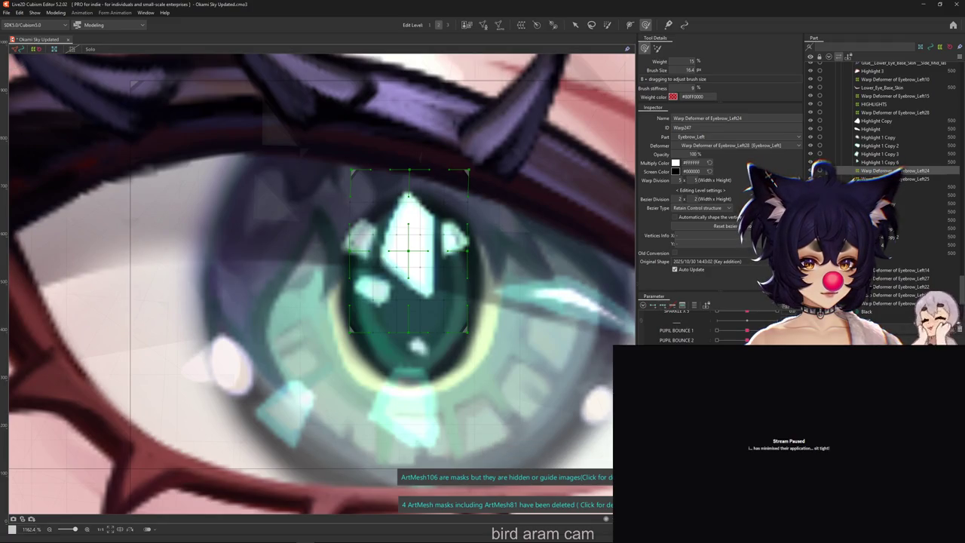
# Step: Warp the Eyebrow_Left24 lattice so the central sparkle forms a three-pointed crown
pyautogui.moveTo(407, 249); pyautogui.dragTo(455, 285)
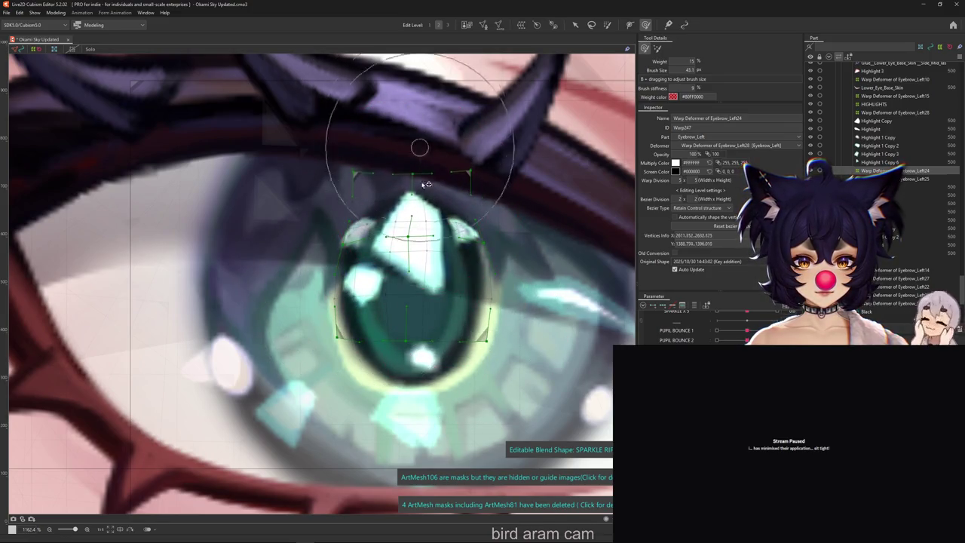
pyautogui.moveTo(456, 285)
pyautogui.mouseDown()
pyautogui.moveTo(415, 260)
pyautogui.moveTo(530, 327)
pyautogui.mouseUp()
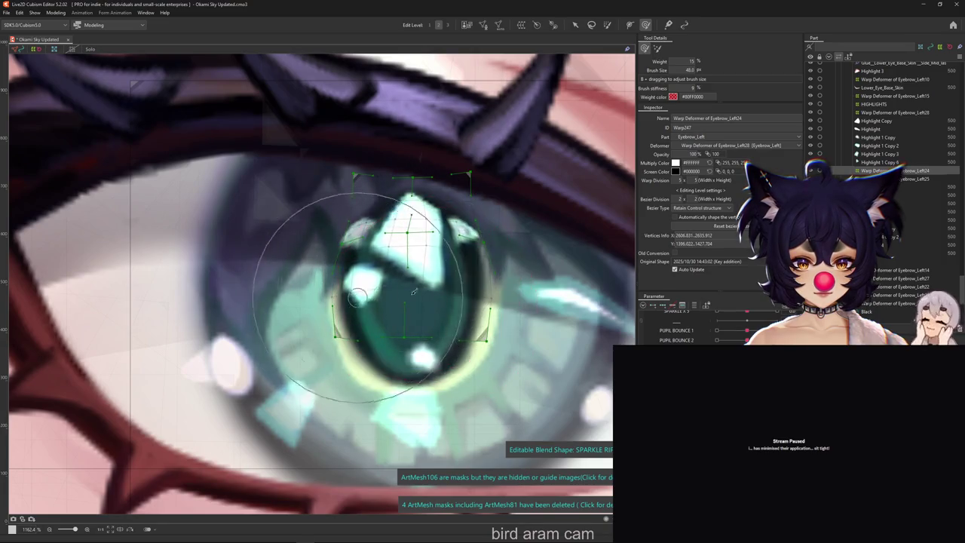
pyautogui.hotkey('ctrl', 'h')
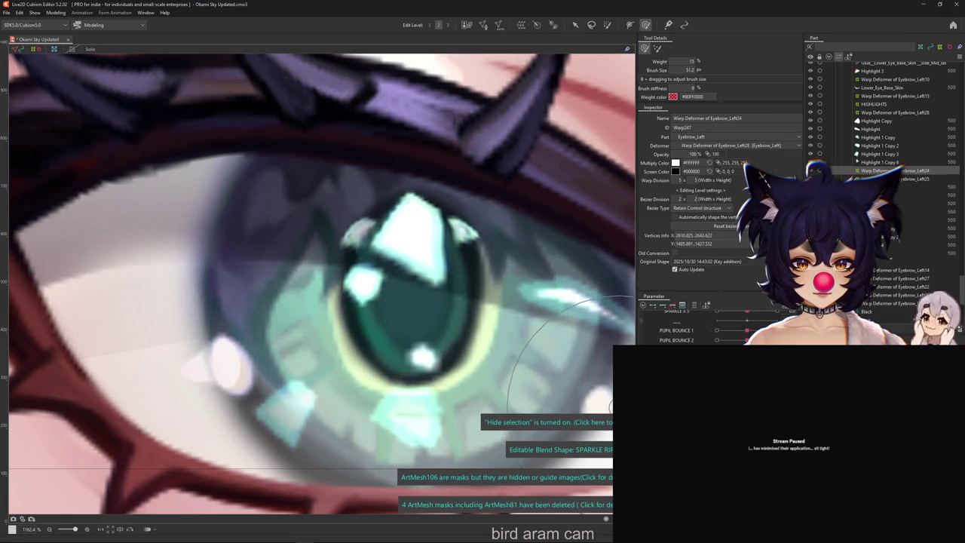
pyautogui.moveTo(422, 248)
pyautogui.mouseDown()
pyautogui.moveTo(417, 316)
pyautogui.moveTo(455, 328)
pyautogui.moveTo(413, 341)
pyautogui.mouseUp()
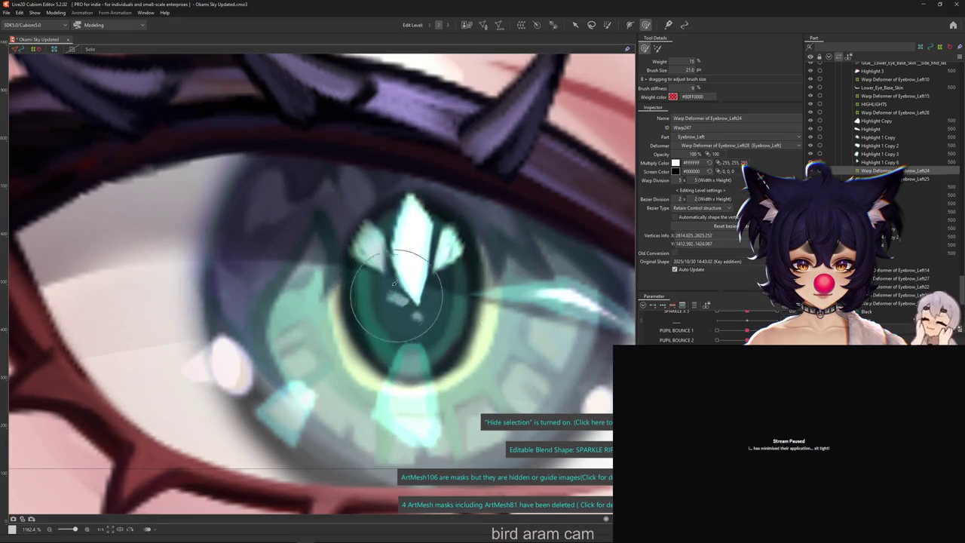
pyautogui.moveTo(377, 189); pyautogui.dragTo(398, 226)
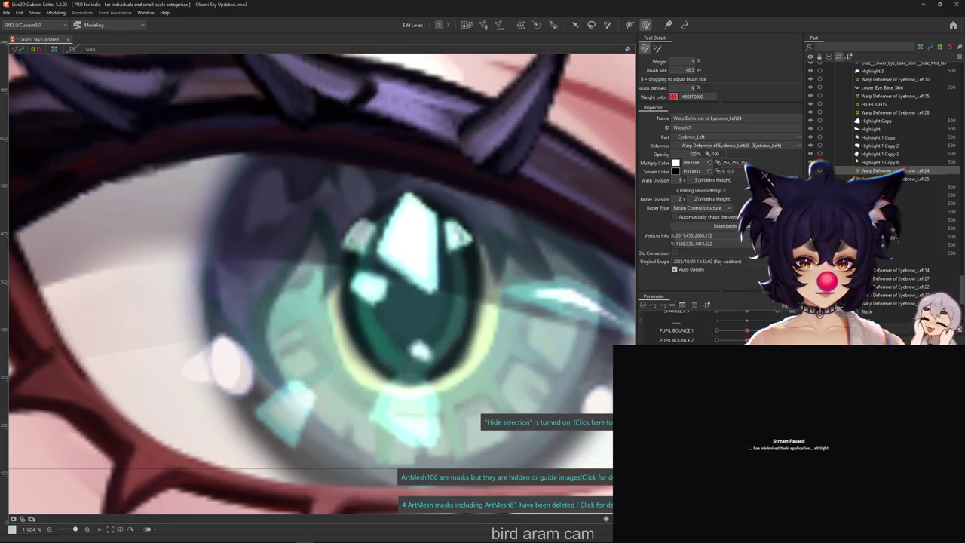
pyautogui.moveTo(413, 345); pyautogui.dragTo(420, 279)
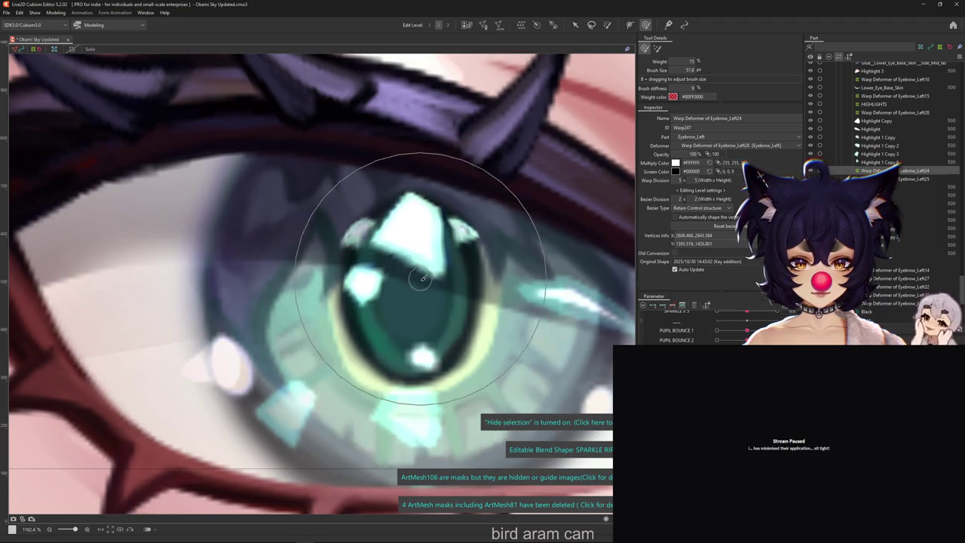
pyautogui.scroll(-3, 420, 279)
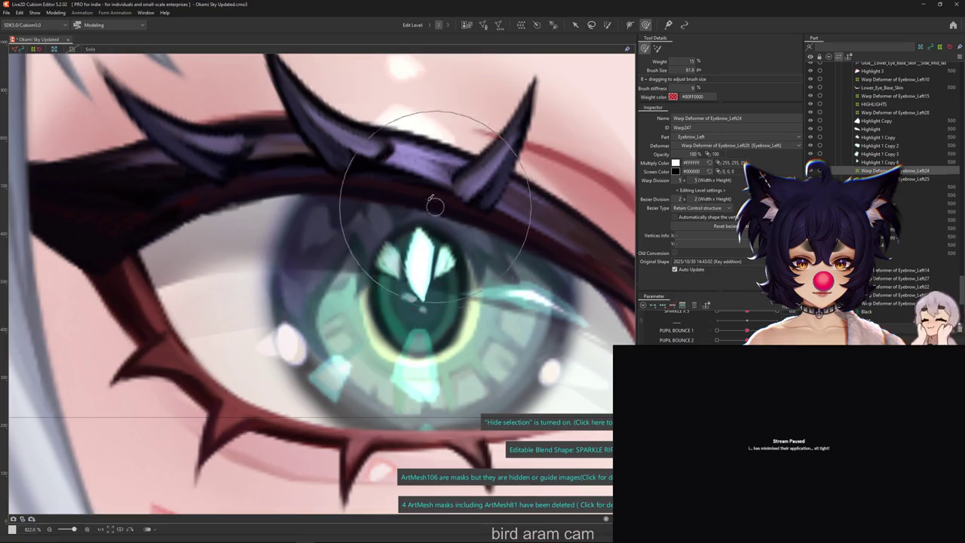
pyautogui.scroll(3, 422, 226)
pyautogui.rightClick(492, 316)
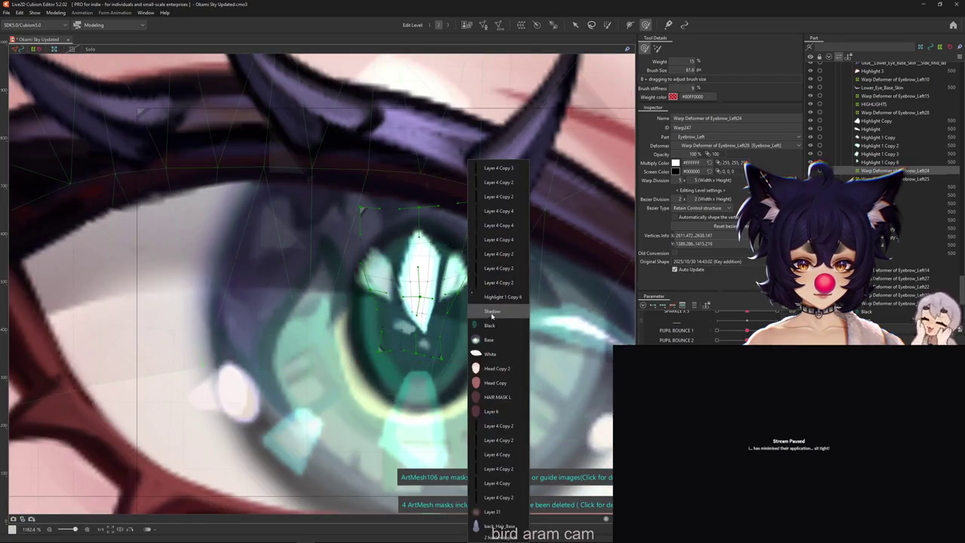
# Step: Select Highlight 1 Copy 6 and brush its vertices into a new sparkle shape
pyautogui.click(502, 296)
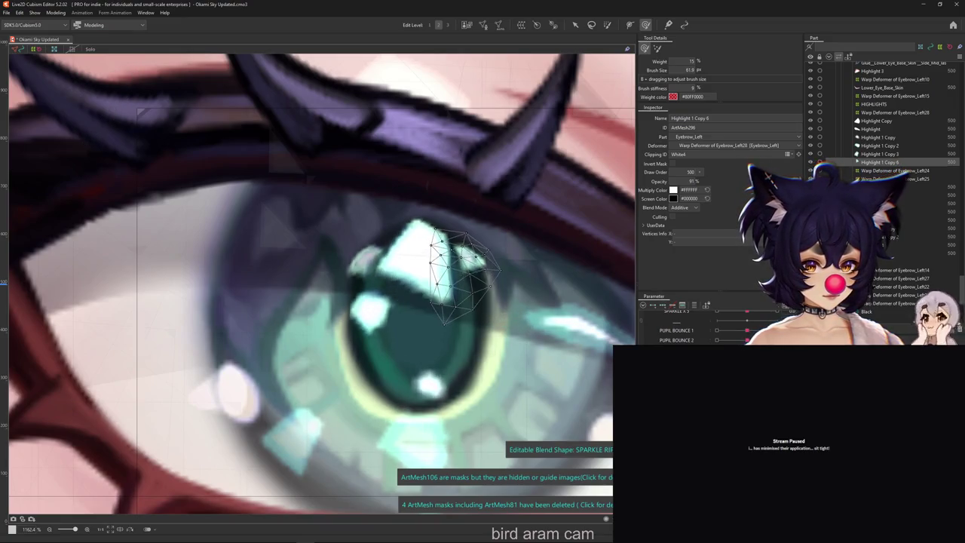
pyautogui.moveTo(441, 241)
pyautogui.mouseDown()
pyautogui.moveTo(446, 187)
pyautogui.moveTo(469, 162)
pyautogui.moveTo(442, 226)
pyautogui.moveTo(436, 335)
pyautogui.moveTo(628, 333)
pyautogui.mouseUp()
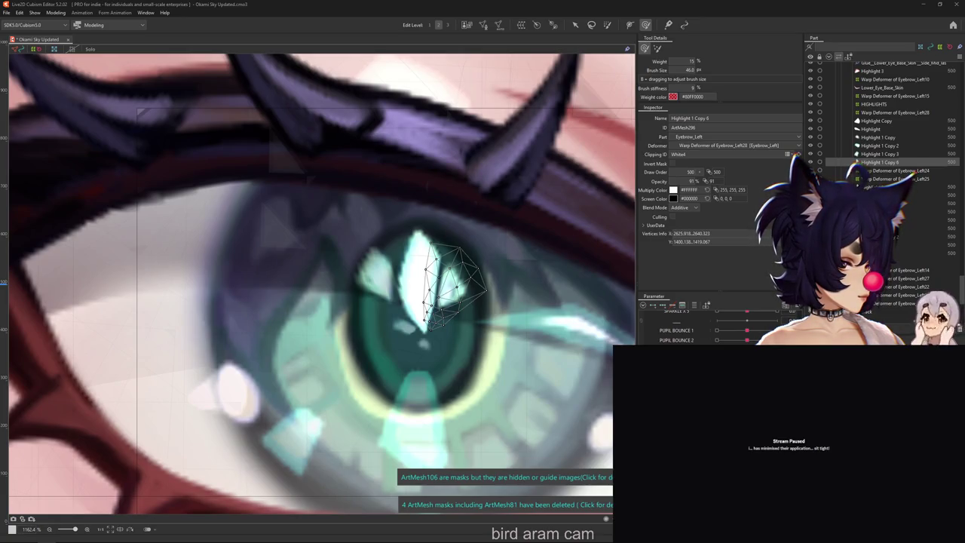
pyautogui.hotkey('alt', 'Tab')
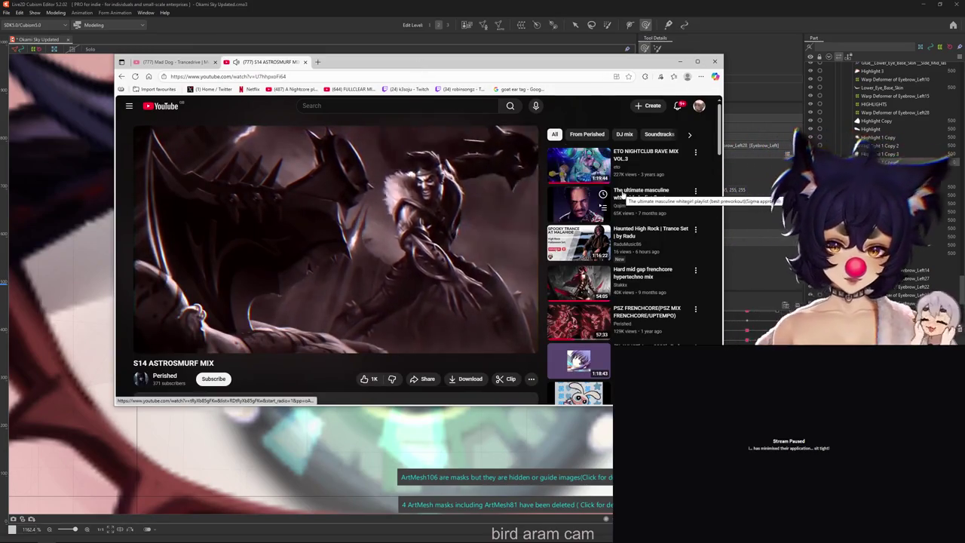
pyautogui.moveTo(579, 202)
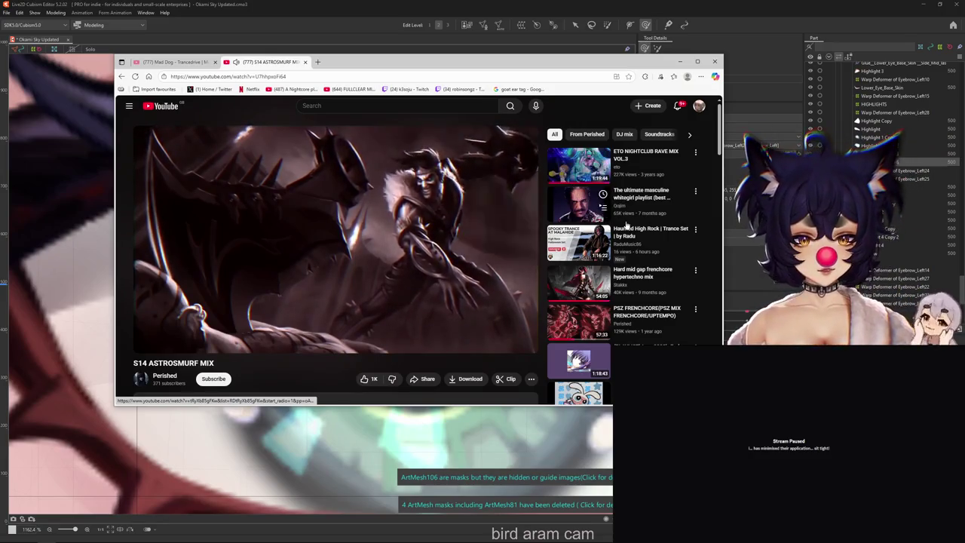
pyautogui.hotkey('alt', 'Tab')
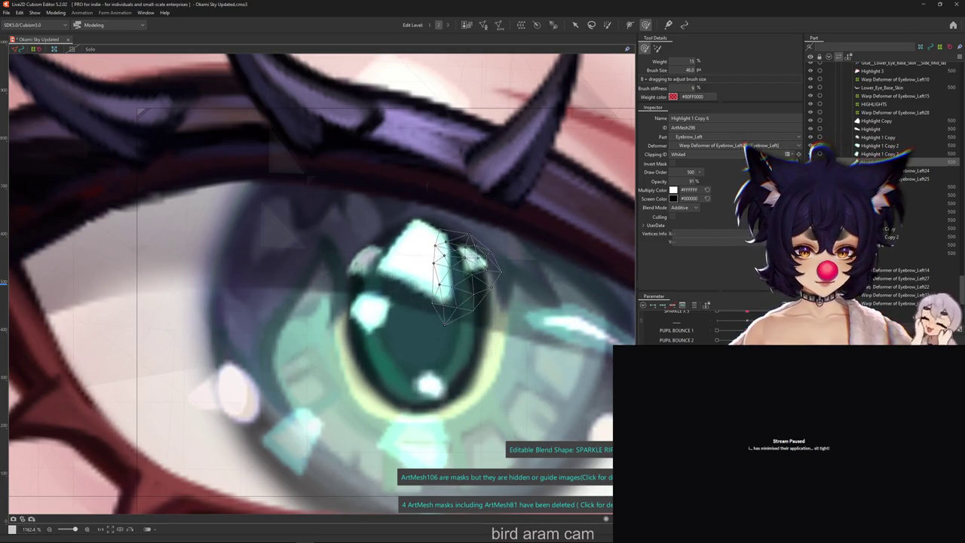
pyautogui.moveTo(430, 294); pyautogui.dragTo(445, 313)
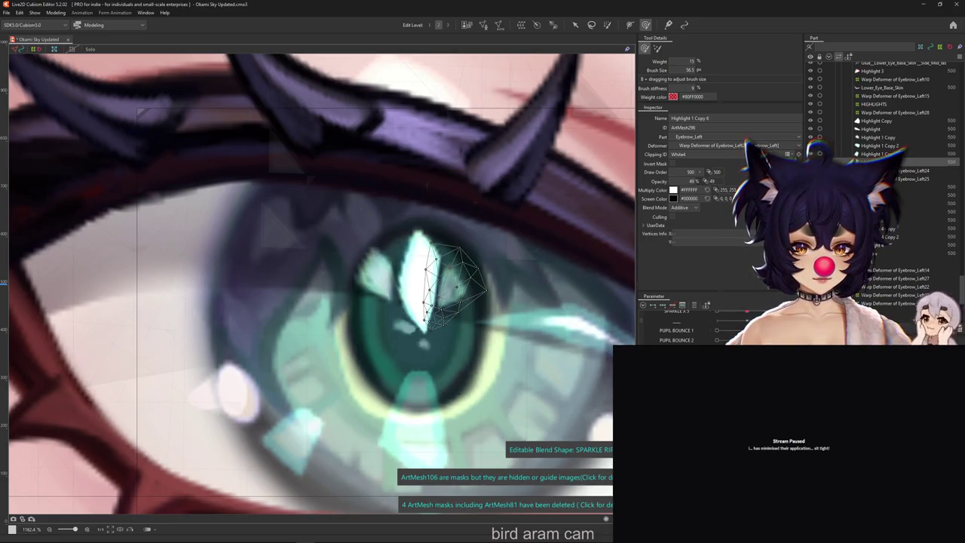
# Step: Toggle the wireframe and slightly reshape the Highlight 1 Copy 3 sparkle
pyautogui.hotkey('ctrl', 'h')
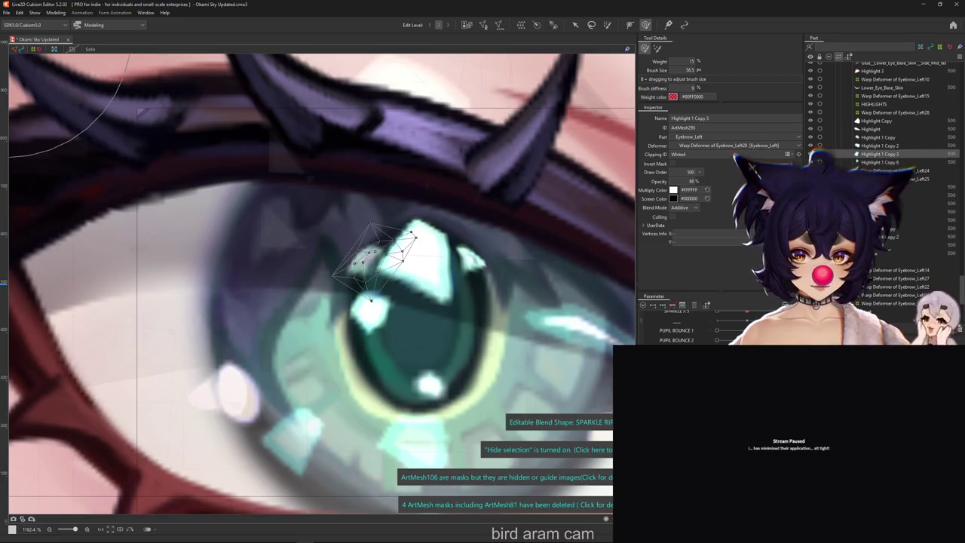
pyautogui.hotkey('ctrl', 'h')
pyautogui.hotkey('ctrl', 'h')
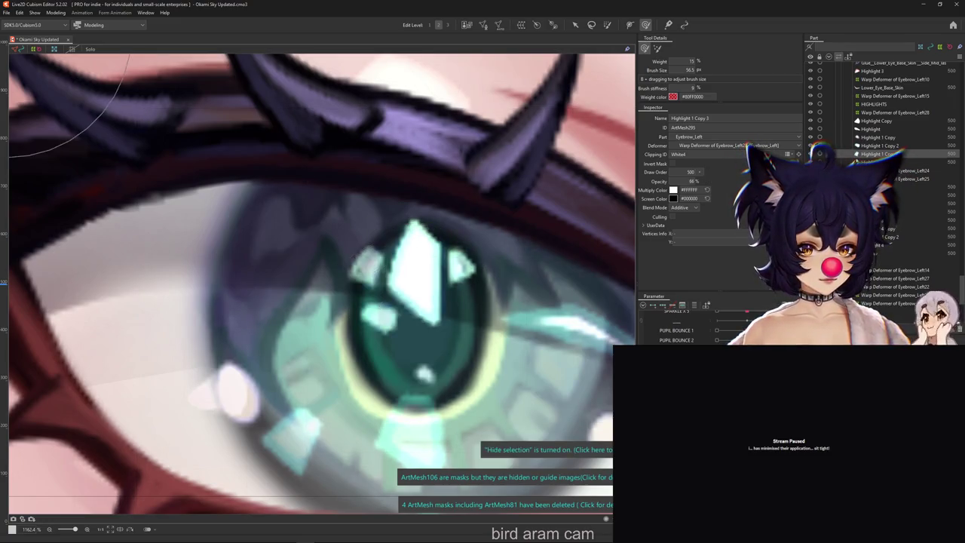
pyautogui.click(666, 310)
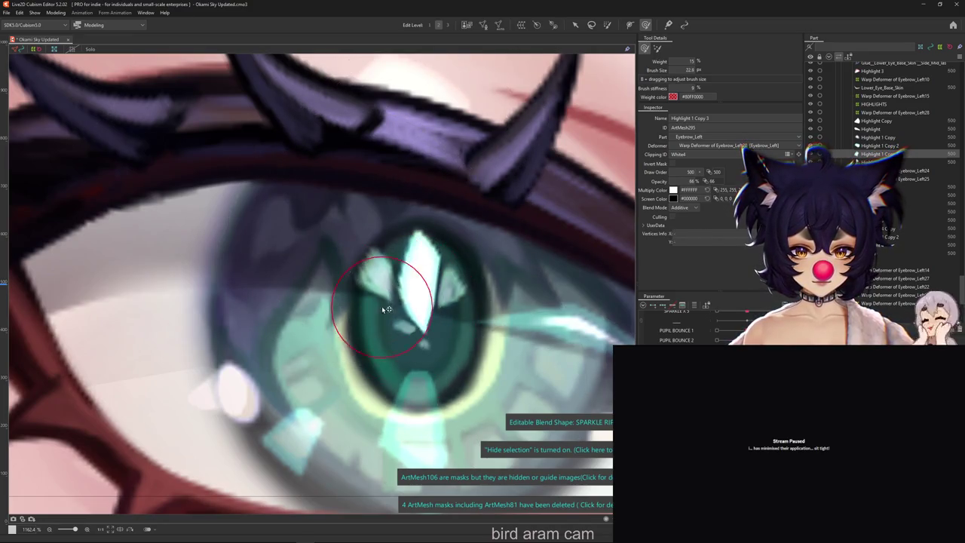
pyautogui.moveTo(383, 309)
pyautogui.mouseDown()
pyautogui.moveTo(378, 321)
pyautogui.moveTo(355, 280)
pyautogui.mouseUp()
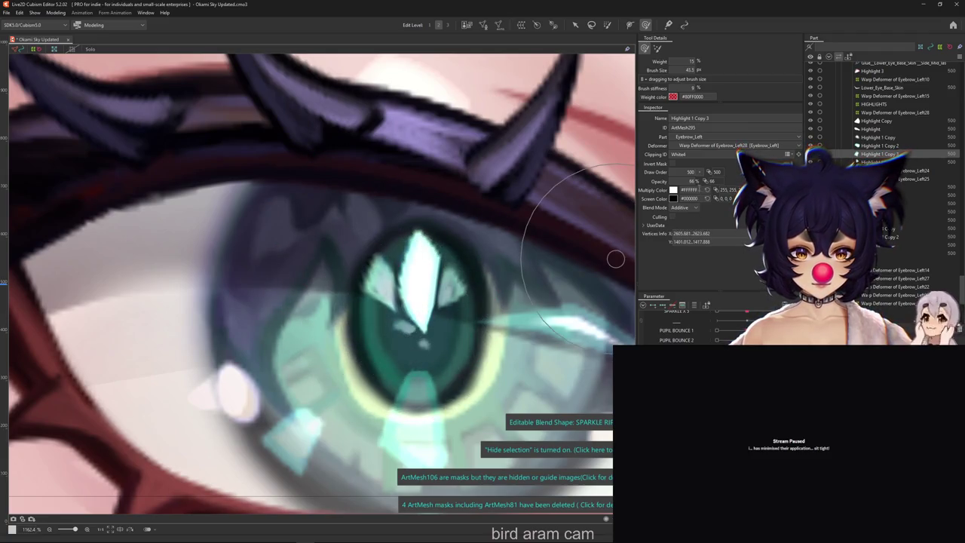
# Step: Recentre the view on the pupil and reshape the Highlight 1 Copy 3 sparkle further
pyautogui.scroll(-5, 528, 354)
pyautogui.scroll(1, 528, 355)
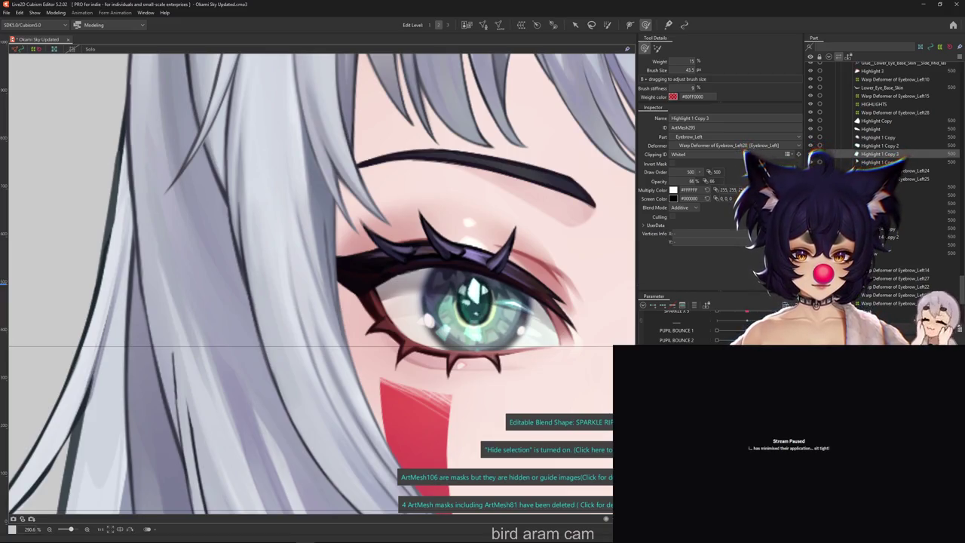
pyautogui.scroll(1, 449, 332)
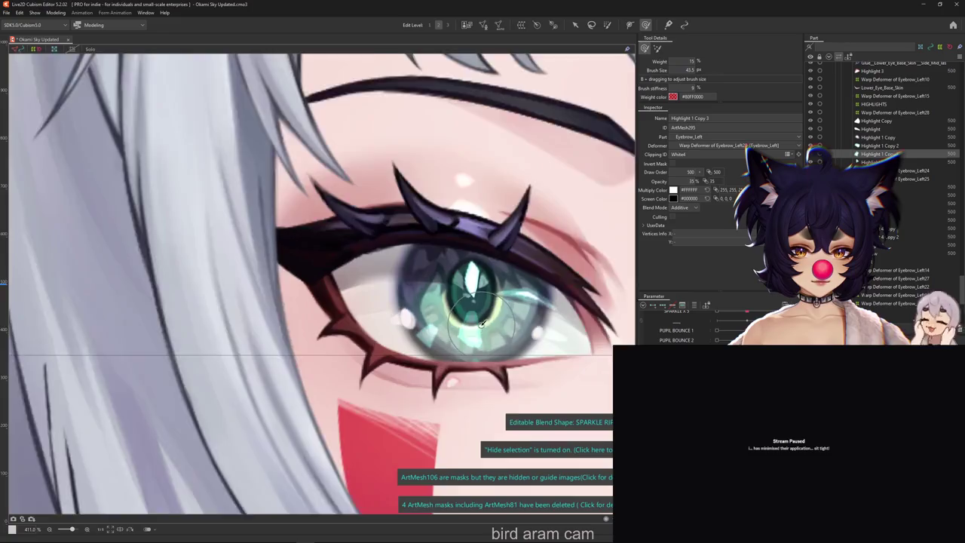
pyautogui.scroll(1, 449, 332)
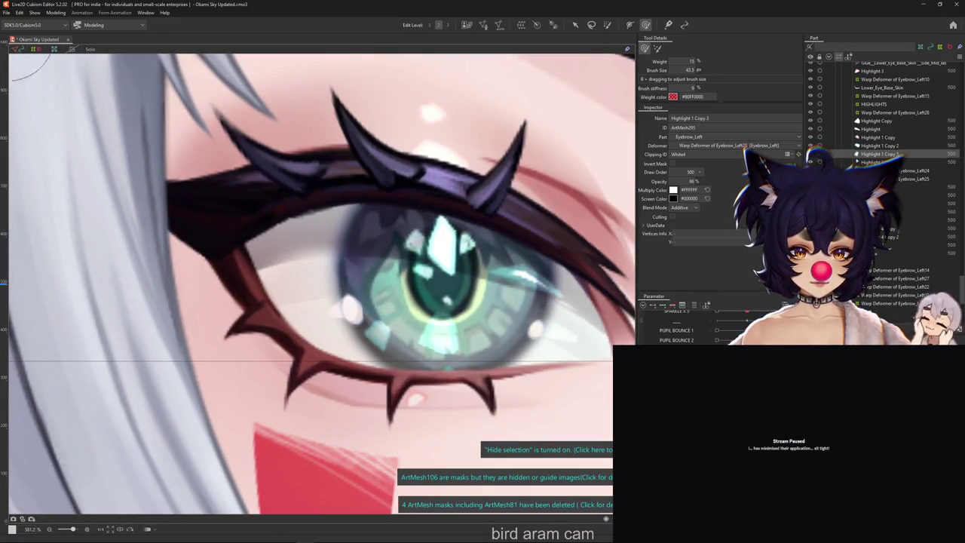
pyautogui.scroll(1, 487, 350)
pyautogui.rightClick(428, 216)
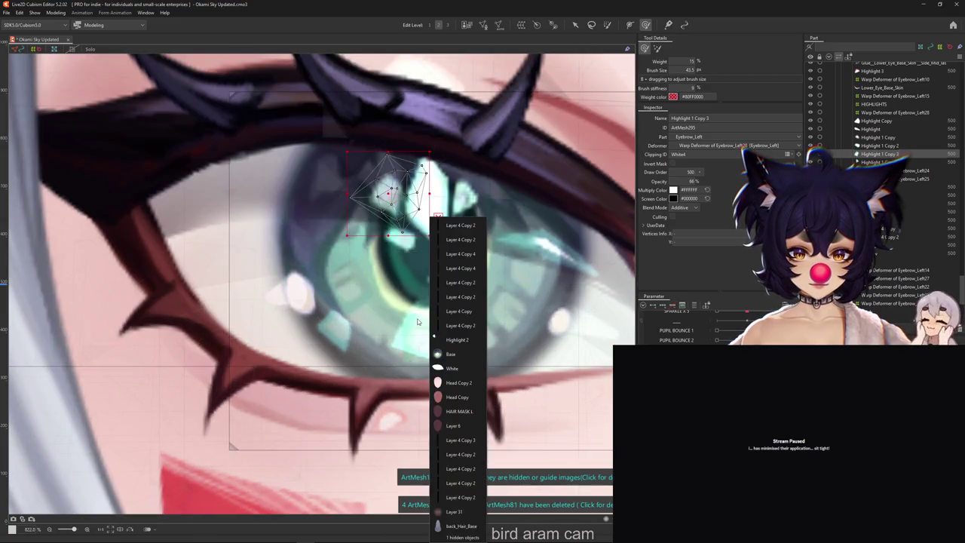
pyautogui.press('Escape')
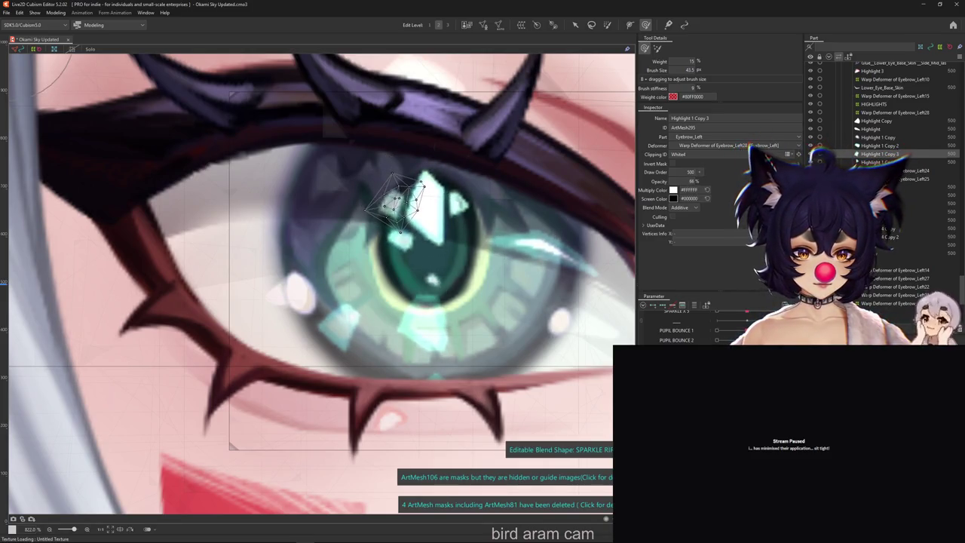
pyautogui.moveTo(339, 264); pyautogui.dragTo(360, 306)
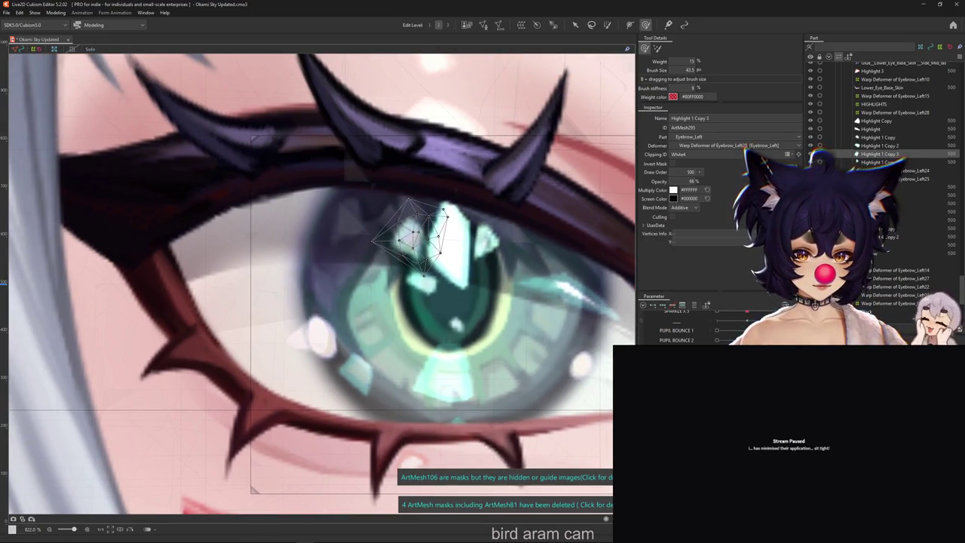
pyautogui.hotkey('ctrl', 'h')
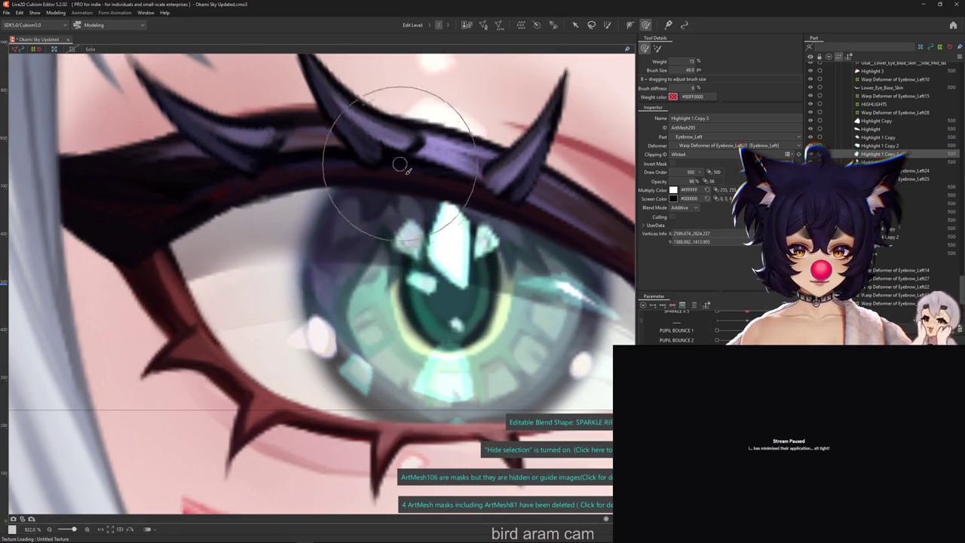
pyautogui.hotkey('ctrl', 'h')
pyautogui.hotkey('ctrl', 'h')
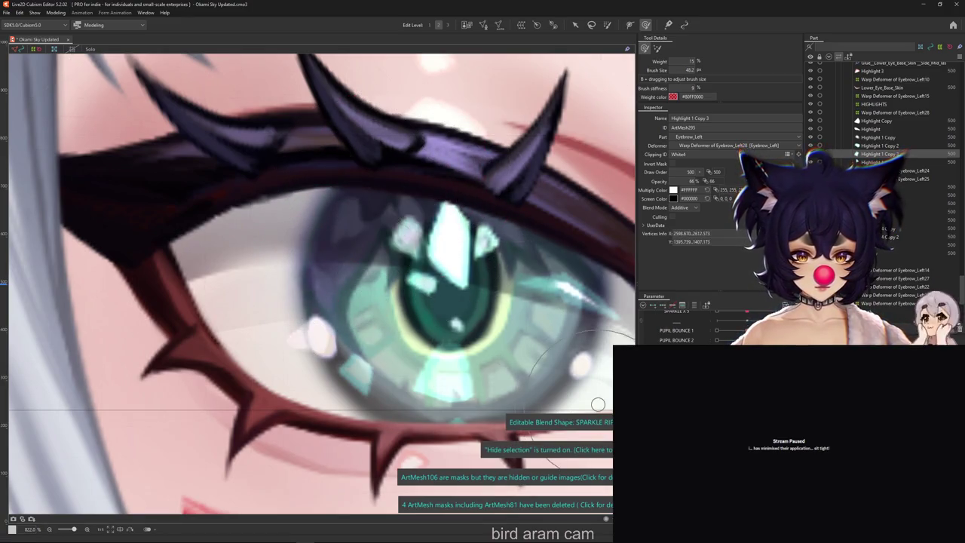
pyautogui.moveTo(440, 254); pyautogui.dragTo(426, 224)
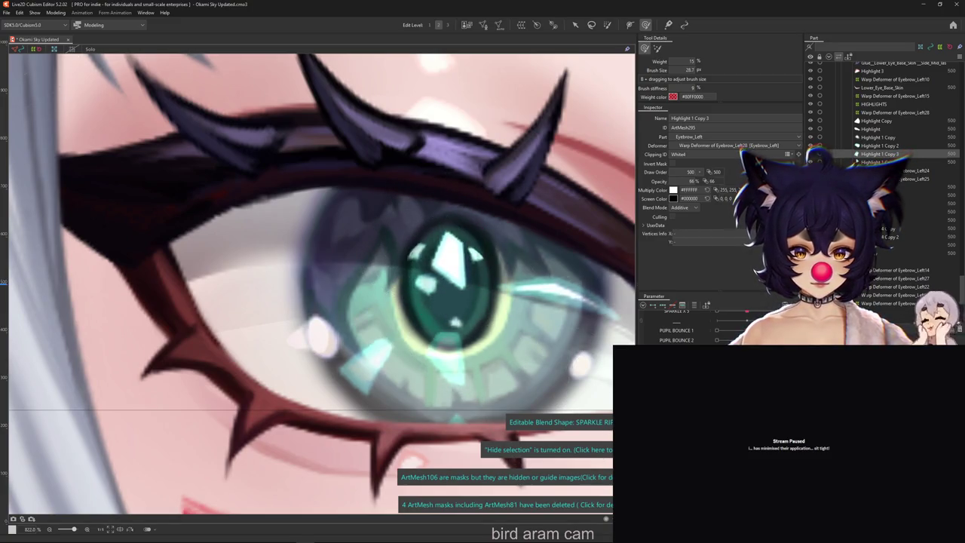
# Step: Pick Highlight 1 Copy 2 and brush-reshape its pupil sparkle on SPARKLE RIPPLE 2
pyautogui.rightClick(413, 282)
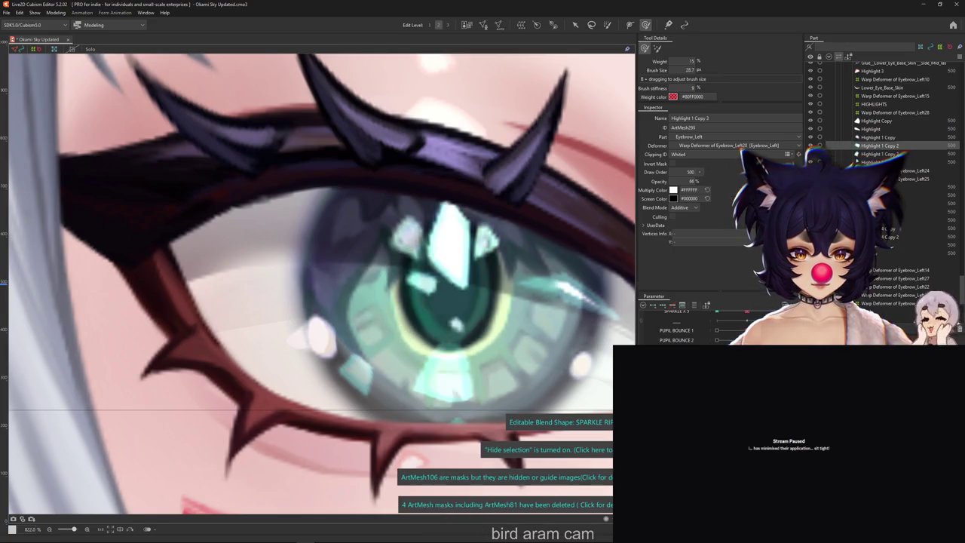
pyautogui.click(452, 294)
pyautogui.click(671, 320)
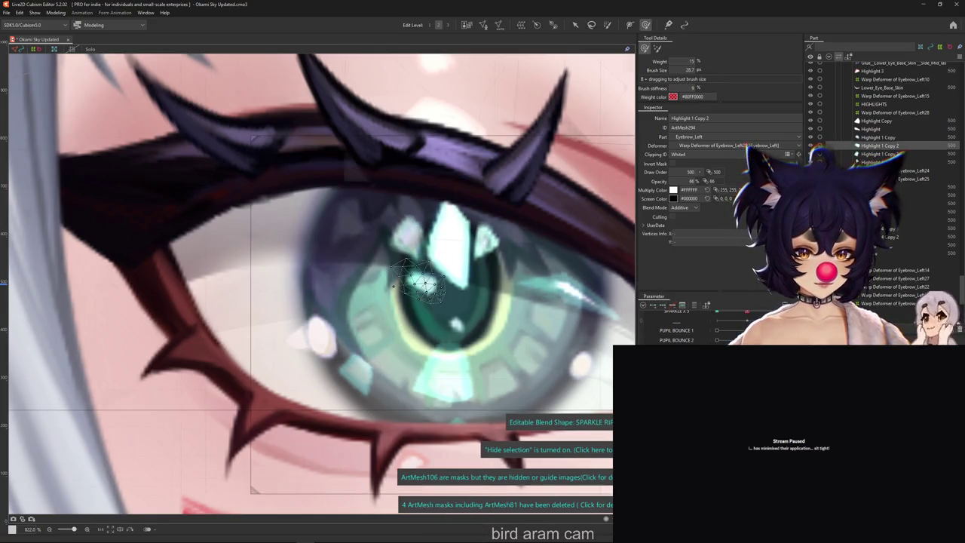
pyautogui.moveTo(475, 262)
pyautogui.mouseDown()
pyautogui.moveTo(478, 253)
pyautogui.moveTo(386, 248)
pyautogui.moveTo(394, 322)
pyautogui.mouseUp()
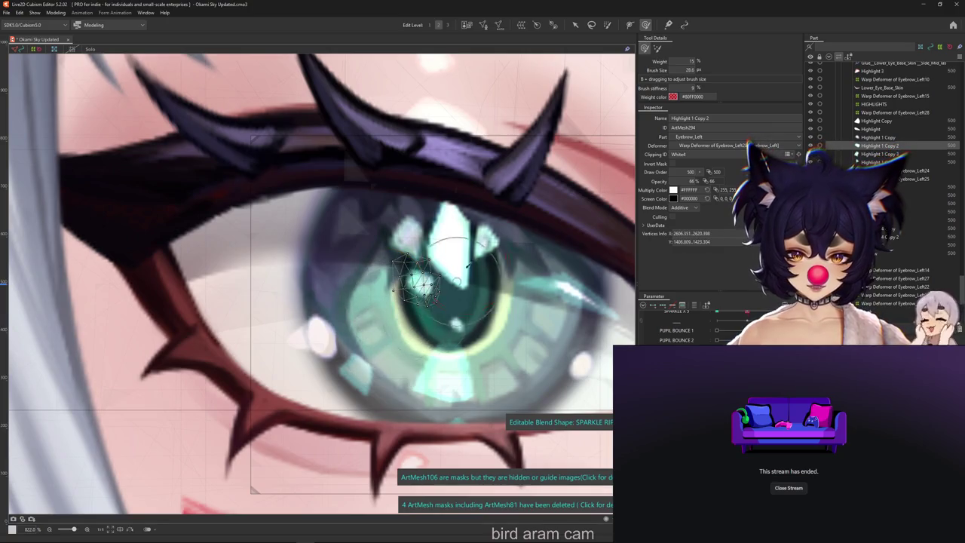
pyautogui.hotkey('ctrl', 'h')
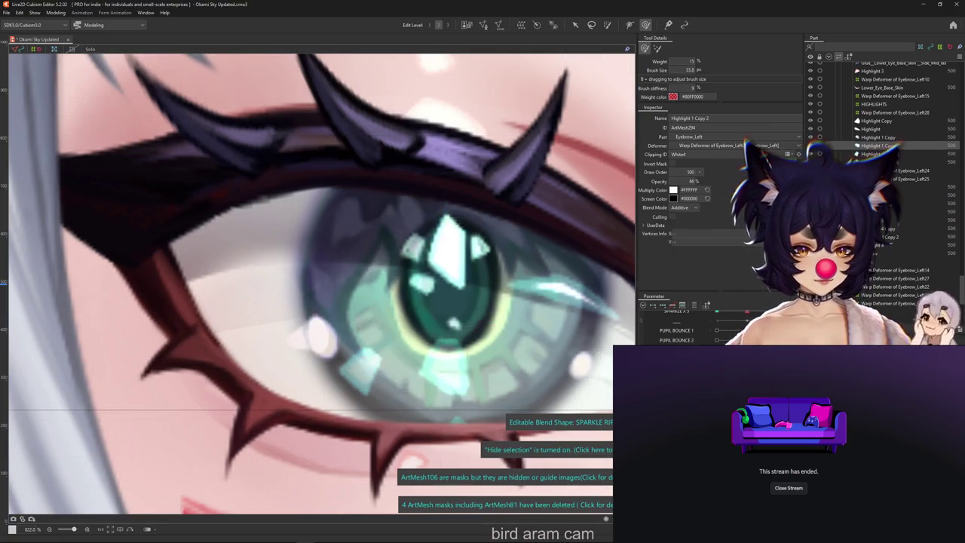
pyautogui.moveTo(388, 319); pyautogui.dragTo(378, 279)
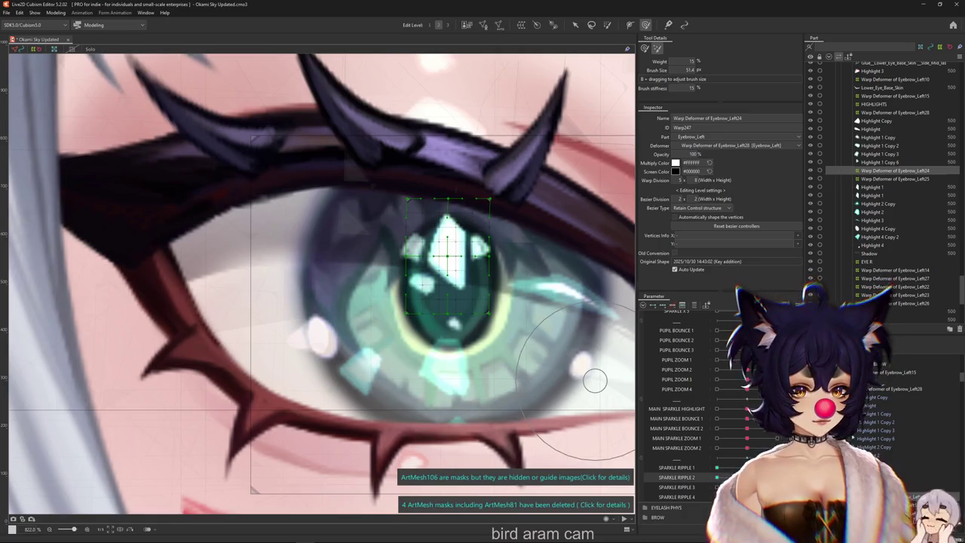
# Step: Preview the sparkle on SPARKLE RIPPLE 1, return to SPARKLE RIPPLE 2, and list objects over the pupil
pyautogui.hotkey('ctrl', 'h')
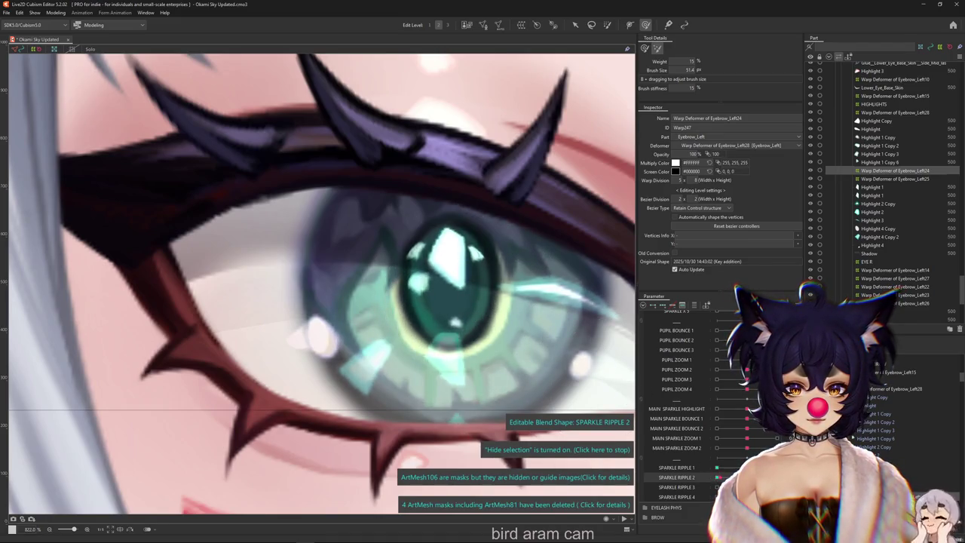
pyautogui.click(676, 467)
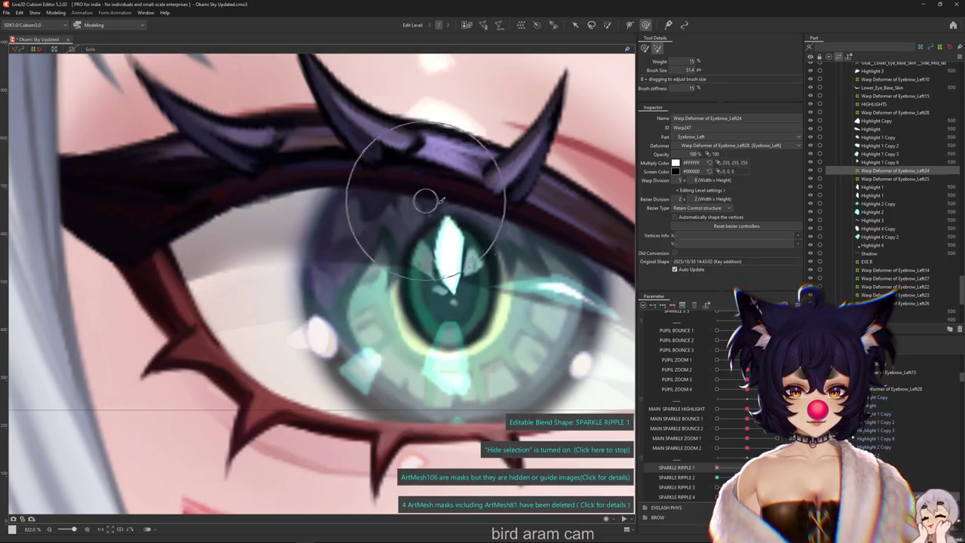
pyautogui.click(676, 477)
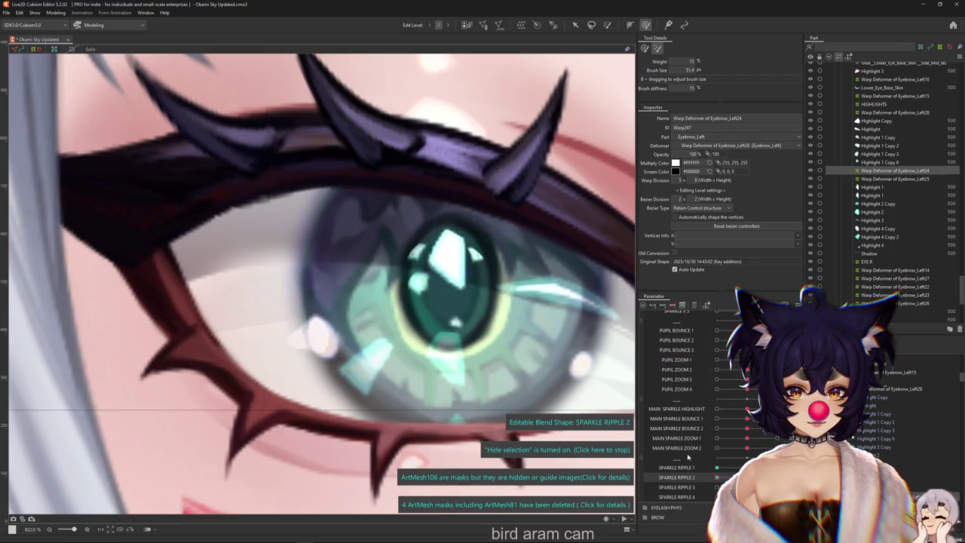
pyautogui.rightClick(569, 175)
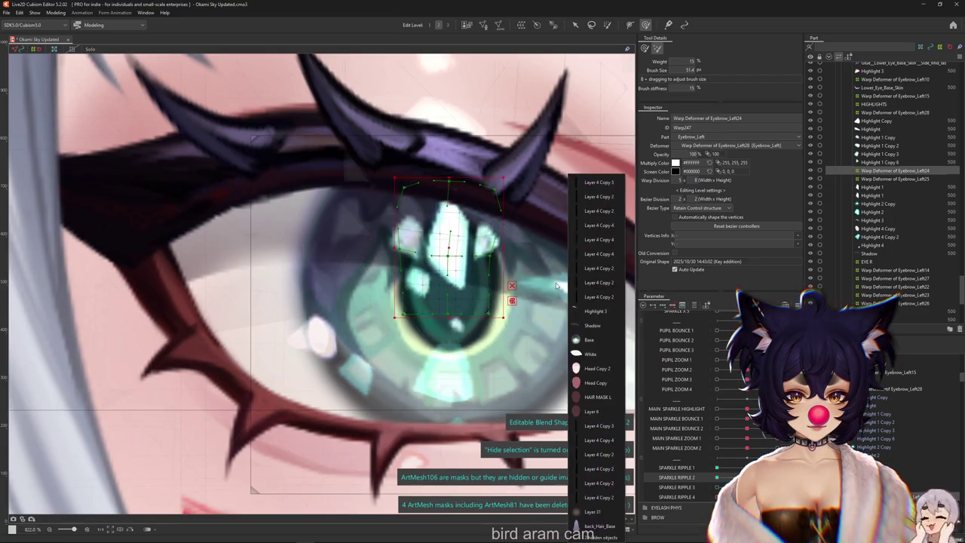
# Step: Pick Highlight 3 and brush its sparkle vertices toward the left on SPARKLE RIPPLE 2
pyautogui.click(588, 310)
pyautogui.scroll(3, 577, 315)
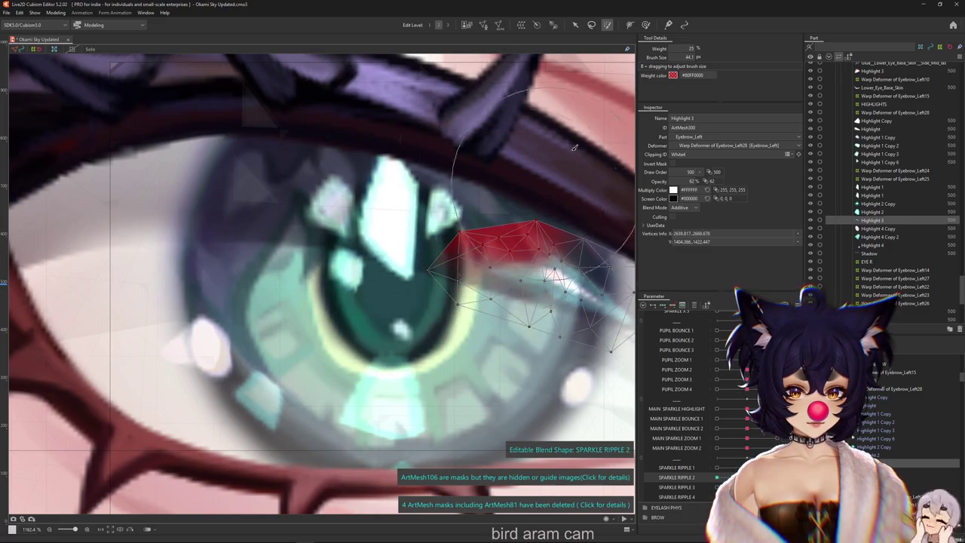
pyautogui.click(646, 26)
pyautogui.click(646, 25)
pyautogui.scroll(-3, 447, 291)
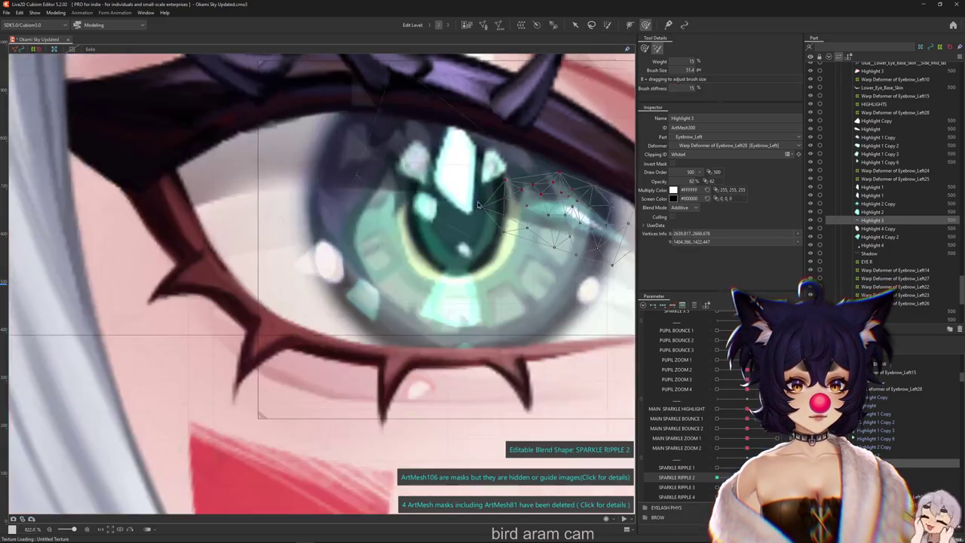
pyautogui.click(644, 49)
pyautogui.hotkey('ctrl', 'h')
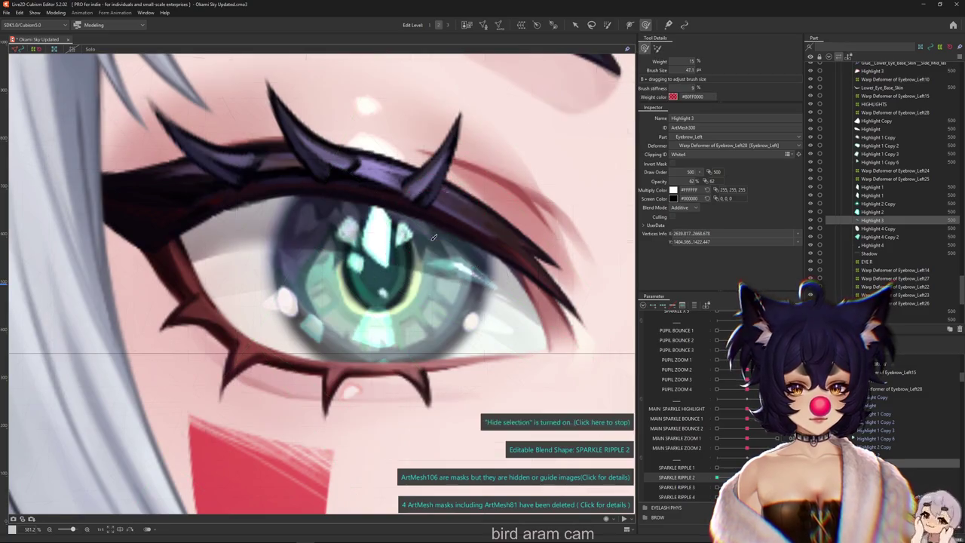
pyautogui.hotkey('ctrl', 'h')
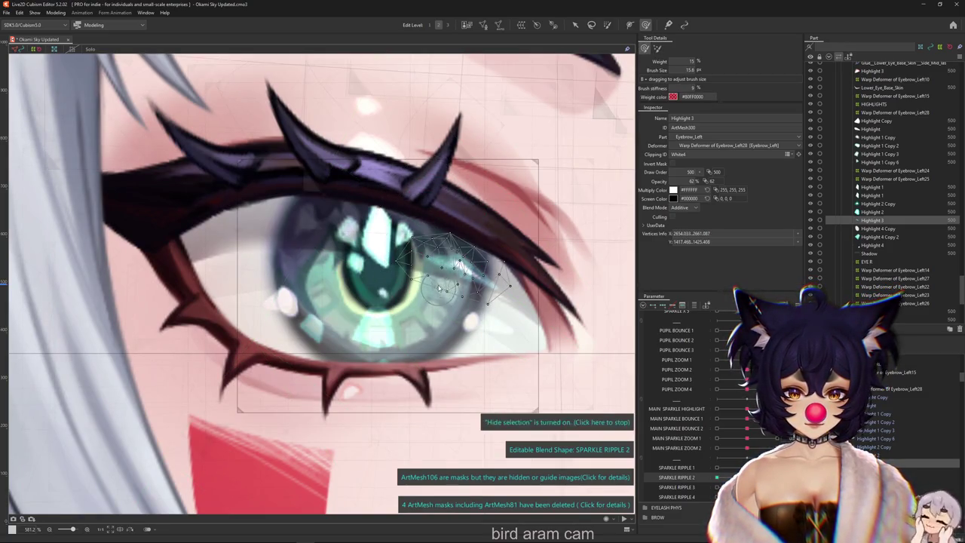
pyautogui.hotkey('ctrl', 'h')
pyautogui.moveTo(432, 285); pyautogui.dragTo(426, 250)
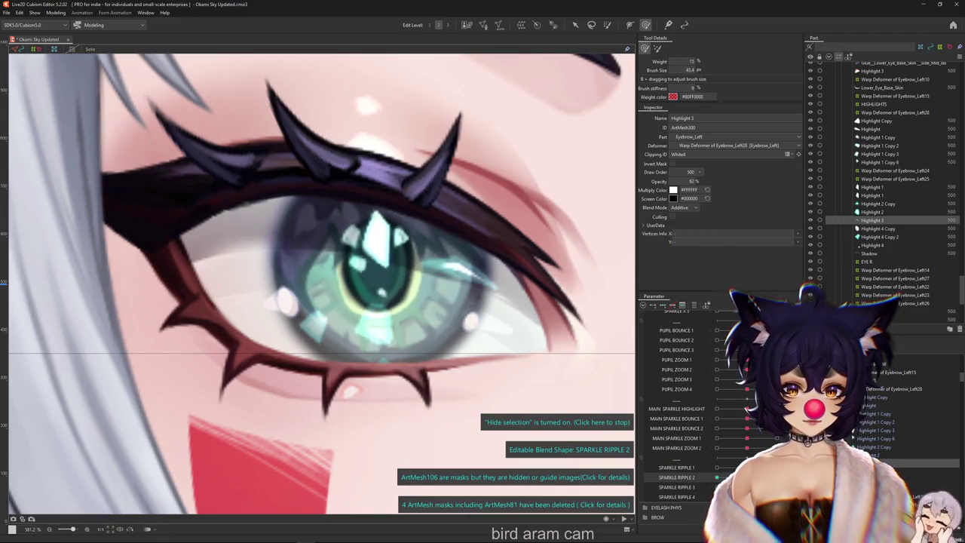
pyautogui.moveTo(376, 269); pyautogui.dragTo(420, 298)
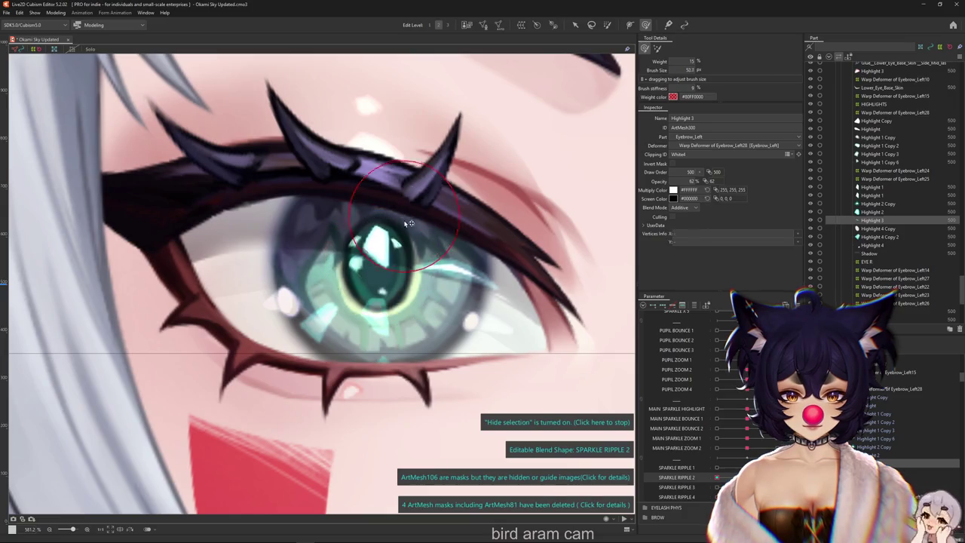
pyautogui.moveTo(413, 262)
pyautogui.mouseDown()
pyautogui.moveTo(404, 261)
pyautogui.moveTo(424, 279)
pyautogui.mouseUp()
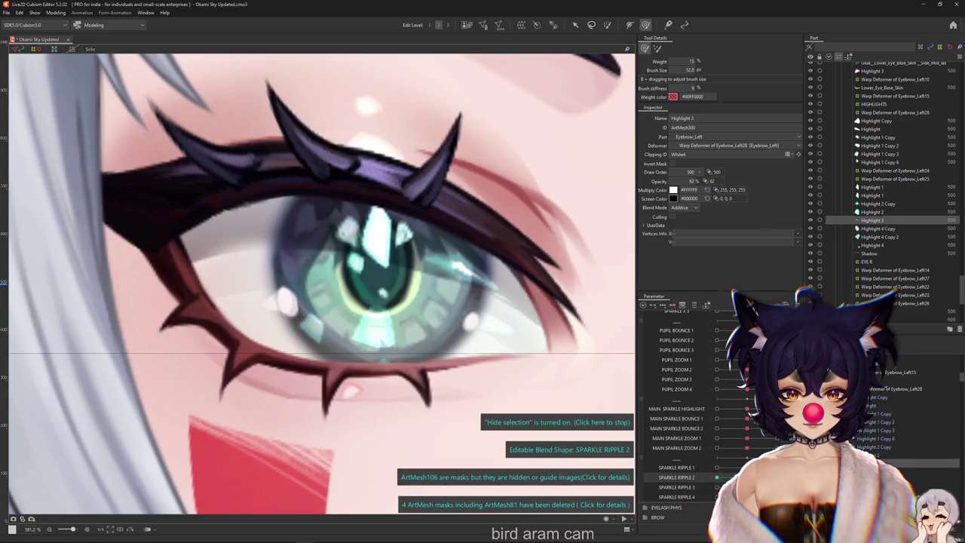
# Step: Compare SPARKLE RIPPLE 3 and 1, return to SPARKLE RIPPLE 2, and list objects under the iris
pyautogui.click(716, 487)
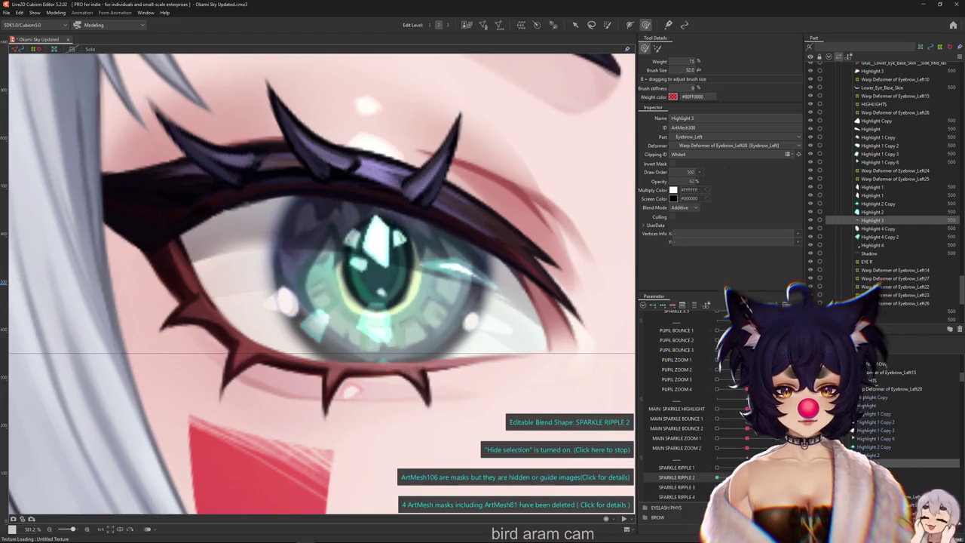
pyautogui.click(676, 468)
pyautogui.click(728, 477)
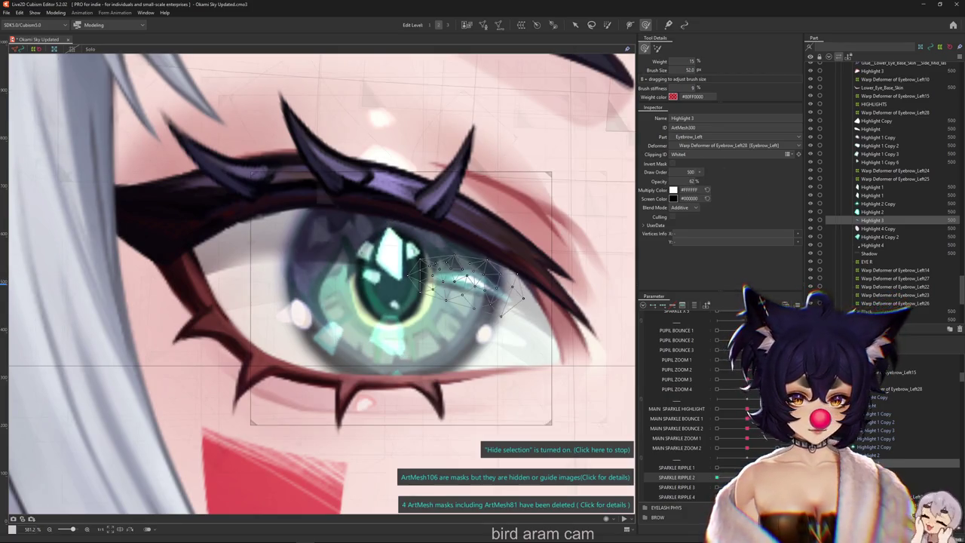
pyautogui.rightClick(392, 337)
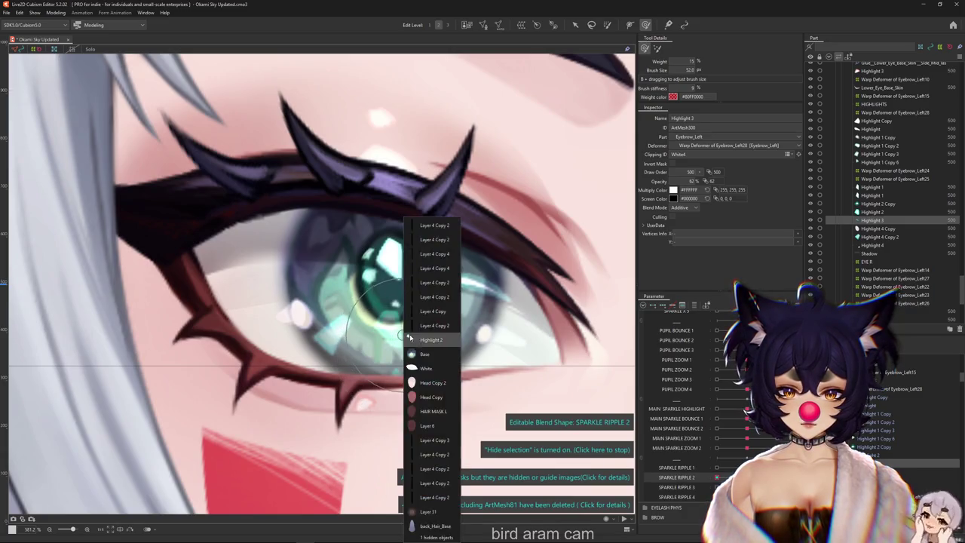
# Step: Pick Highlight 2 and brush-edit its vertices on the SPARKLE RIPPLE 2 blend shape
pyautogui.click(433, 336)
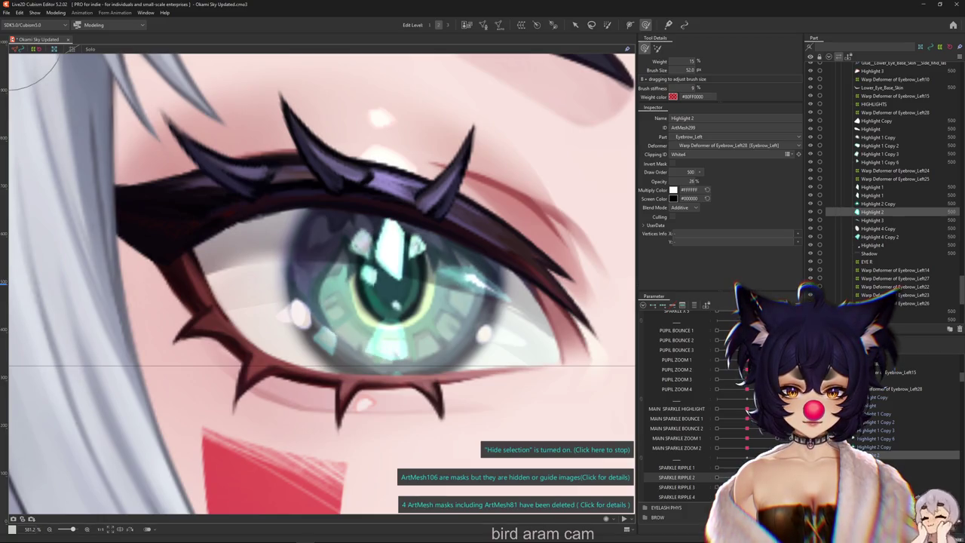
pyautogui.click(717, 477)
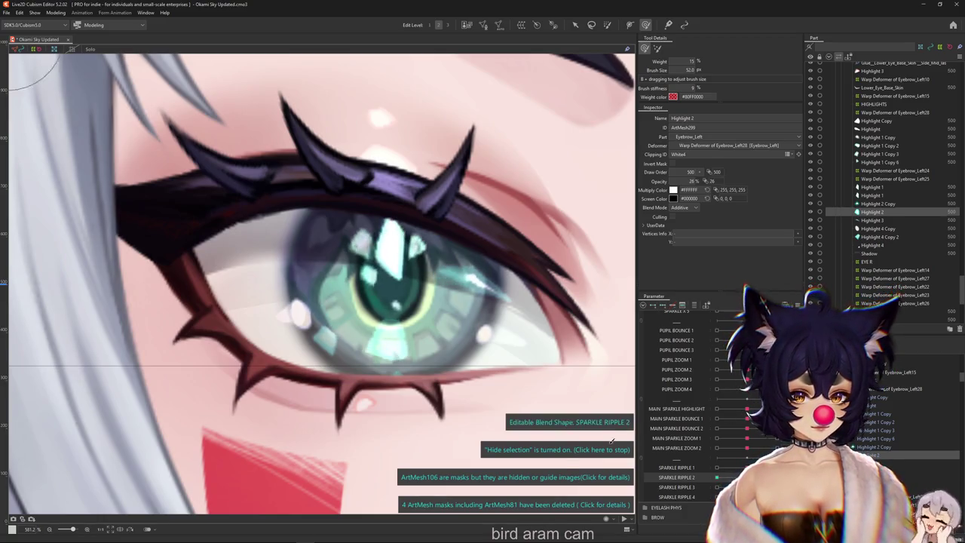
pyautogui.moveTo(368, 400); pyautogui.dragTo(343, 374)
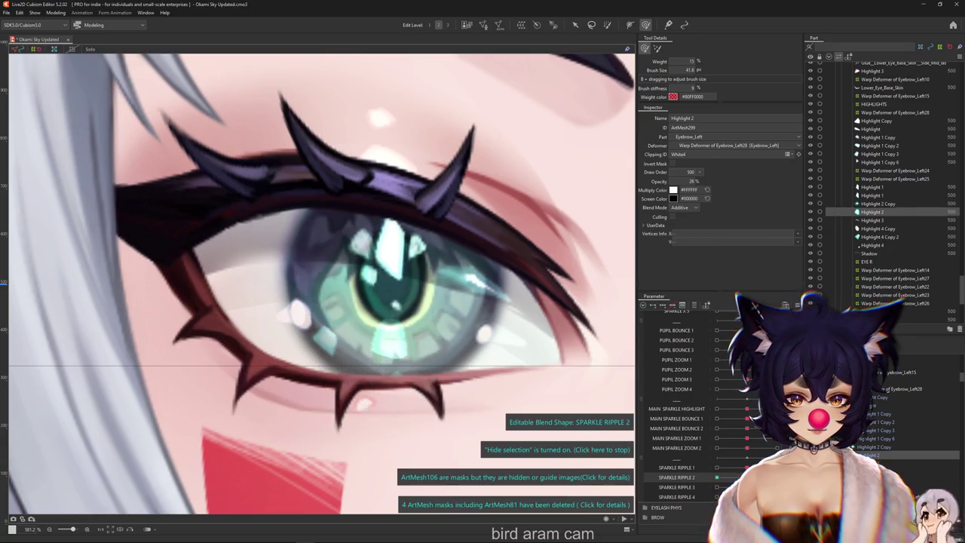
pyautogui.click(391, 363)
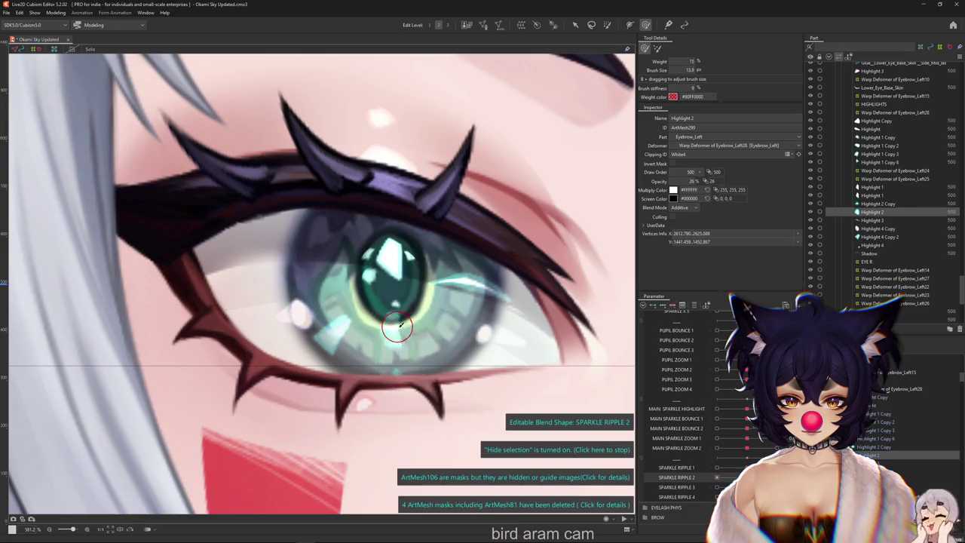
pyautogui.click(558, 449)
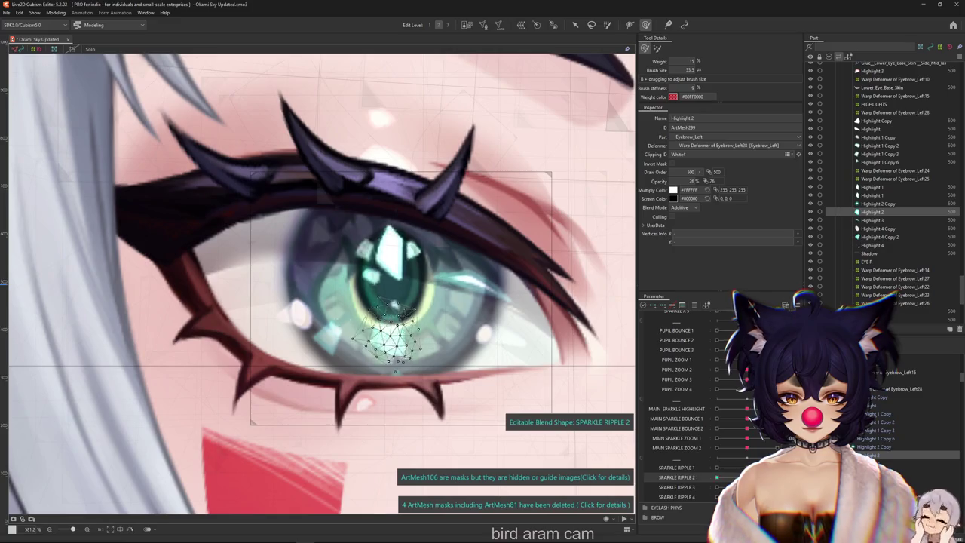
# Step: Preview Highlight 2's glow on SPARKLE RIPPLE 2, then zoom out and select Highlight 4 Copy
pyautogui.hotkey('ctrl', 'h')
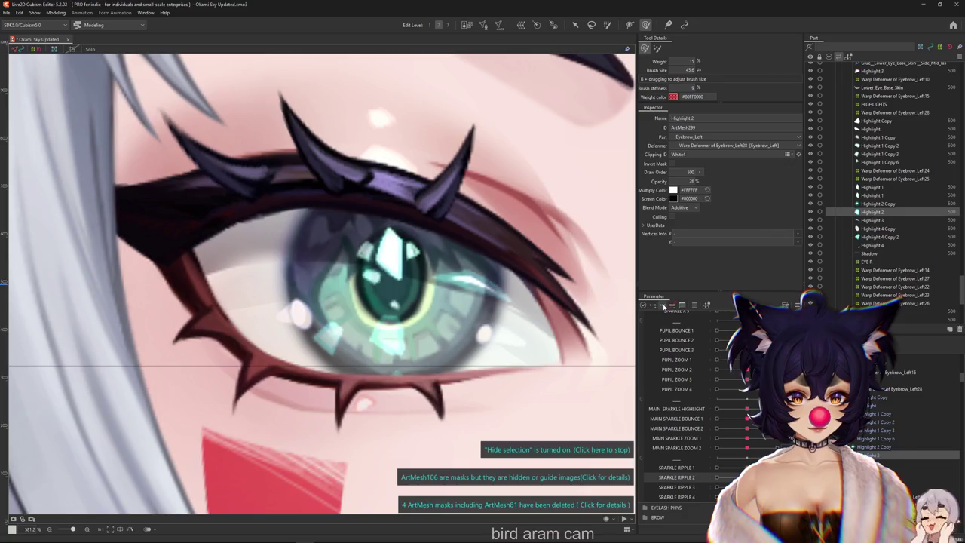
pyautogui.click(676, 477)
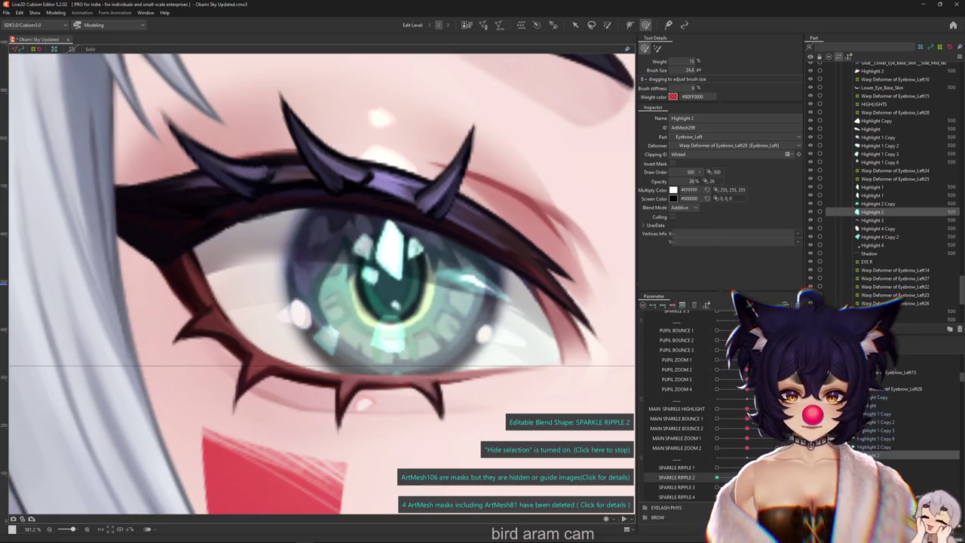
pyautogui.scroll(-2, 322, 354)
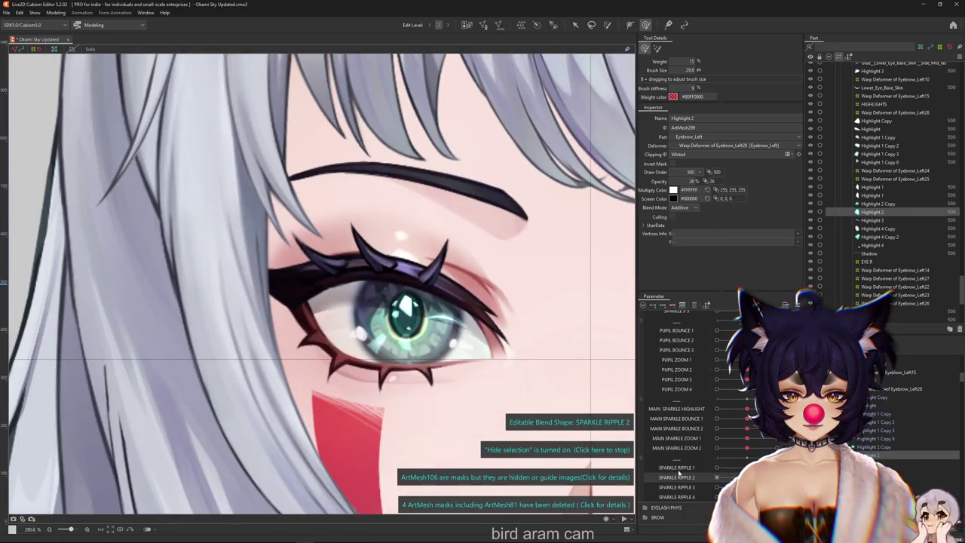
pyautogui.click(360, 332)
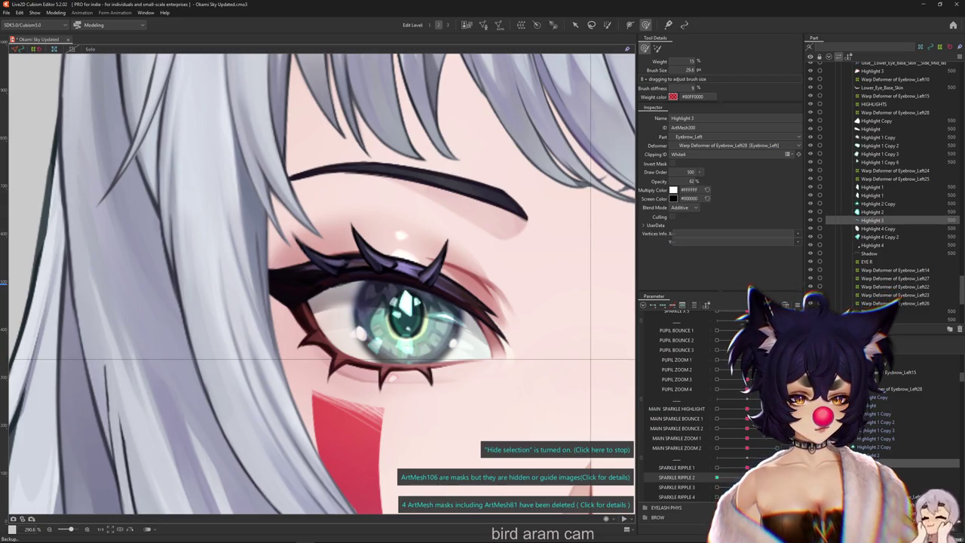
# Step: Select Highlight 4 Copy 2 and move its sparkle up-right on SPARKLE RIPPLE 3
pyautogui.click(359, 332)
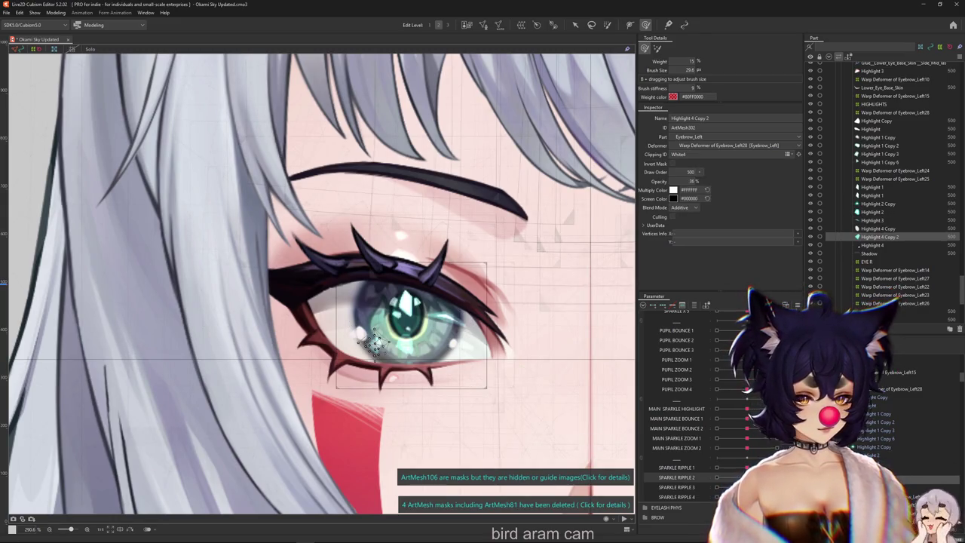
pyautogui.scroll(2, 381, 388)
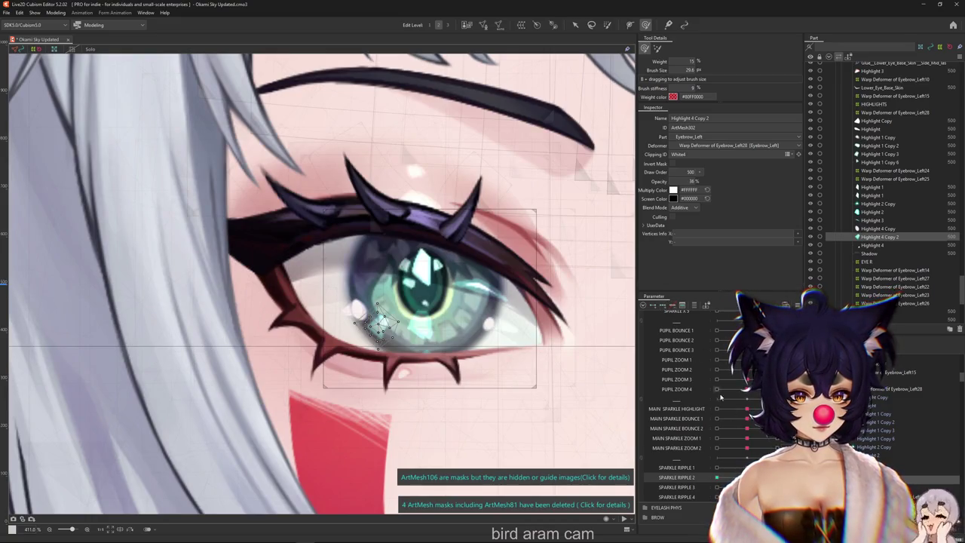
pyautogui.hotkey('ctrl', 'h')
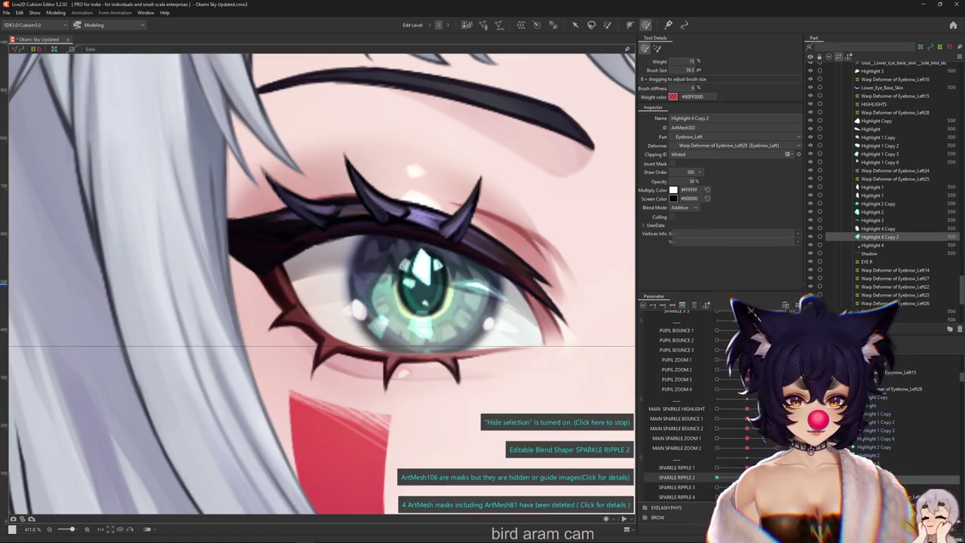
pyautogui.click(676, 487)
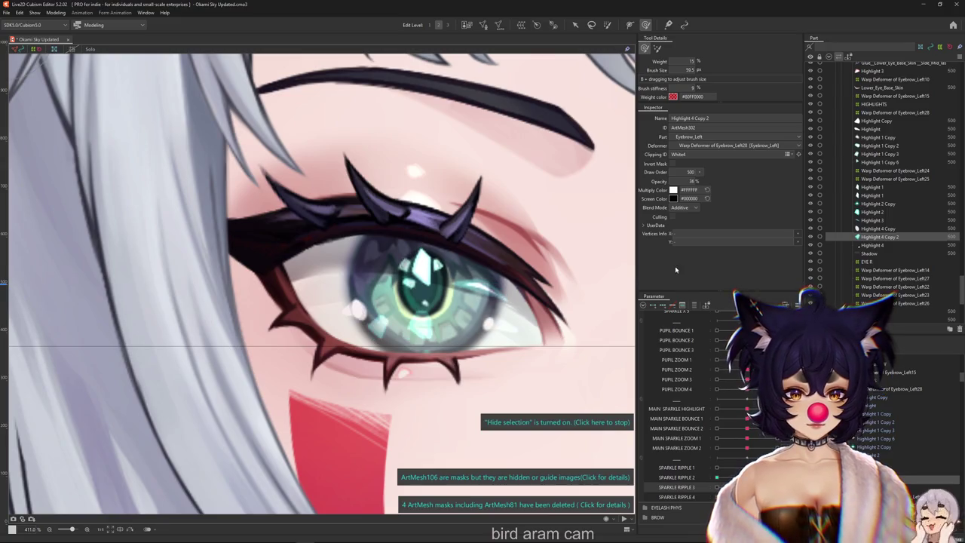
pyautogui.moveTo(378, 320); pyautogui.dragTo(414, 301)
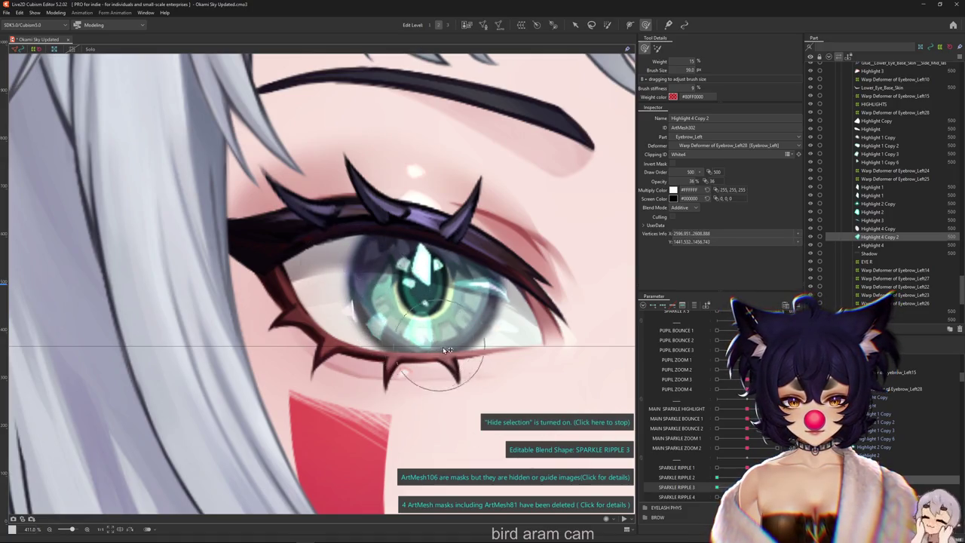
pyautogui.click(717, 487)
pyautogui.moveTo(437, 311); pyautogui.dragTo(403, 323)
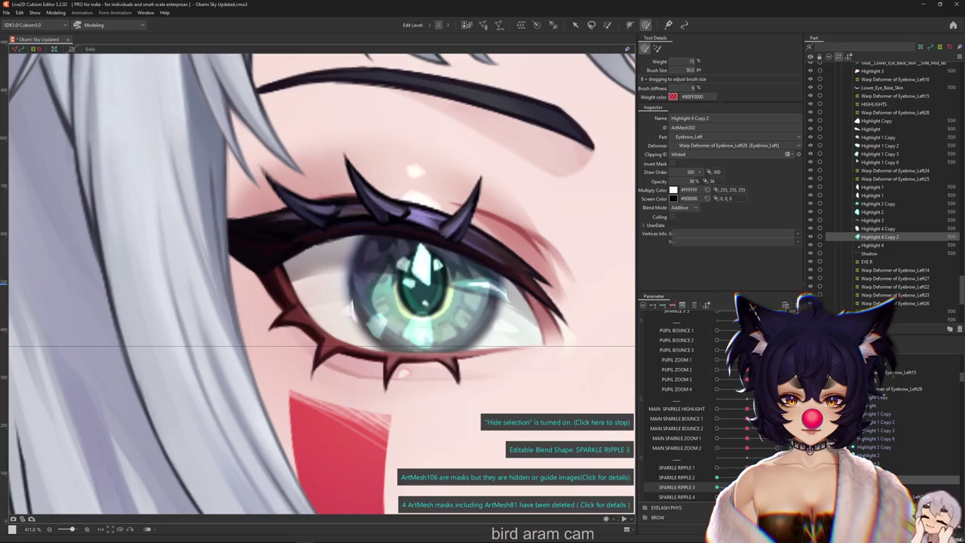
# Step: Pick Highlight 2 and push its sparkle vertices into a new shape on SPARKLE RIPPLE 3
pyautogui.rightClick(416, 319)
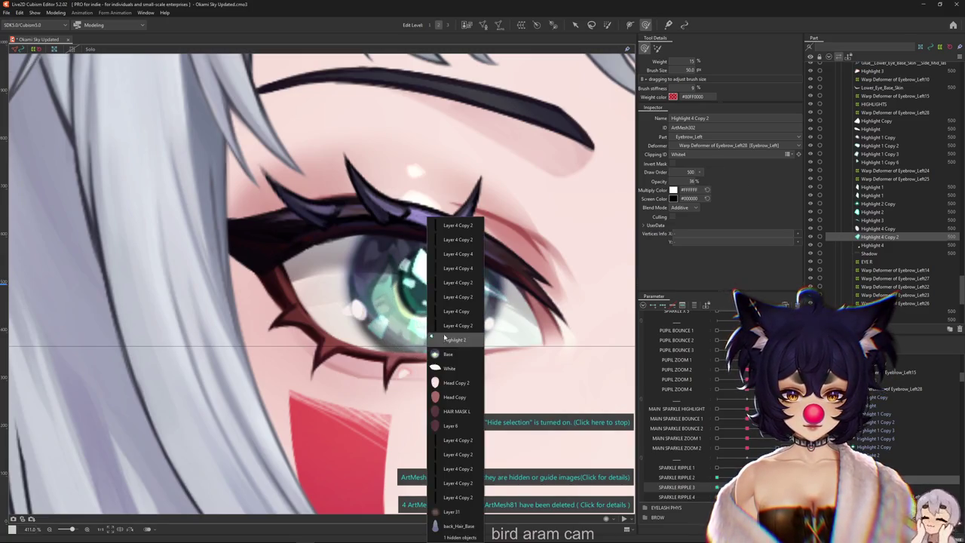
pyautogui.click(452, 301)
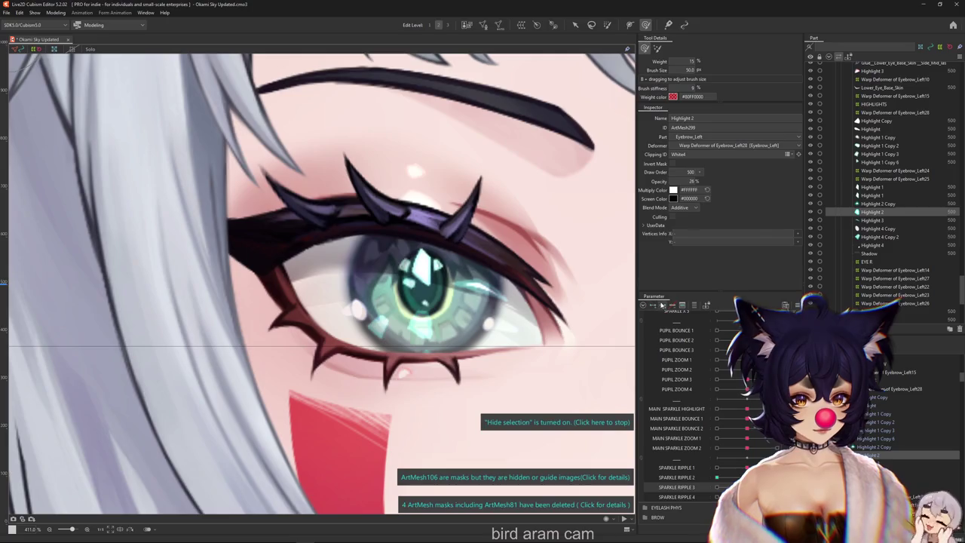
pyautogui.click(413, 335)
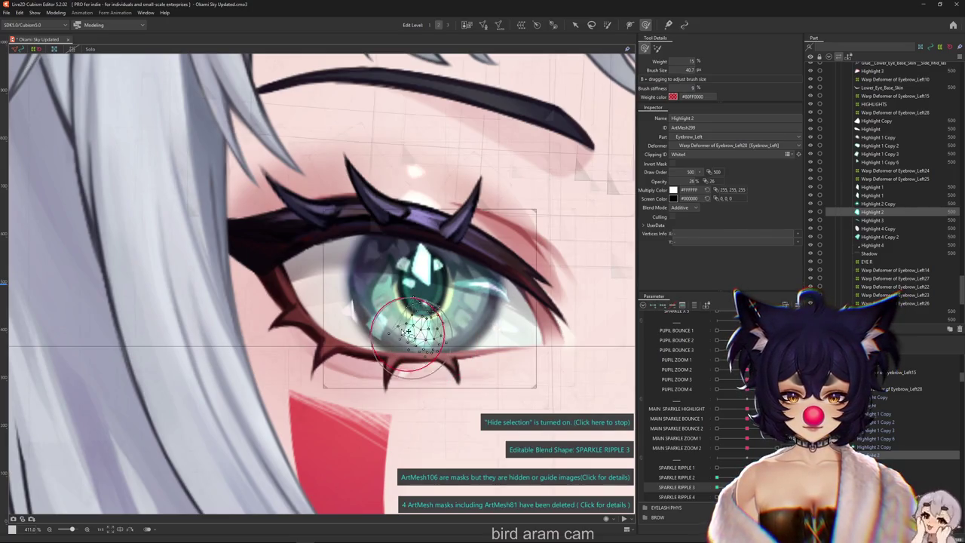
pyautogui.moveTo(394, 324); pyautogui.dragTo(435, 329)
pyautogui.press('h')
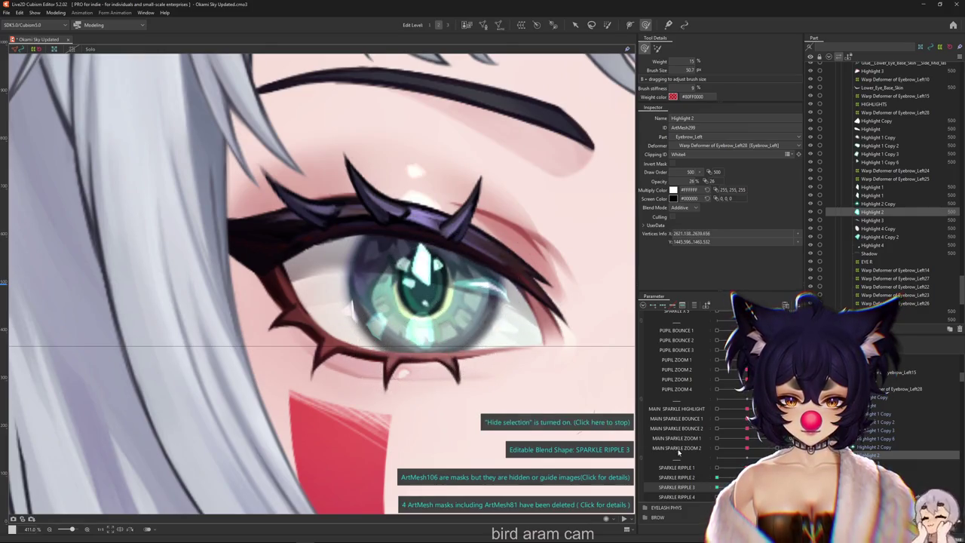
pyautogui.press('Escape')
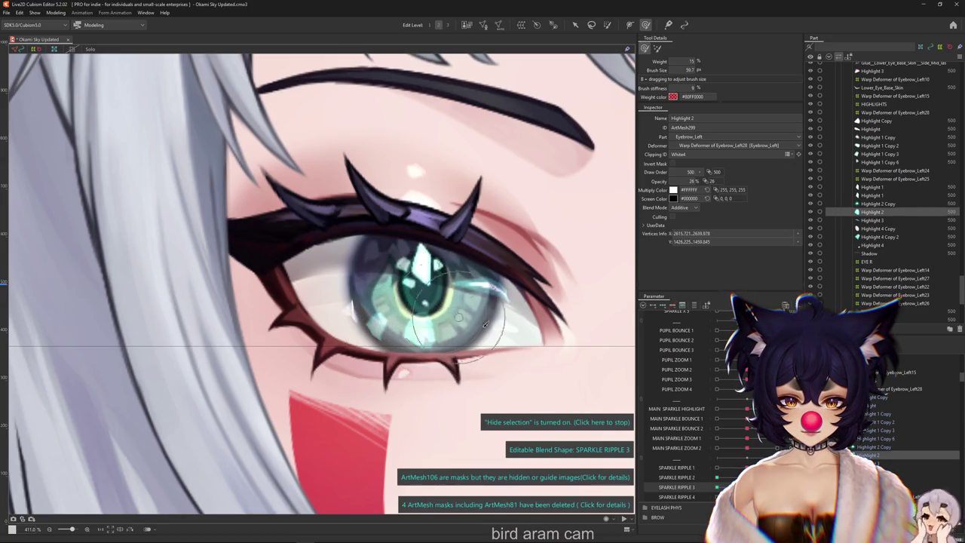
pyautogui.press('Escape')
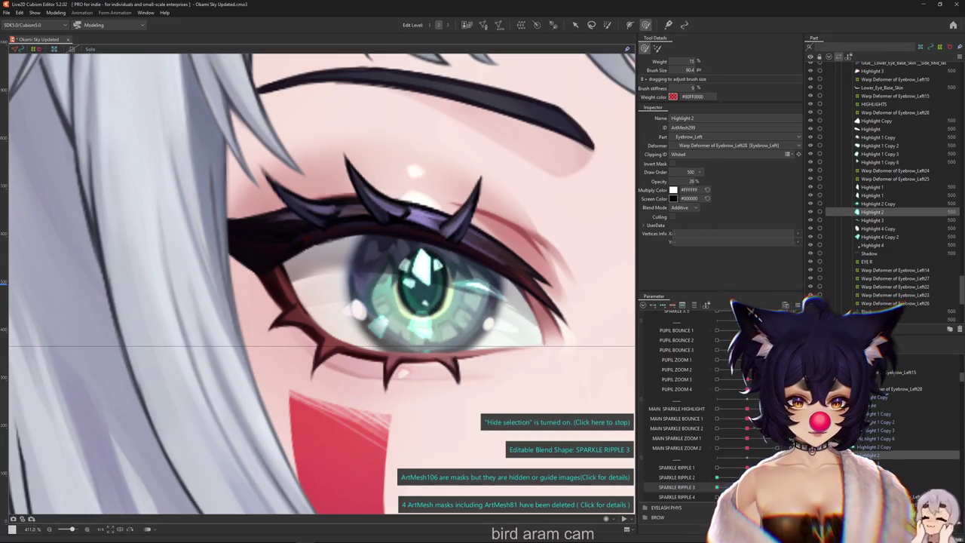
# Step: Compare Highlight 2's shape between the SPARKLE RIPPLE 2 and 3 keyforms
pyautogui.click(676, 477)
pyautogui.click(676, 487)
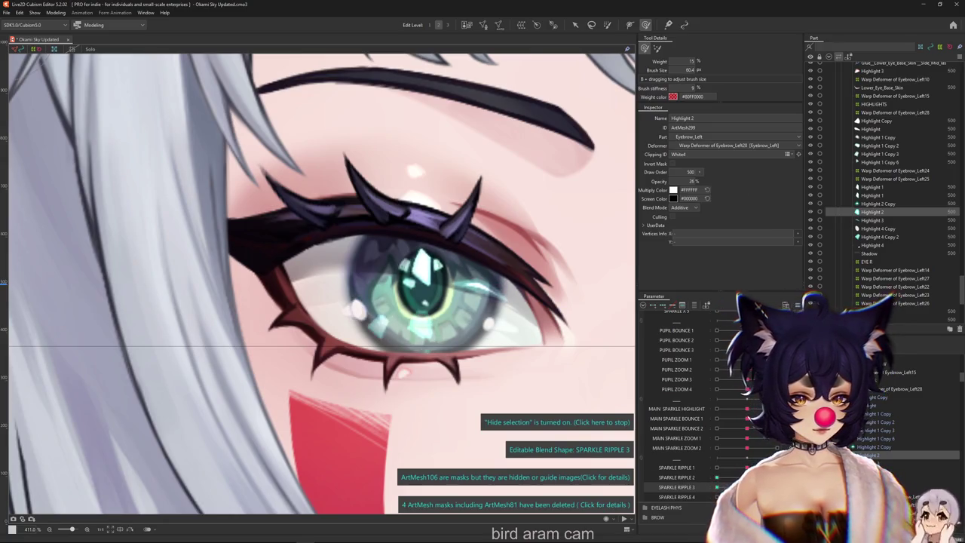
pyautogui.click(715, 477)
pyautogui.click(56, 13)
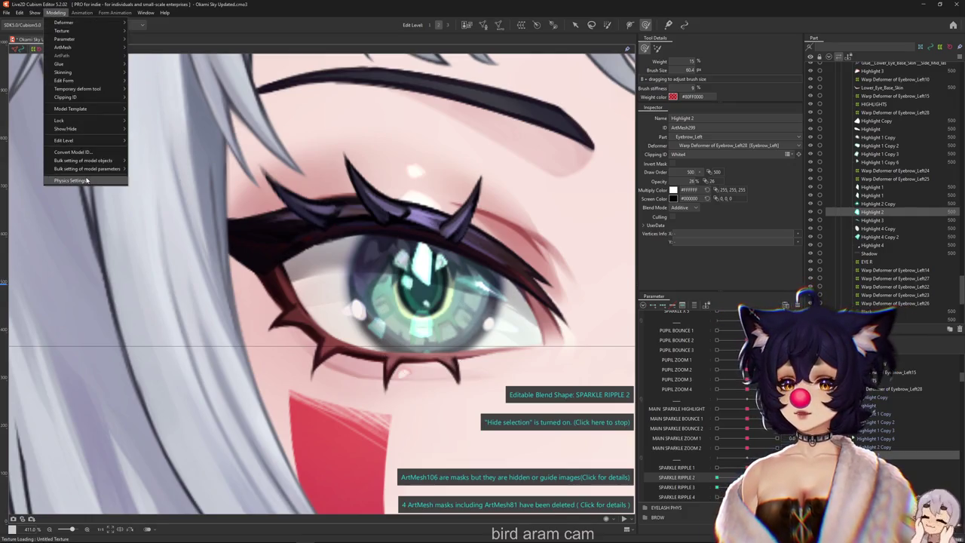
pyautogui.click(70, 180)
pyautogui.scroll(5, 541, 236)
pyautogui.scroll(3, 542, 237)
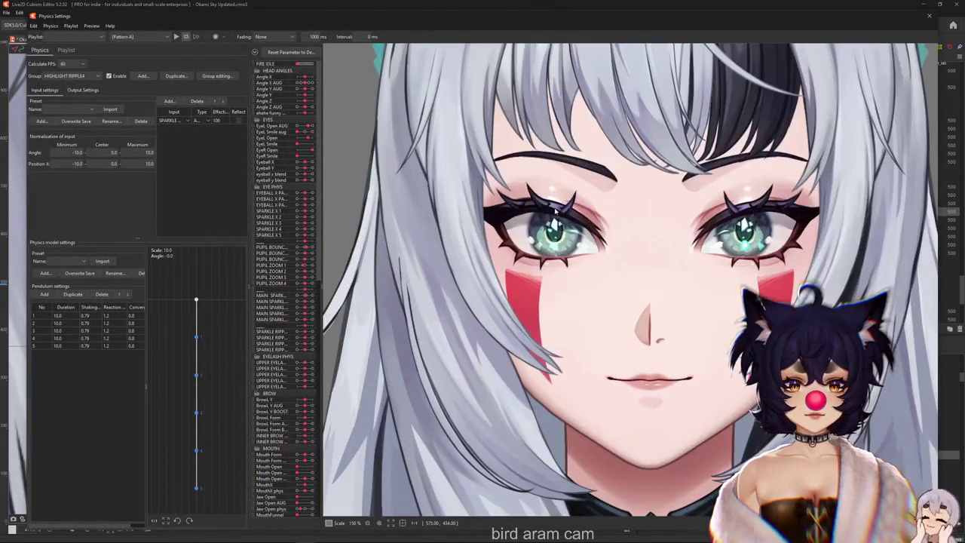
pyautogui.scroll(1, 548, 207)
pyautogui.scroll(1, 548, 207)
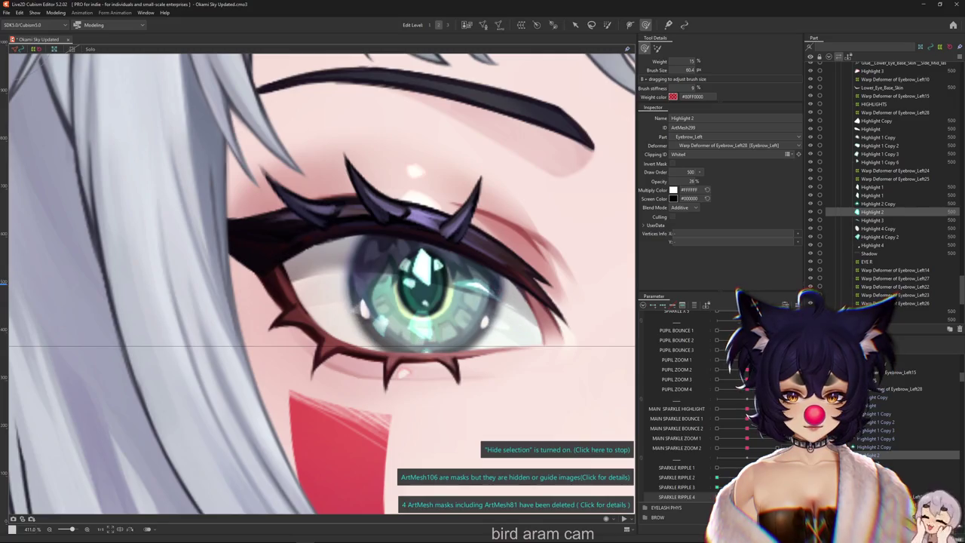
# Step: Multi-select Highlight 4 Copy, 4 Copy 2, 3, 2, 2 Copy and another highlight, hiding their wireframes
pyautogui.click(878, 229)
pyautogui.keyDown('shift'); pyautogui.click(880, 237); pyautogui.keyUp('shift')
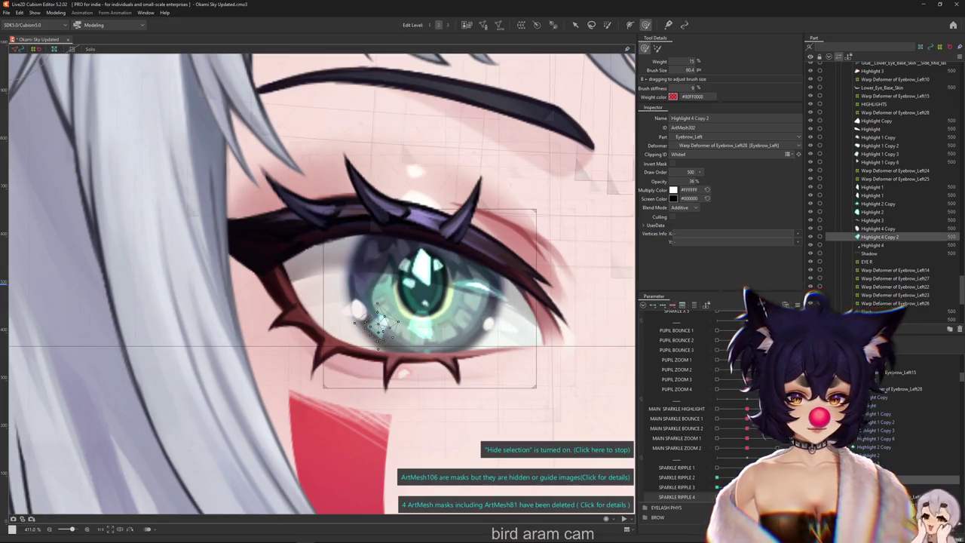
pyautogui.keyDown('ctrl'); pyautogui.click(872, 221); pyautogui.keyUp('ctrl')
pyautogui.keyDown('ctrl'); pyautogui.click(872, 212); pyautogui.keyUp('ctrl')
pyautogui.keyDown('ctrl'); pyautogui.click(876, 204); pyautogui.keyUp('ctrl')
pyautogui.keyDown('ctrl'); pyautogui.click(879, 162); pyautogui.keyUp('ctrl')
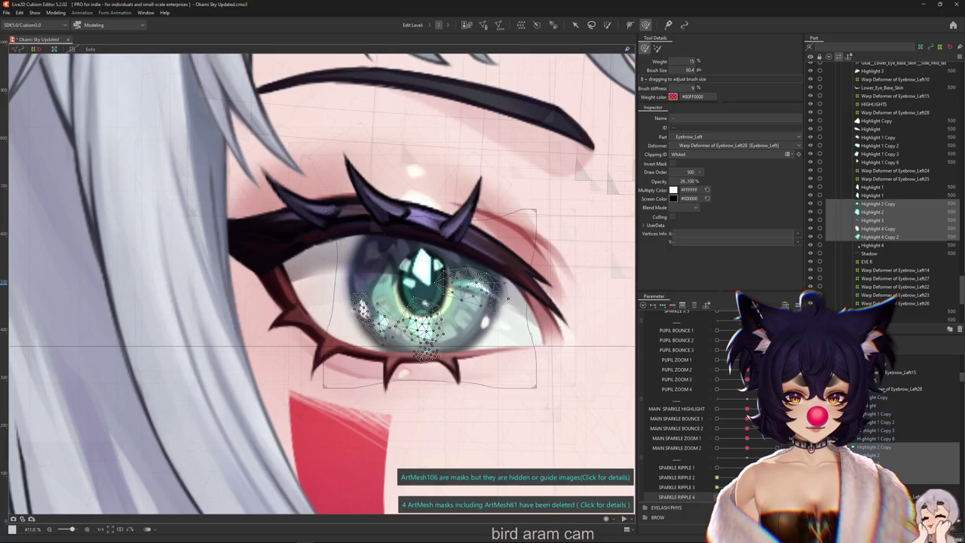
pyautogui.hotkey('ctrl', 'h')
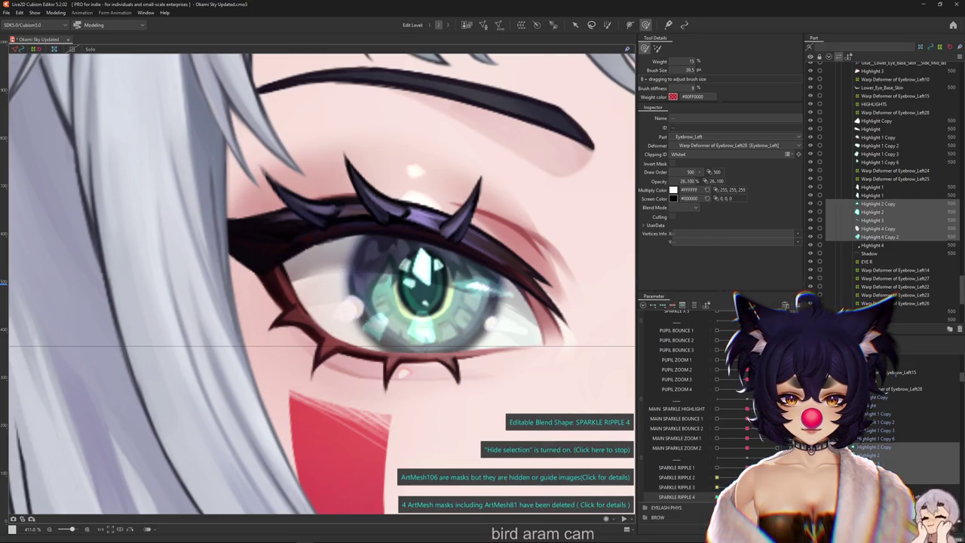
# Step: Pick Highlight Copy from the eye's mesh list and reshape it for SPARKLE RIPPLE 4
pyautogui.rightClick(359, 337)
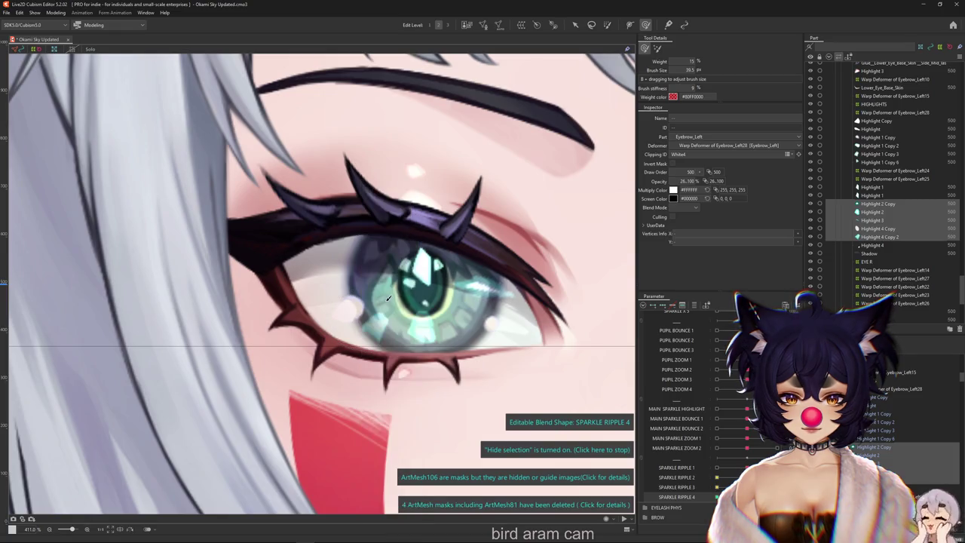
pyautogui.click(417, 304)
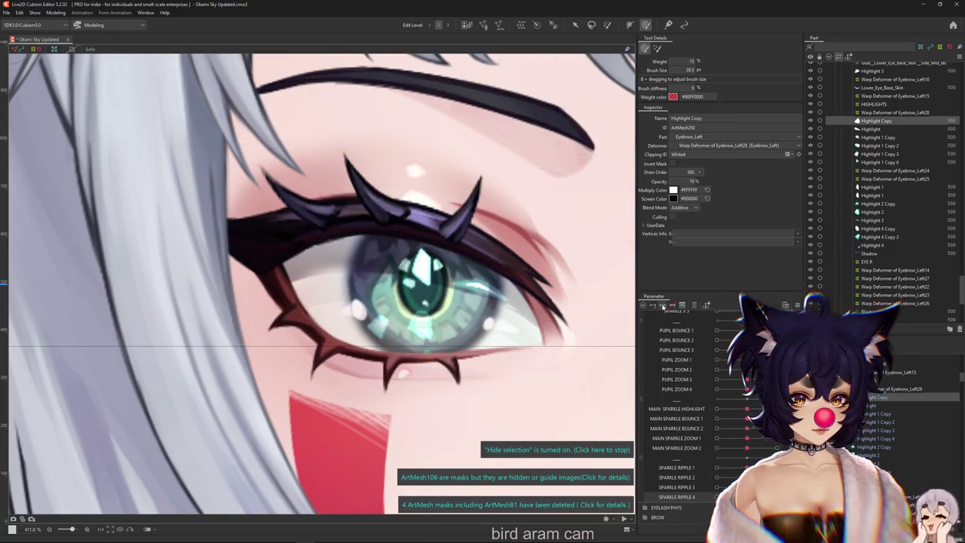
pyautogui.moveTo(334, 308)
pyautogui.mouseDown()
pyautogui.moveTo(404, 293)
pyautogui.moveTo(349, 312)
pyautogui.mouseUp()
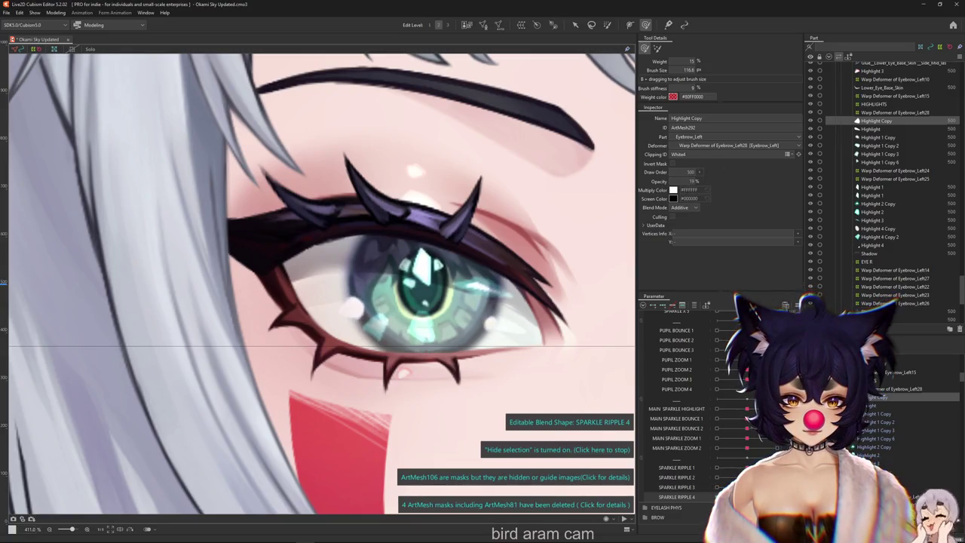
# Step: Compare the sparkles across the SPARKLE RIPPLE 3, 4 and 1 keyforms
pyautogui.click(676, 487)
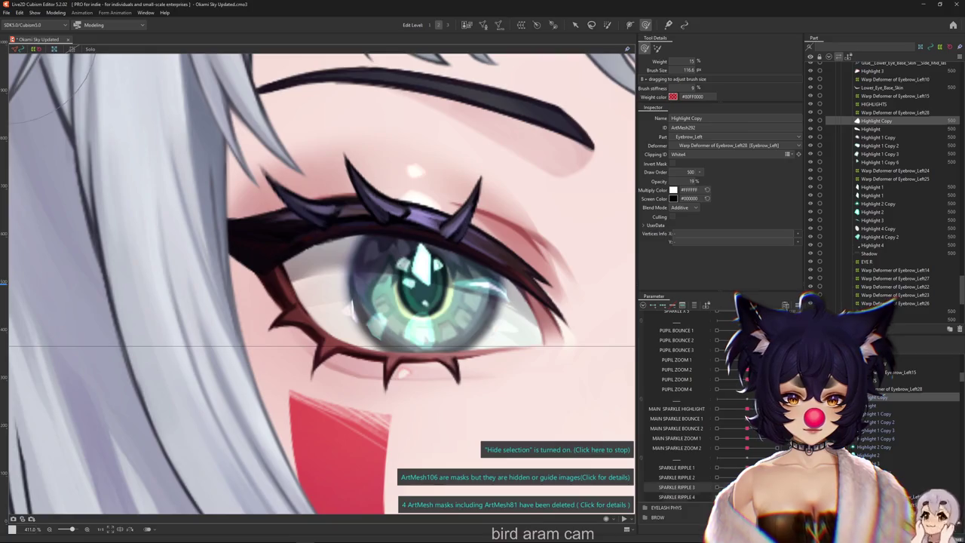
pyautogui.click(676, 496)
pyautogui.click(676, 467)
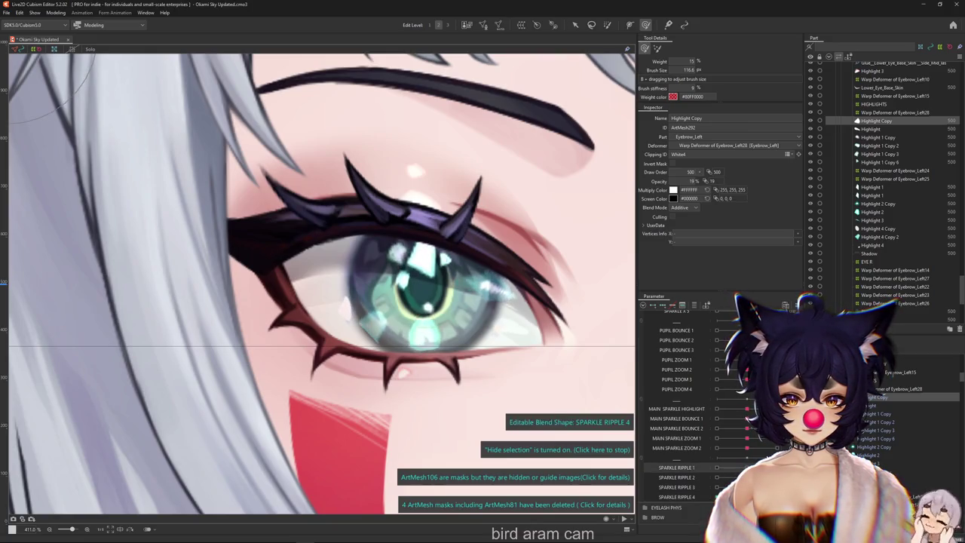
pyautogui.press('Down')
pyautogui.press('Down')
pyautogui.press('Down')
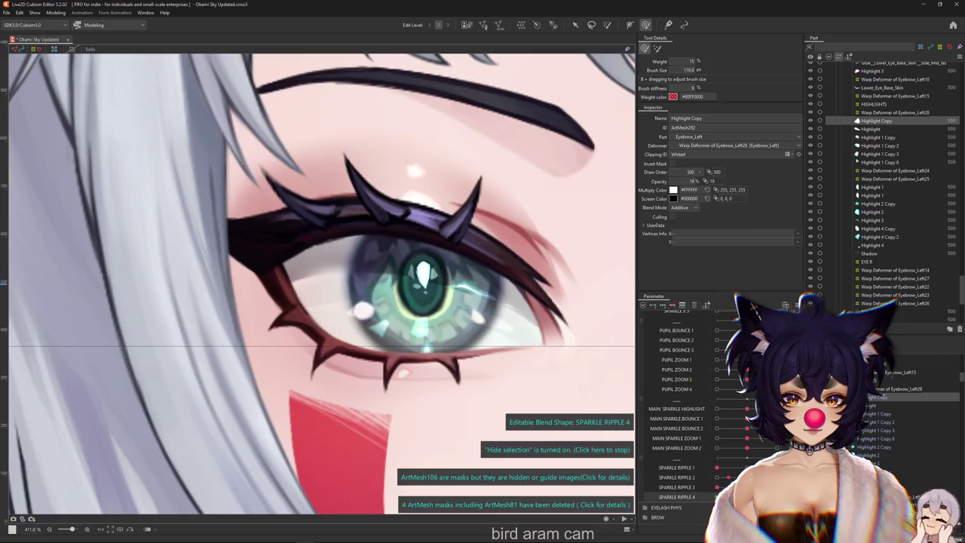
pyautogui.click(56, 12)
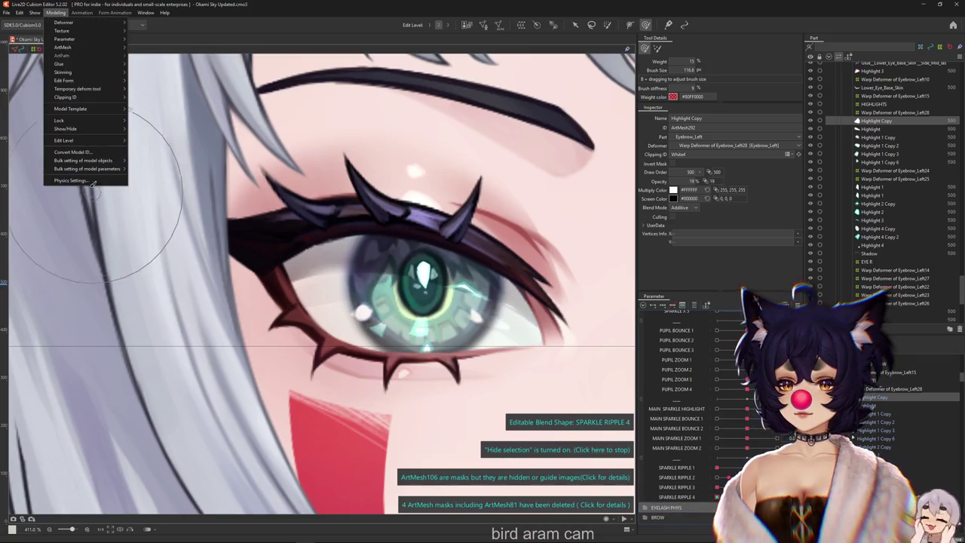
# Step: In Physics Settings, rescale the HIGHLIGHT RIPPLE4 group's SPARKLE RIPPLE 4 output to full range
pyautogui.click(75, 181)
pyautogui.scroll(2, 709, 196)
pyautogui.scroll(2, 727, 227)
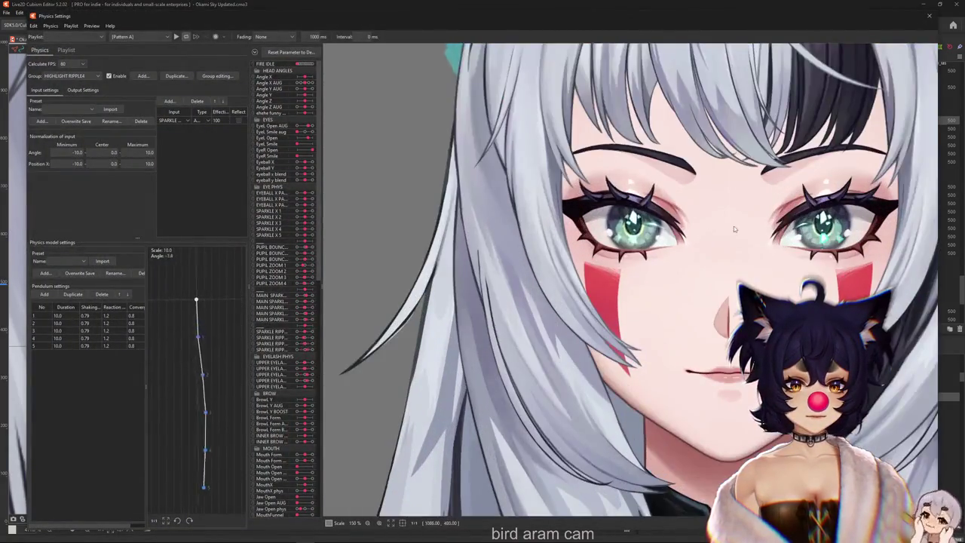
pyautogui.scroll(2, 735, 224)
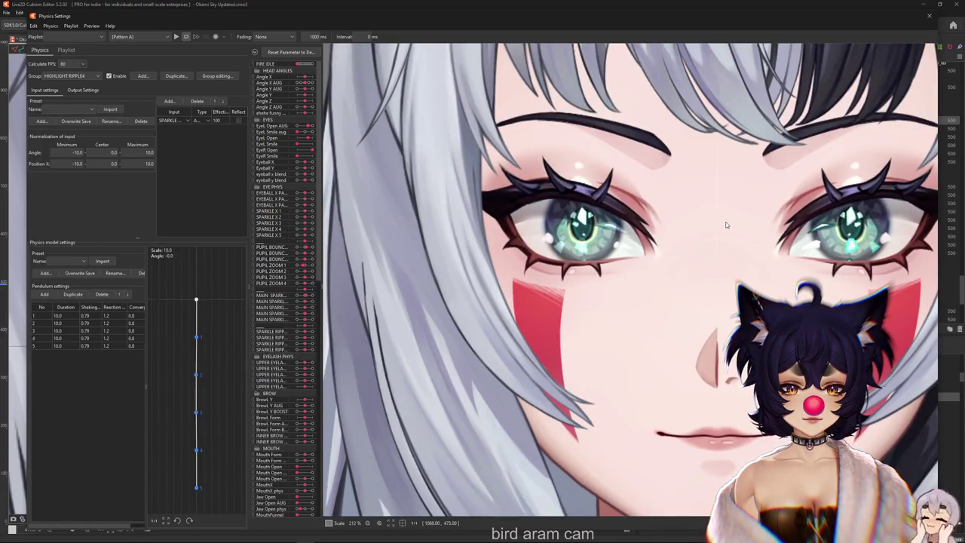
pyautogui.click(72, 76)
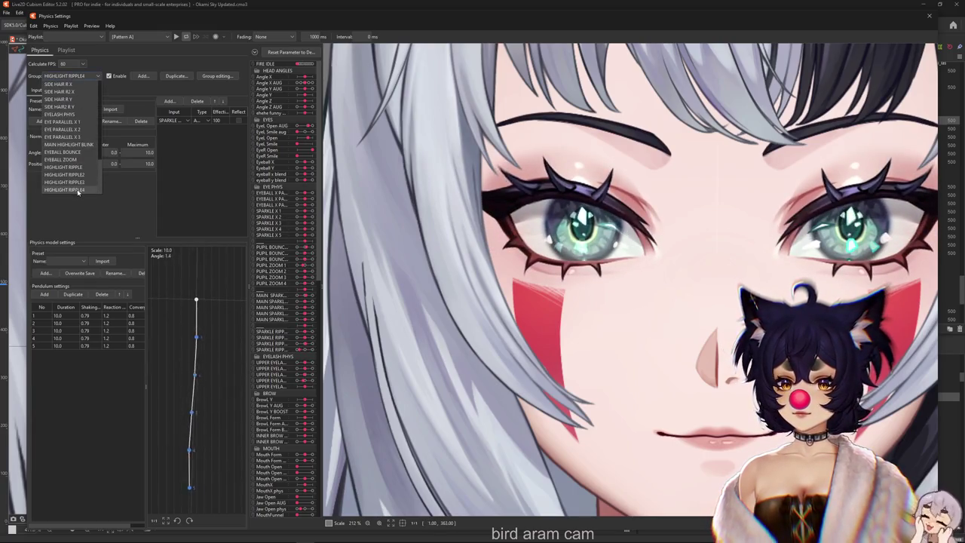
pyautogui.click(78, 191)
pyautogui.click(89, 90)
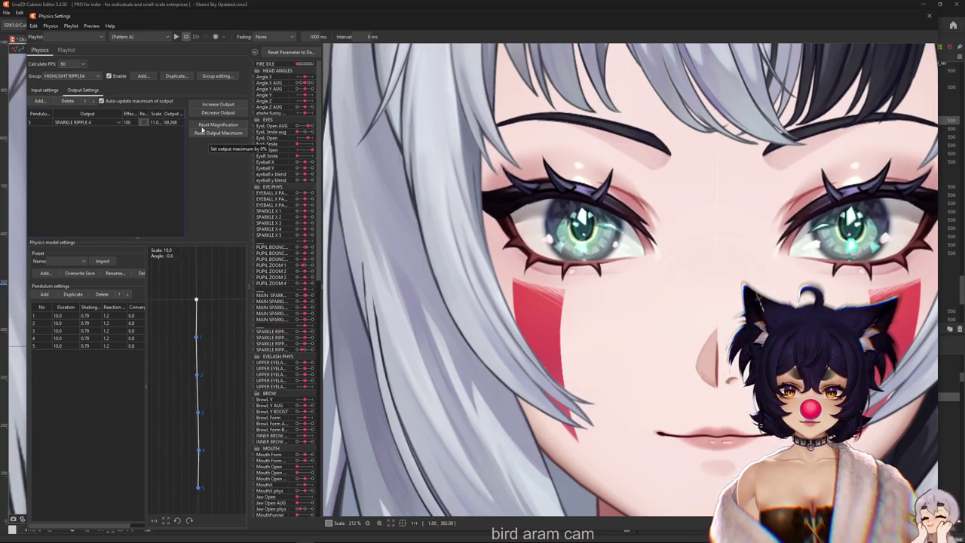
pyautogui.click(218, 125)
pyautogui.press('Return')
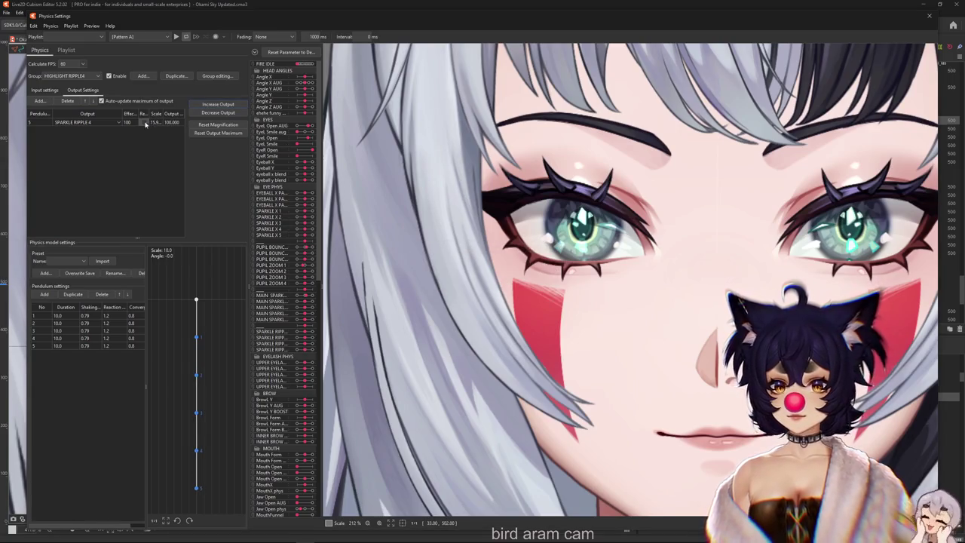
# Step: Increase the HIGHLIGHT RIPPLE3 group's SPARKLE RIPPLE 3 output strength
pyautogui.click(77, 76)
pyautogui.click(75, 185)
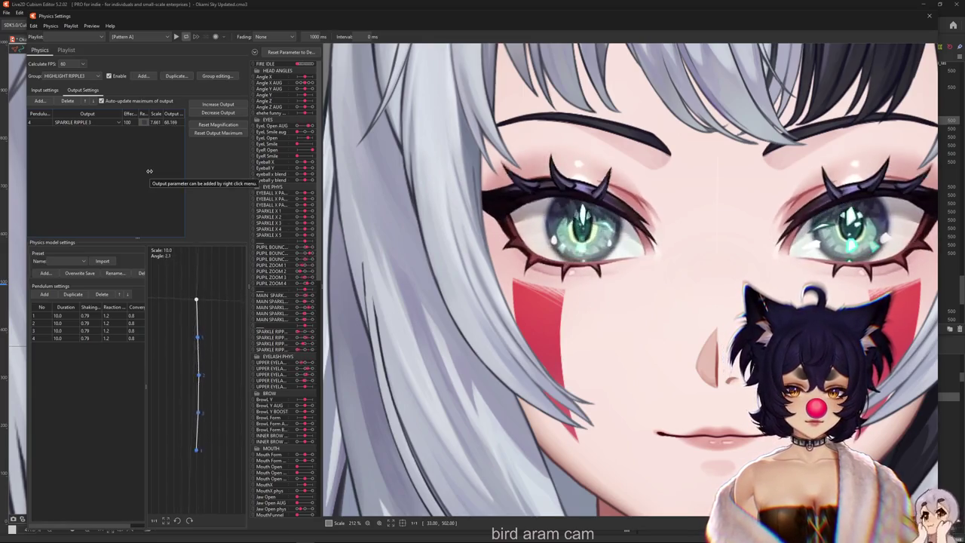
pyautogui.click(218, 105)
pyautogui.press('Return')
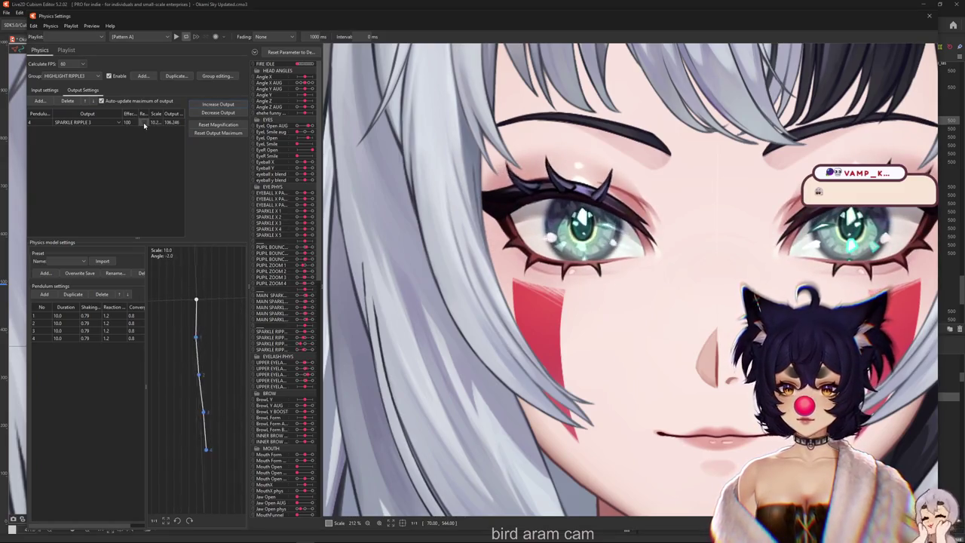
# Step: Fit HIGHLIGHT RIPPLE4's output magnification to the parameter range and preview the sparkle motion
pyautogui.click(76, 77)
pyautogui.click(72, 181)
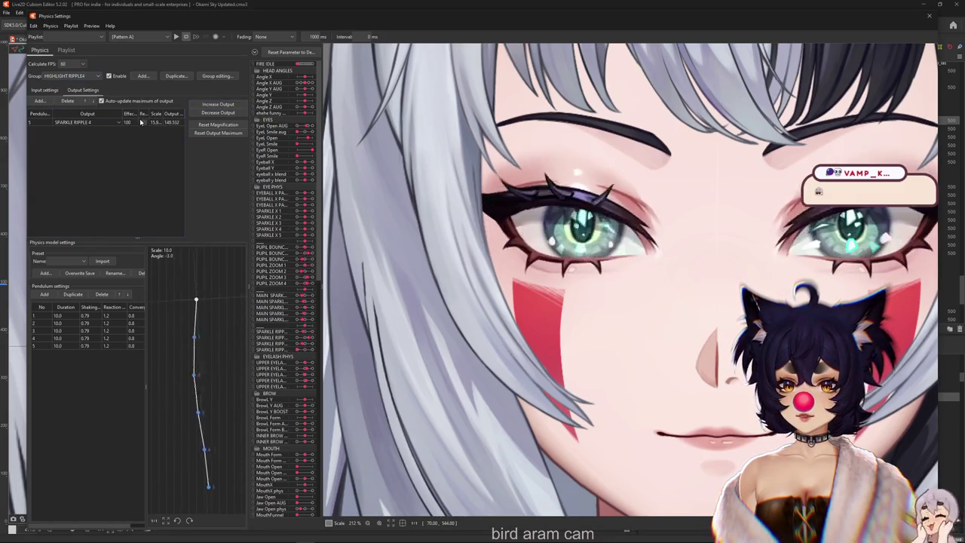
pyautogui.click(218, 104)
pyautogui.click(508, 285)
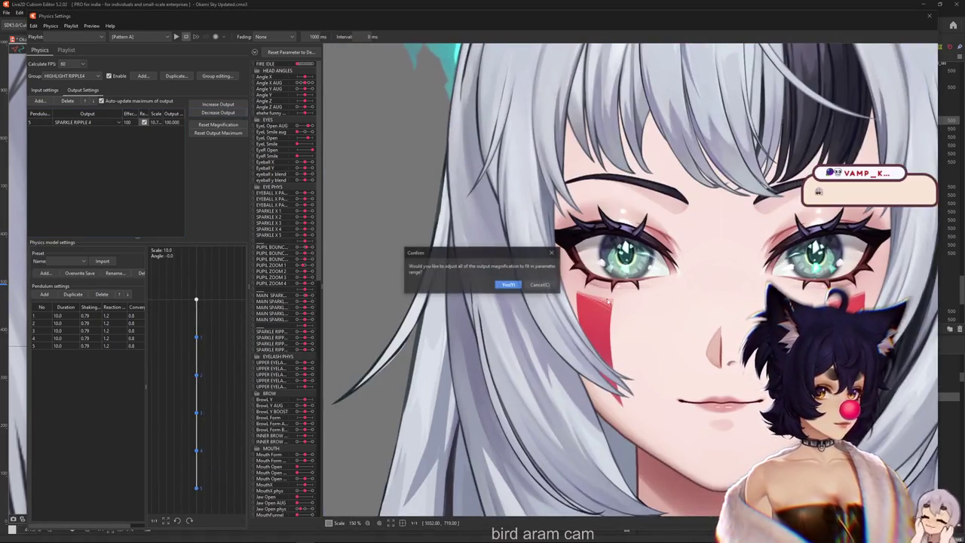
pyautogui.scroll(2, 607, 298)
pyautogui.scroll(1, 601, 286)
pyautogui.scroll(1, 596, 275)
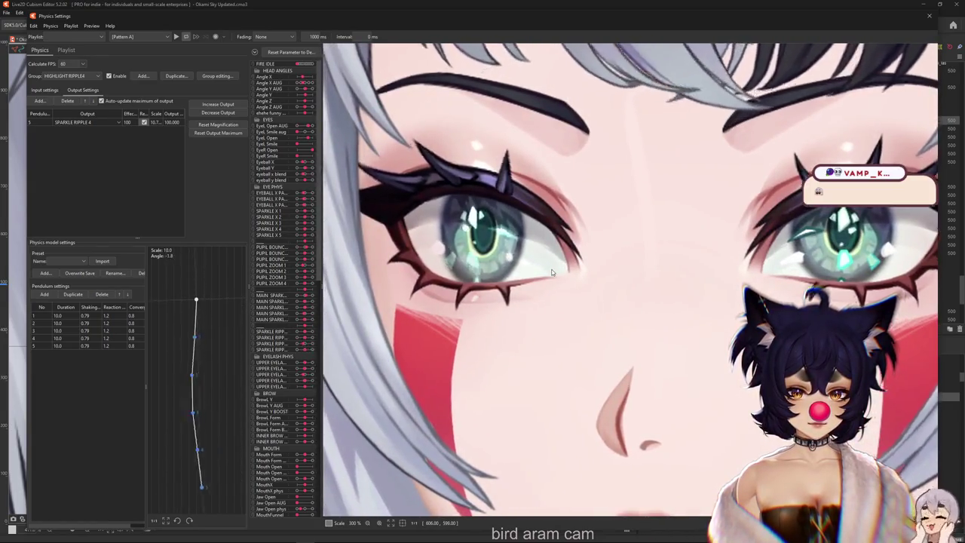
pyautogui.scroll(-10, 551, 272)
pyautogui.scroll(3, 573, 249)
pyautogui.scroll(2, 573, 249)
pyautogui.scroll(-5, 580, 240)
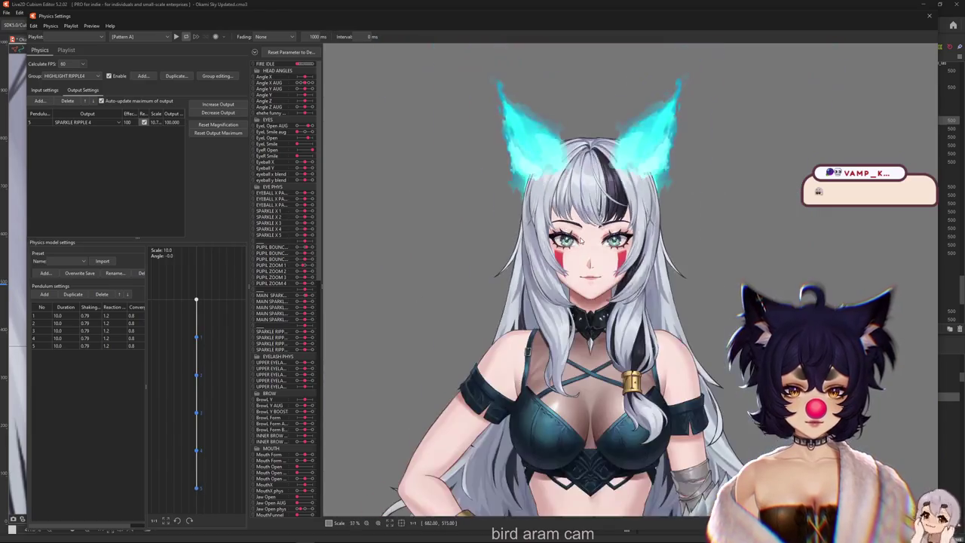
pyautogui.scroll(3, 580, 239)
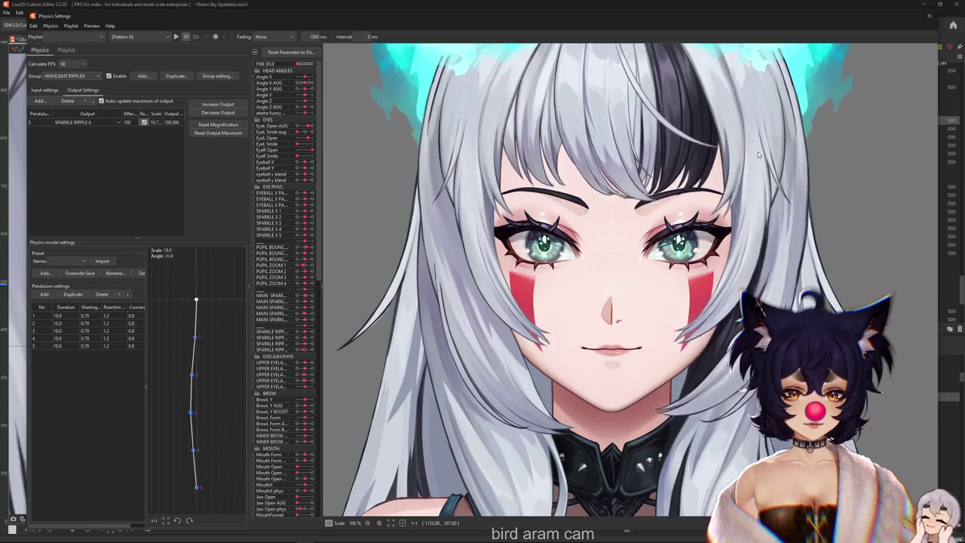
pyautogui.scroll(-3, 758, 151)
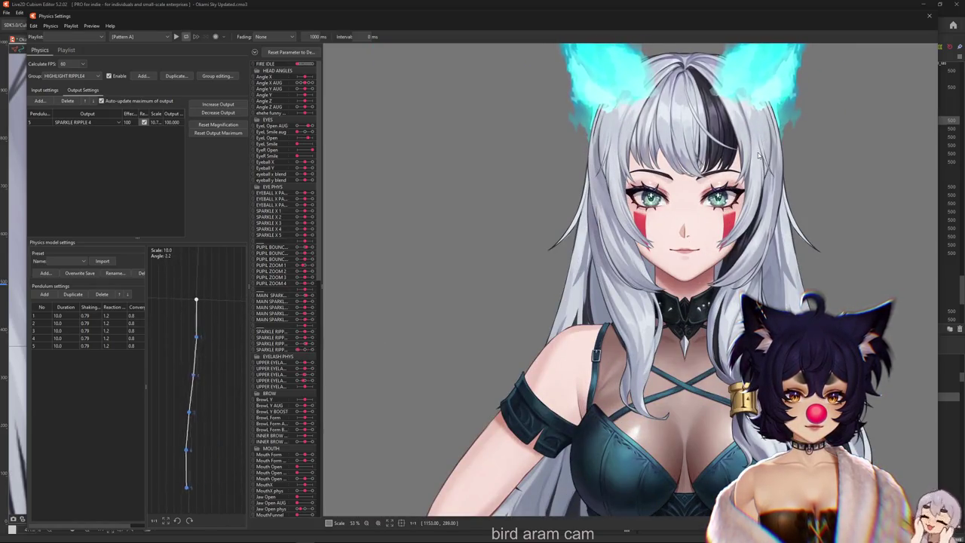
pyautogui.scroll(3, 759, 155)
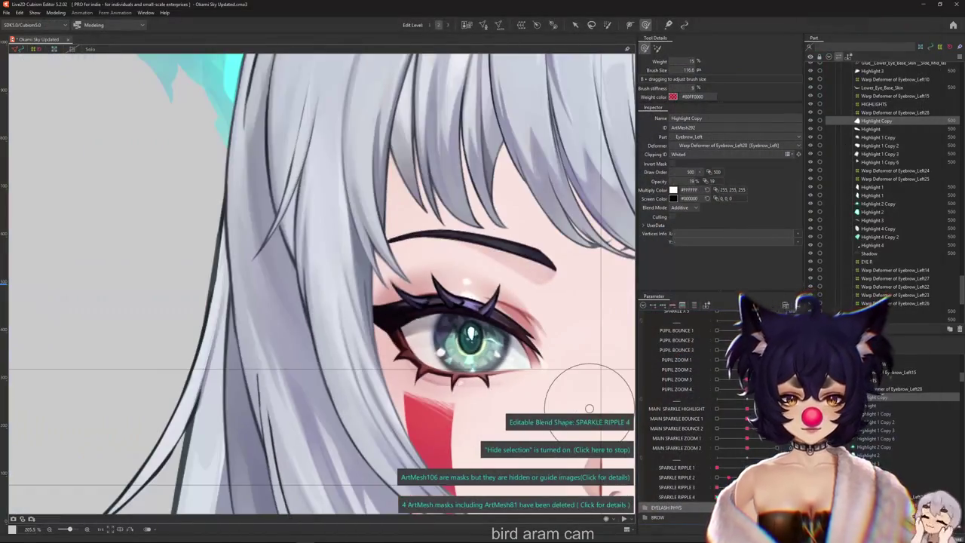
# Step: Select the Eyebrow_Left28 and Eyebrow_Left24 warp deformers and make SPARKLE RIPPLE 1 the edited parameter
pyautogui.click(894, 112)
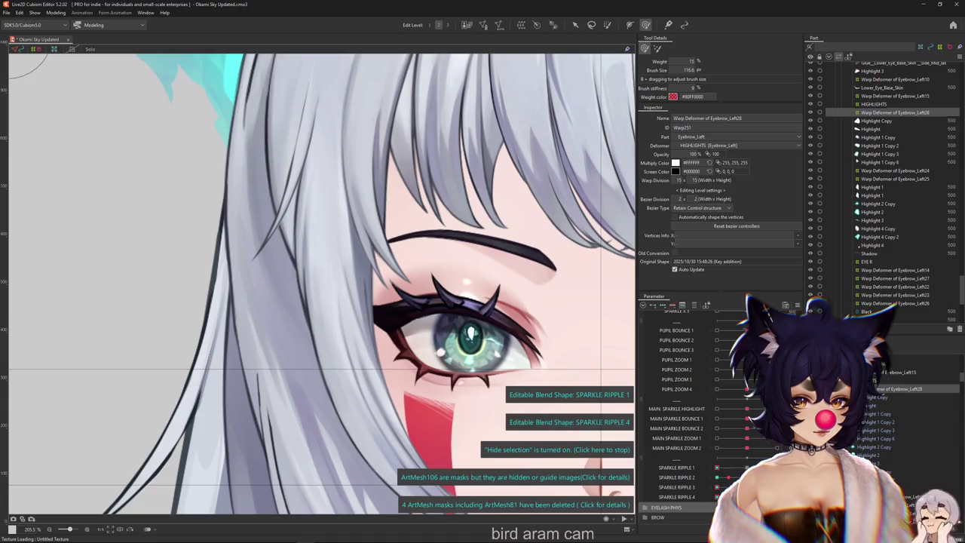
pyautogui.click(746, 477)
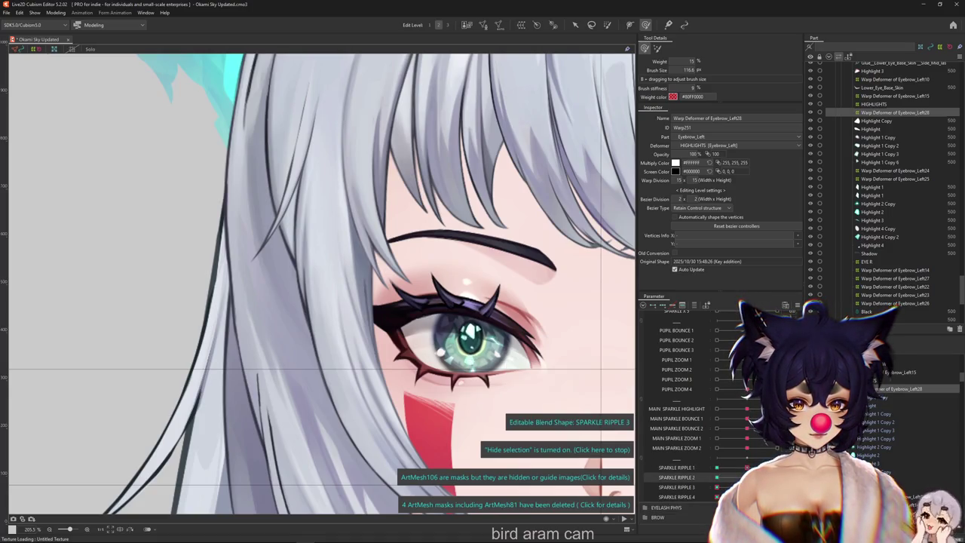
pyautogui.click(677, 487)
pyautogui.click(677, 497)
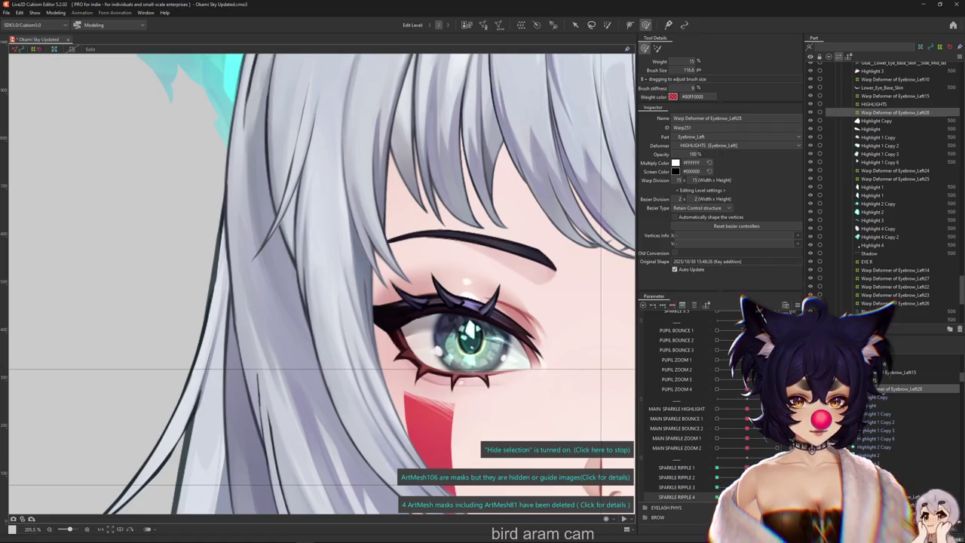
pyautogui.press('Up')
pyautogui.press('Up')
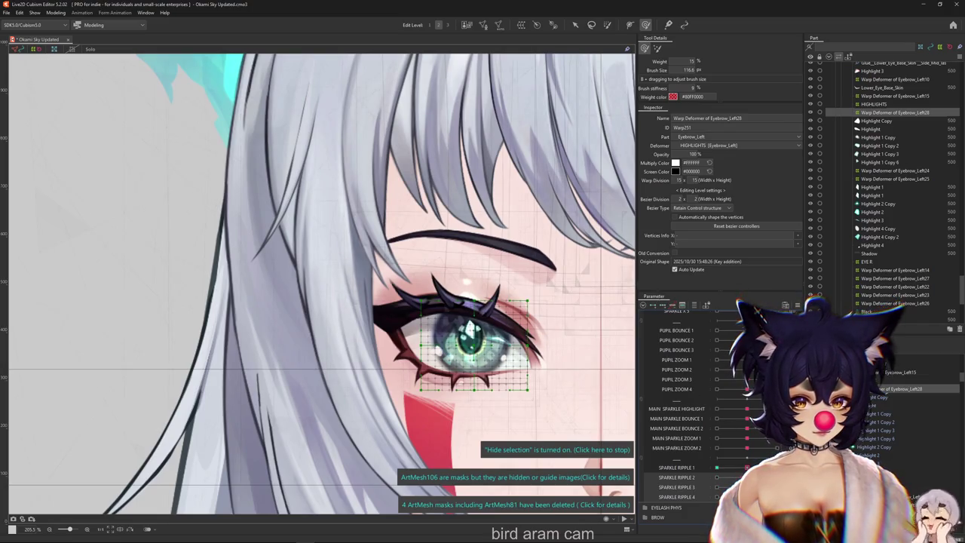
pyautogui.press('Up')
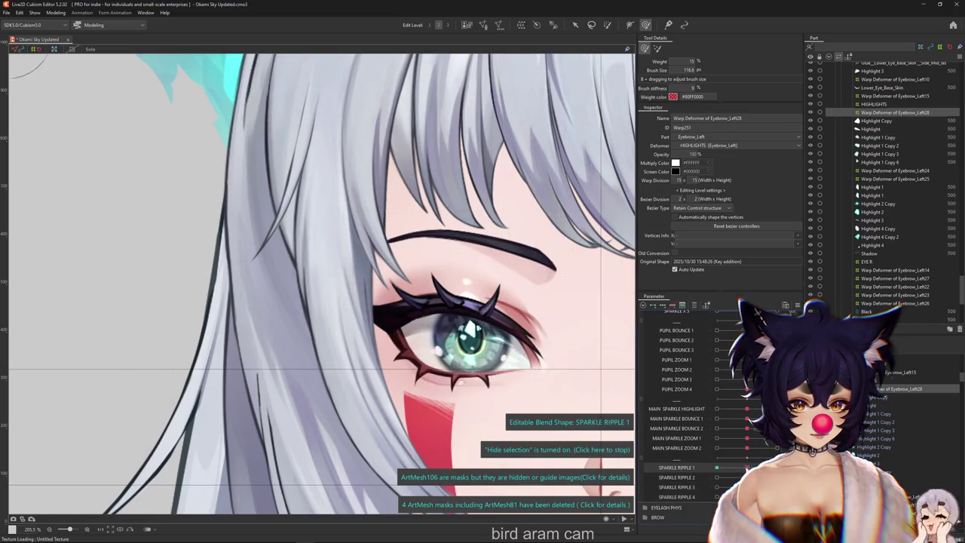
pyautogui.press('Down')
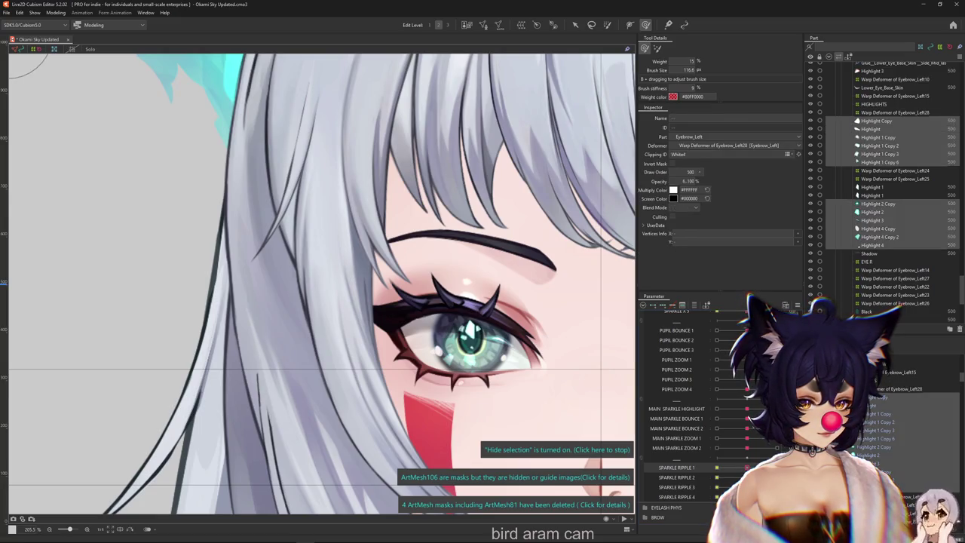
pyautogui.keyDown('ctrl'); pyautogui.click(895, 170); pyautogui.keyUp('ctrl')
pyautogui.click(739, 467)
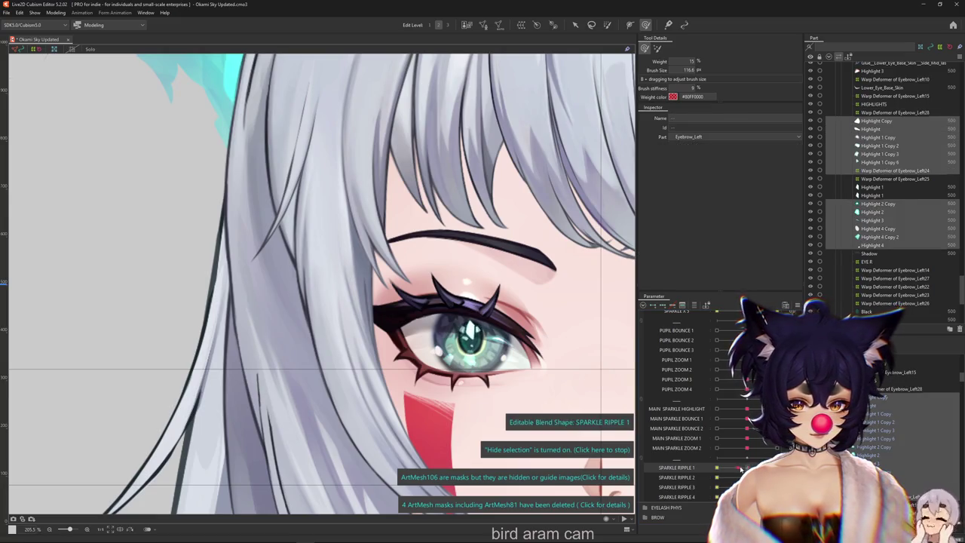
# Step: Resize the deform brush to about 42–103 px and warp the eye sparkle on SPARKLE RIPPLE 1
pyautogui.click(434, 351)
pyautogui.click(676, 467)
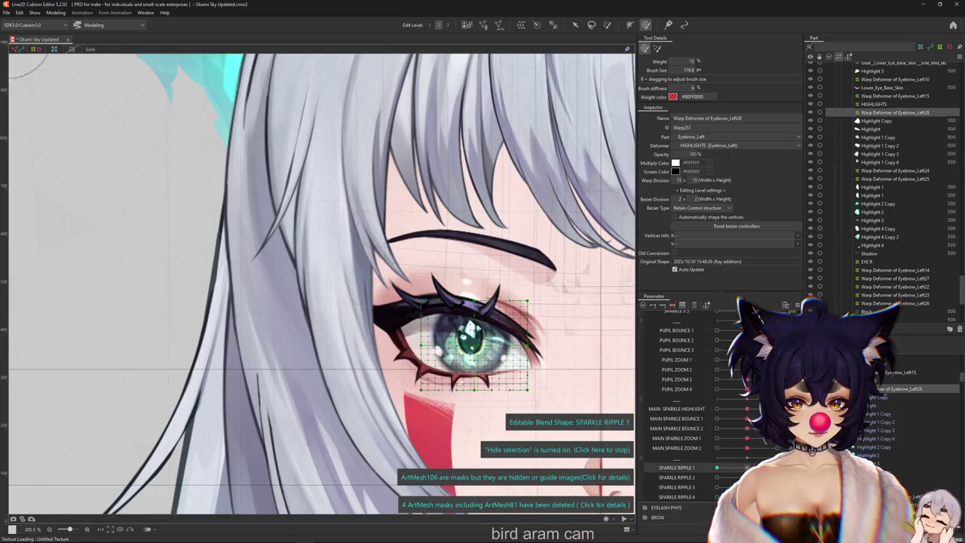
pyautogui.scroll(2, 555, 223)
pyautogui.moveTo(555, 223); pyautogui.dragTo(526, 221)
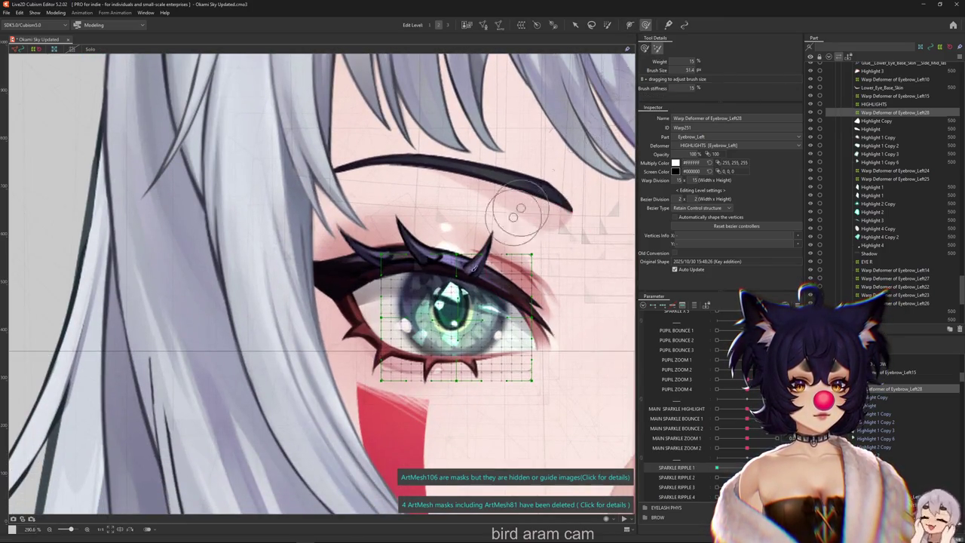
pyautogui.scroll(2, 458, 336)
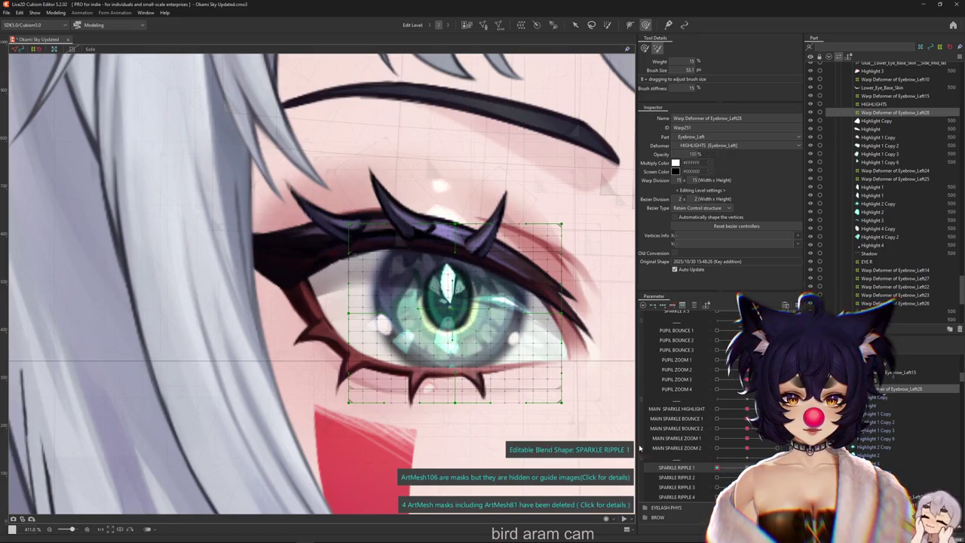
pyautogui.moveTo(437, 347); pyautogui.dragTo(468, 347)
pyautogui.hotkey('ctrl', 'h')
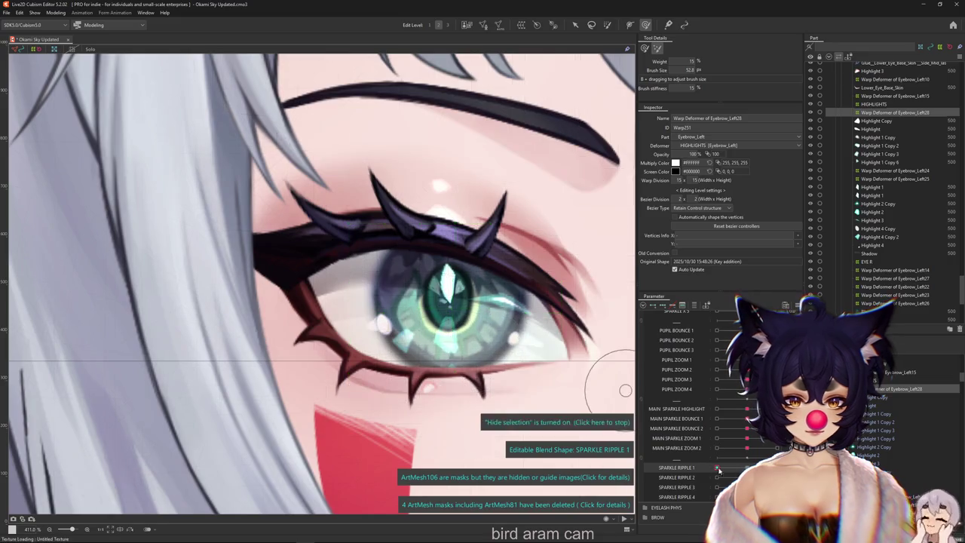
pyautogui.moveTo(478, 383)
pyautogui.mouseDown()
pyautogui.moveTo(528, 383)
pyautogui.moveTo(456, 383)
pyautogui.mouseUp()
pyautogui.hotkey('ctrl', 'h')
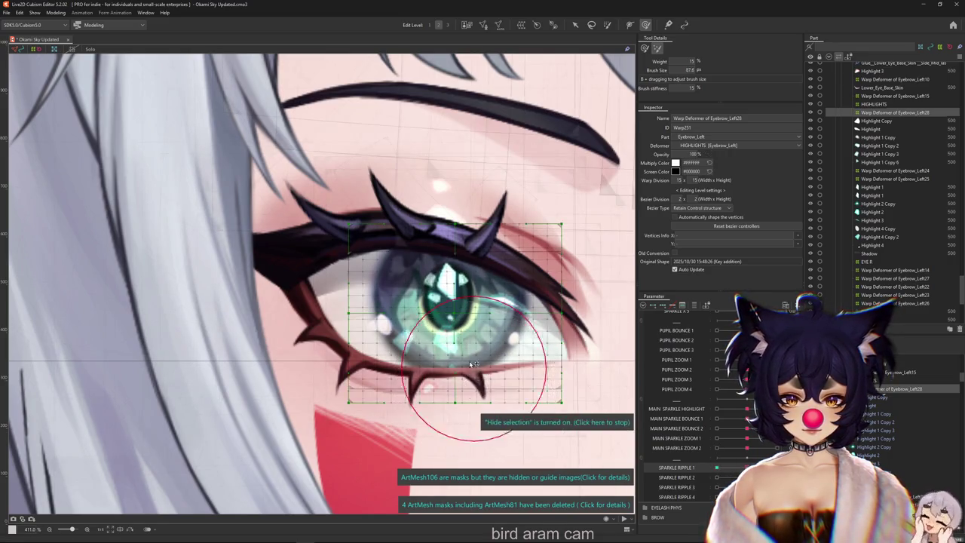
pyautogui.moveTo(437, 351); pyautogui.dragTo(405, 383)
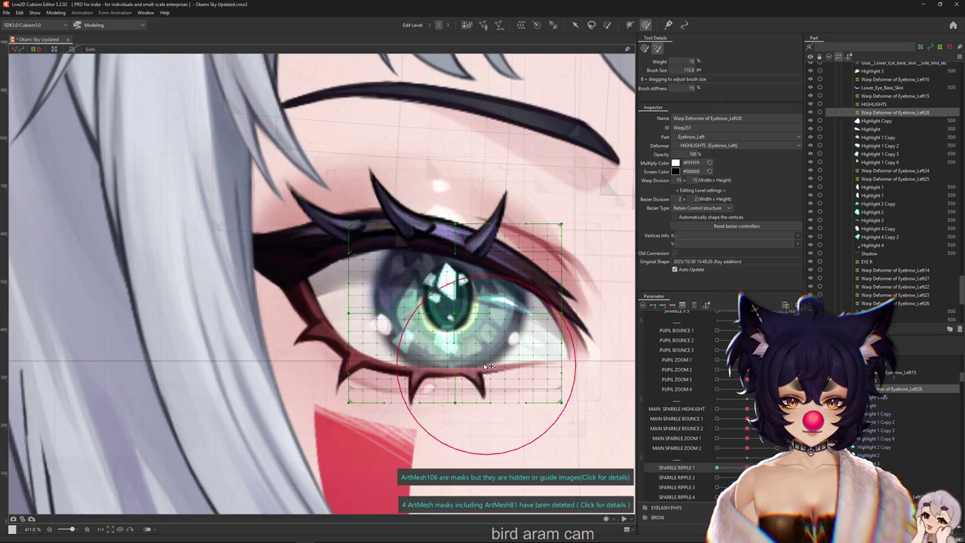
pyautogui.hotkey('ctrl', 'h')
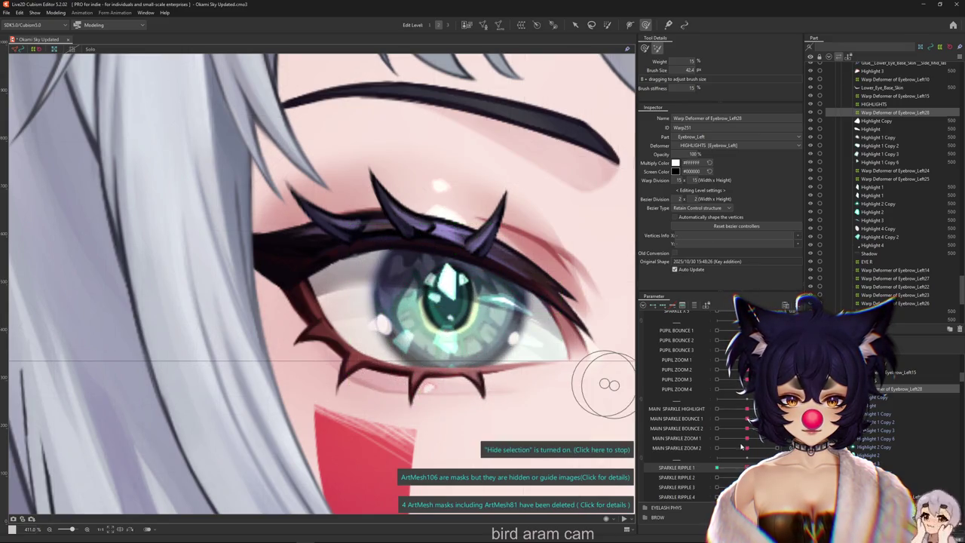
# Step: Scrub SPARKLE RIPPLE 1 across key values to preview the sparkle shimmer
pyautogui.click(717, 467)
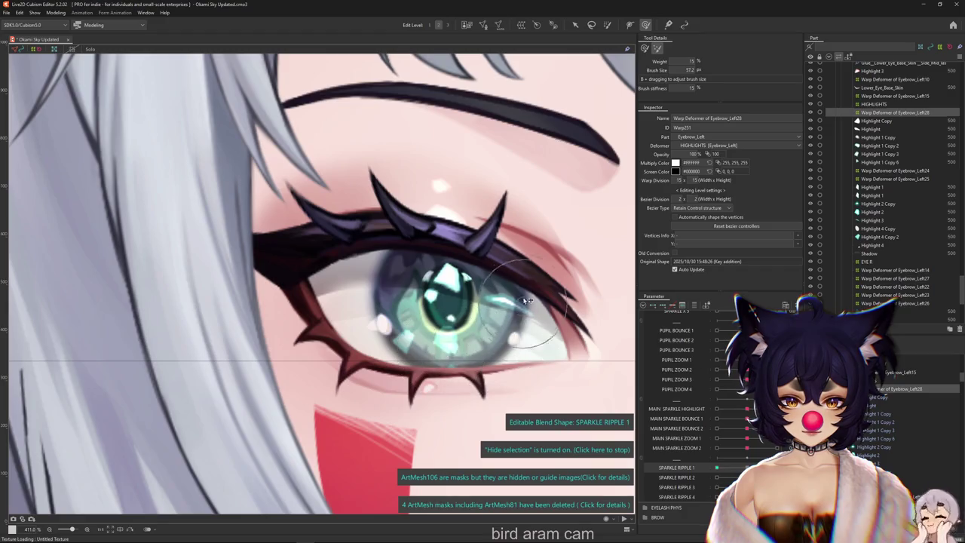
pyautogui.click(705, 462)
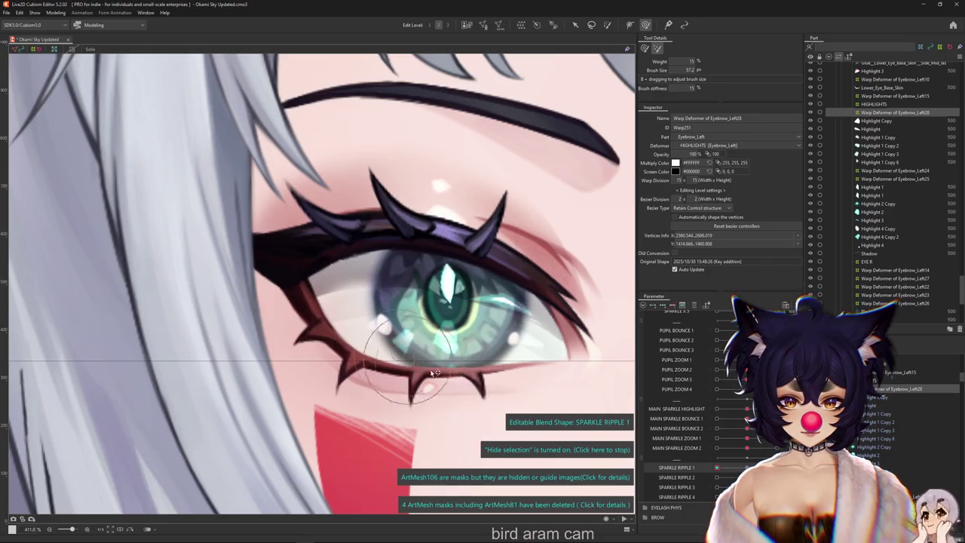
pyautogui.moveTo(717, 466)
pyautogui.mouseDown()
pyautogui.moveTo(724, 457)
pyautogui.moveTo(746, 467)
pyautogui.mouseUp()
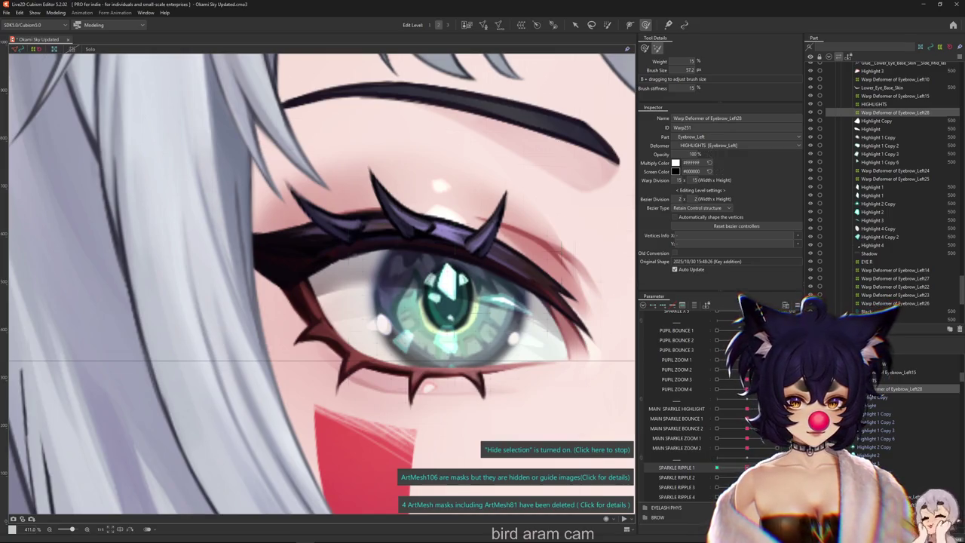
# Step: Select all highlight meshes on the eye plus the Eyebrow_Left24 warp deformer, hiding their outlines
pyautogui.click(518, 336)
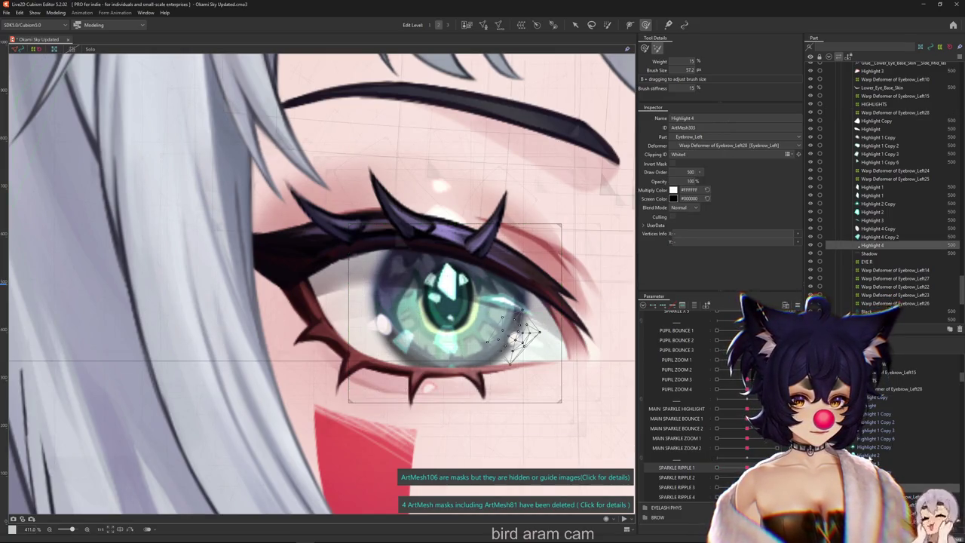
pyautogui.moveTo(523, 338); pyautogui.dragTo(375, 324)
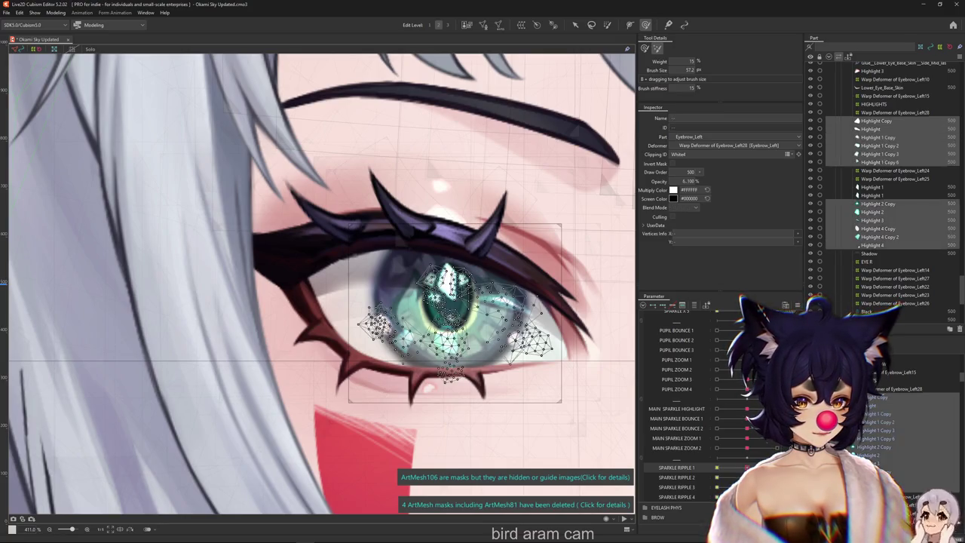
pyautogui.keyDown('ctrl'); pyautogui.click(895, 171); pyautogui.keyUp('ctrl')
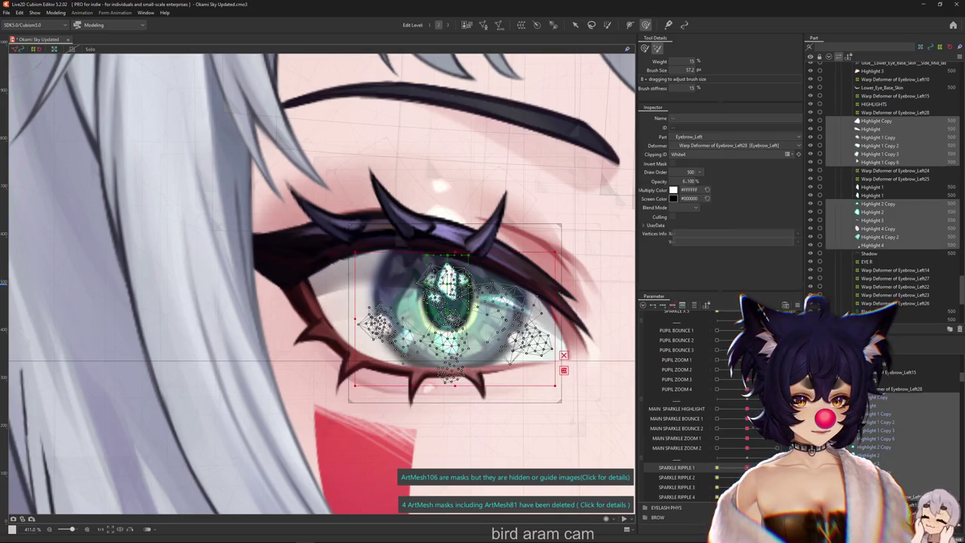
pyautogui.hotkey('ctrl', 'h')
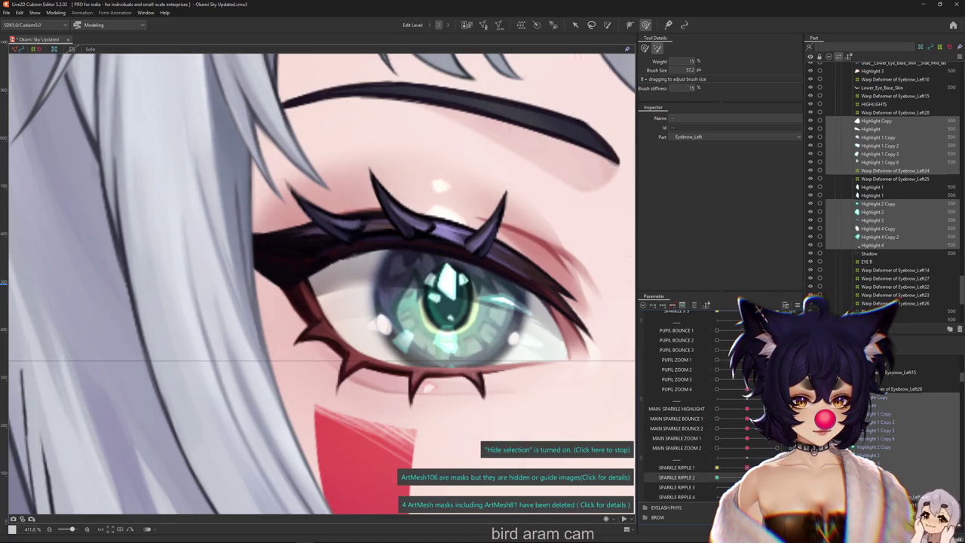
# Step: Resize the deform brush to about 41 px and compare the SPARKLE RIPPLE 1 and 2 keyforms
pyautogui.scroll(2, 468, 260)
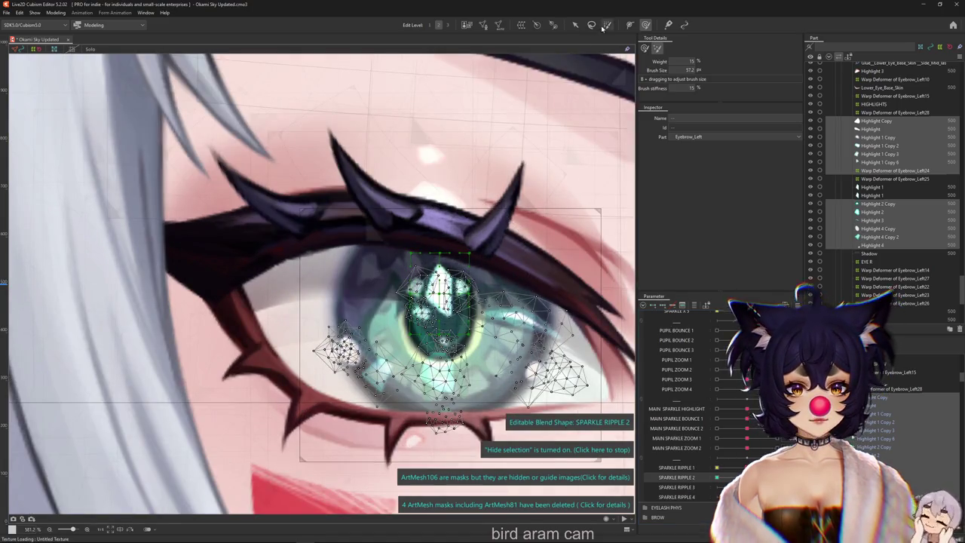
pyautogui.moveTo(407, 280); pyautogui.dragTo(385, 279)
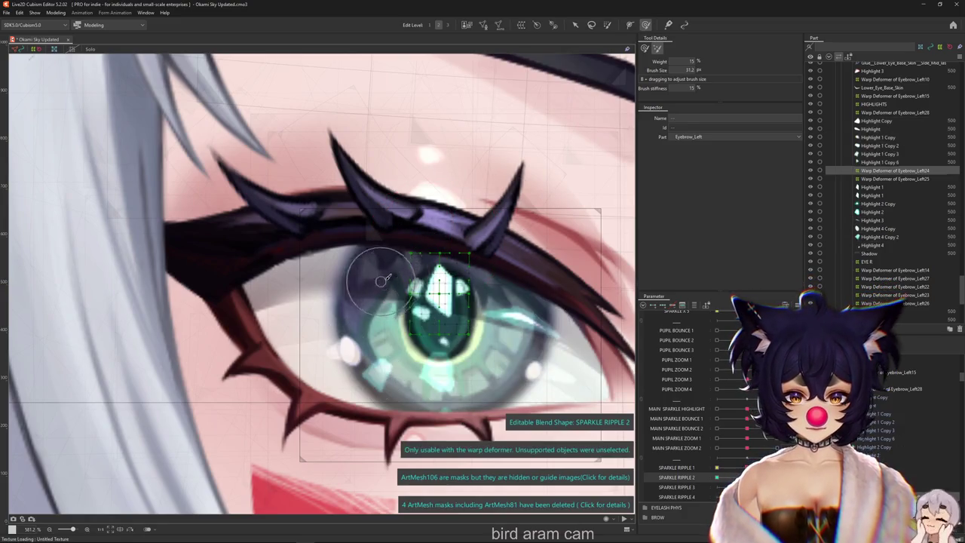
pyautogui.moveTo(497, 324); pyautogui.dragTo(571, 352)
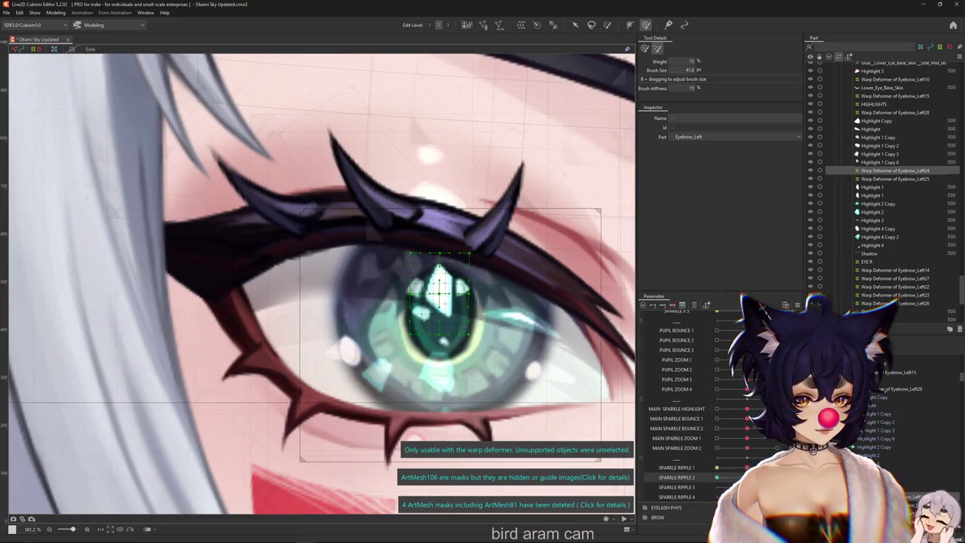
pyautogui.click(676, 467)
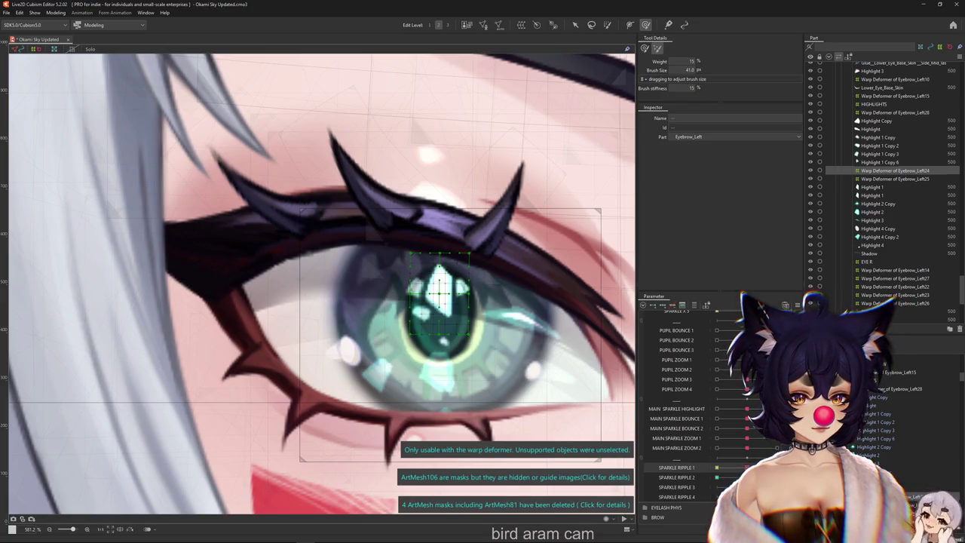
pyautogui.click(676, 477)
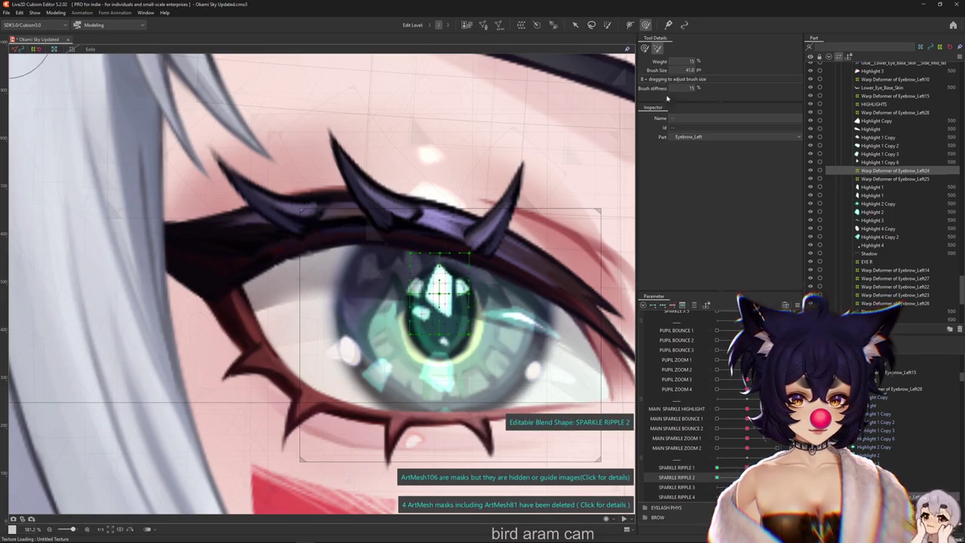
# Step: Paint deform weight on the sparkle's top, reselect its warp deformer, and pick the smaller weighted deform brush
pyautogui.scroll(2, 452, 260)
pyautogui.moveTo(411, 253); pyautogui.dragTo(419, 240)
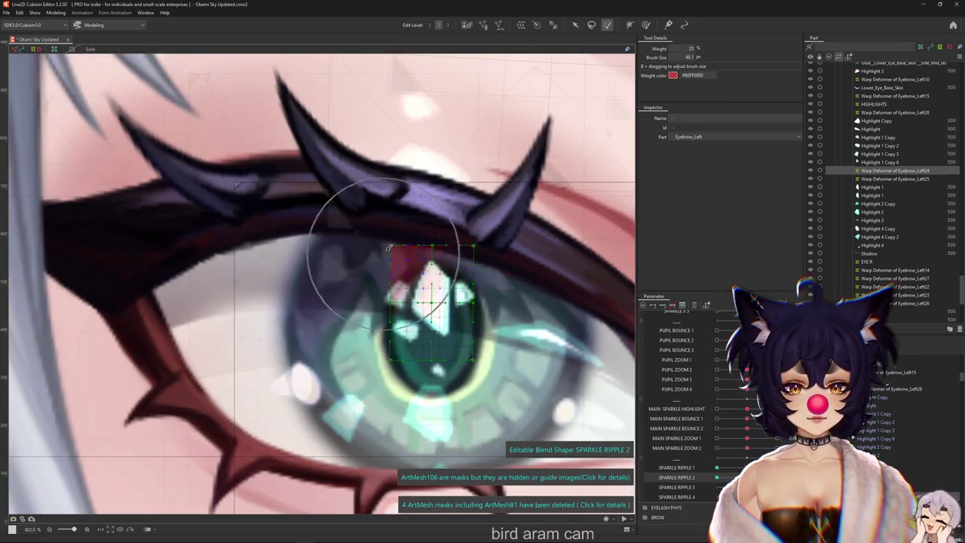
pyautogui.click(574, 25)
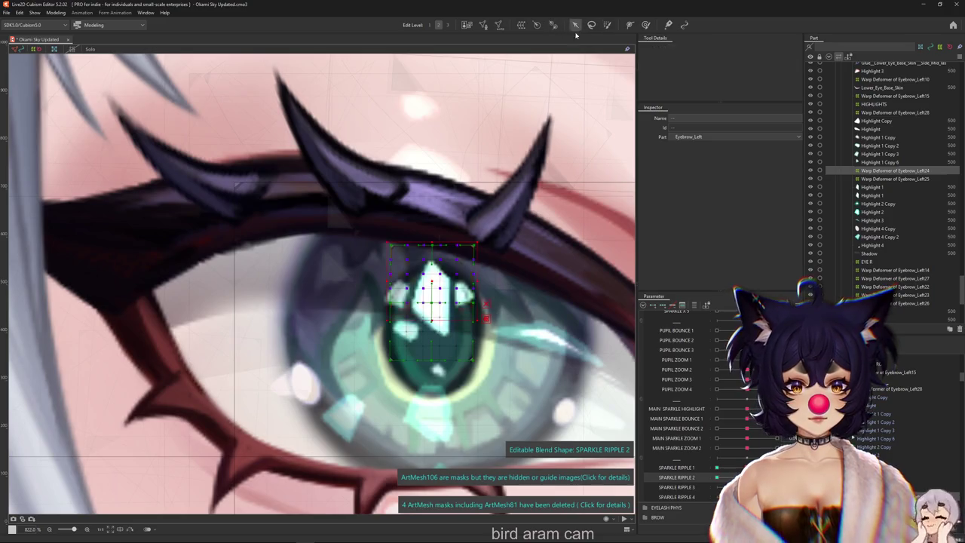
pyautogui.click(478, 238)
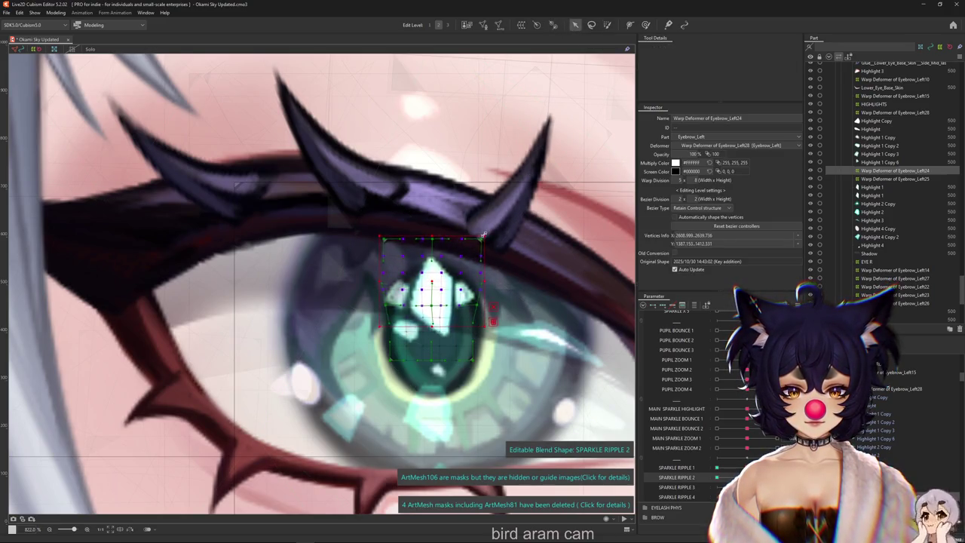
pyautogui.click(644, 25)
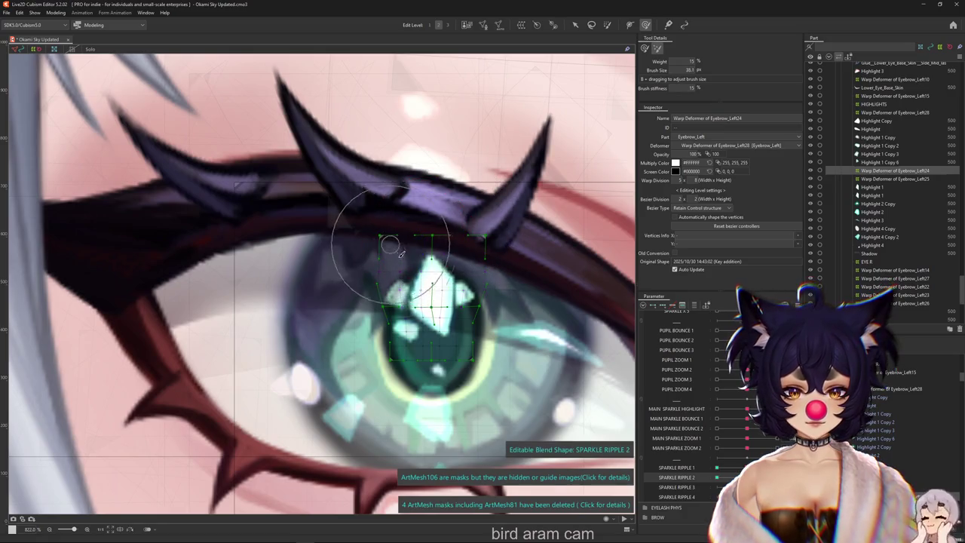
pyautogui.click(645, 48)
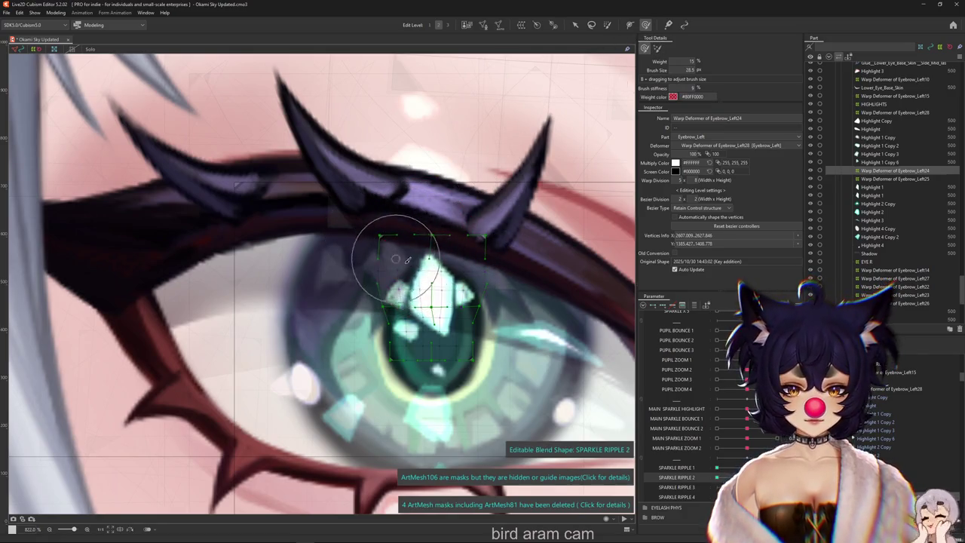
pyautogui.moveTo(467, 262); pyautogui.dragTo(428, 256)
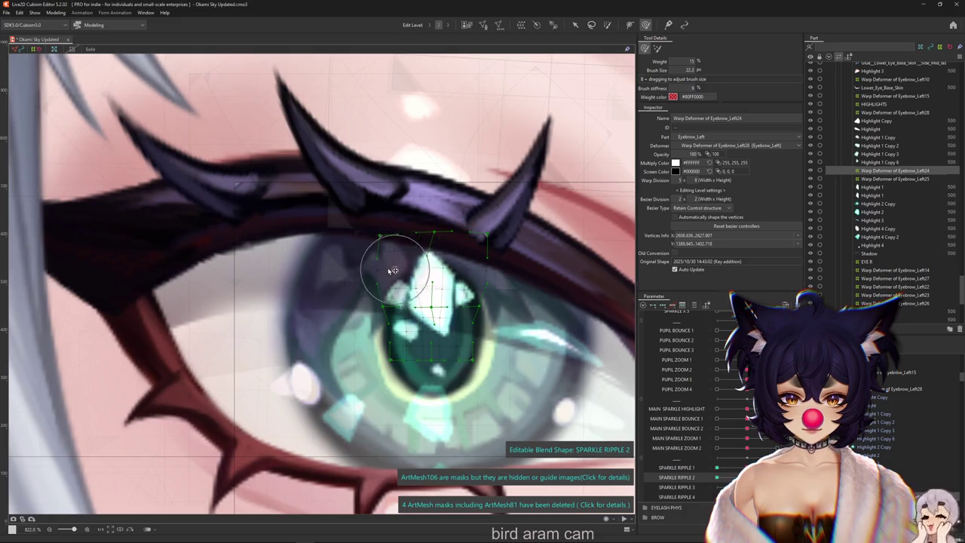
# Step: Undo the stray warp, repaint weight over the deformer top, and bend the top into a tilted diamond
pyautogui.hotkey('ctrl', 'z')
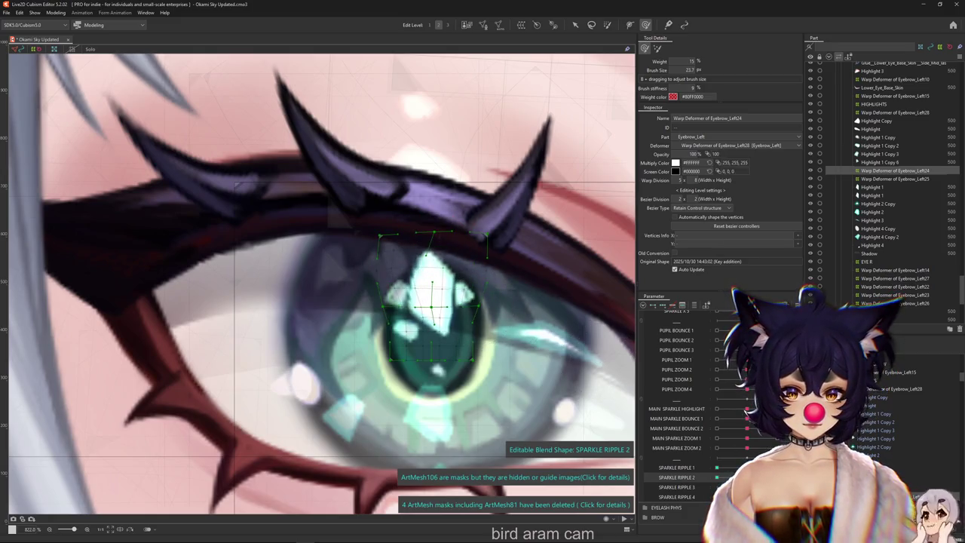
pyautogui.click(607, 24)
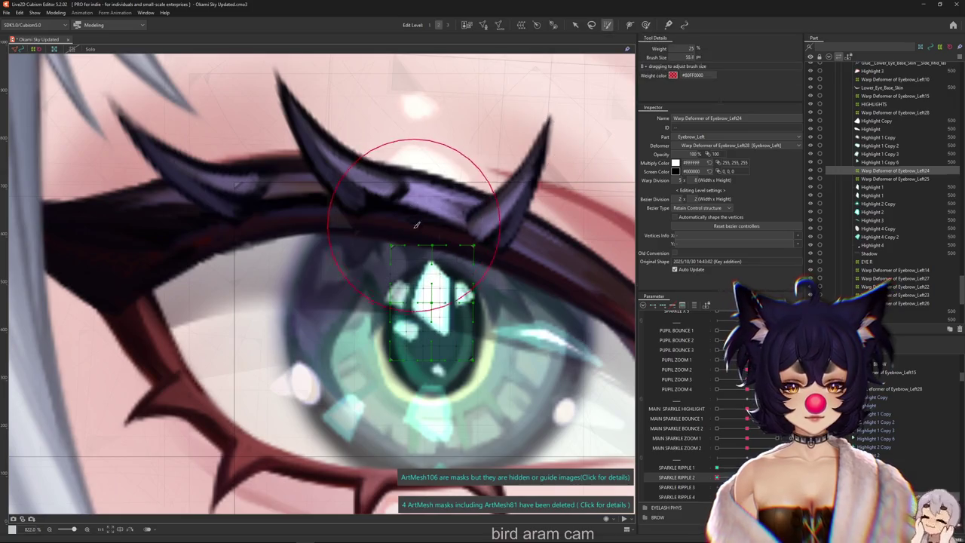
pyautogui.moveTo(407, 173); pyautogui.dragTo(434, 226)
pyautogui.press('v')
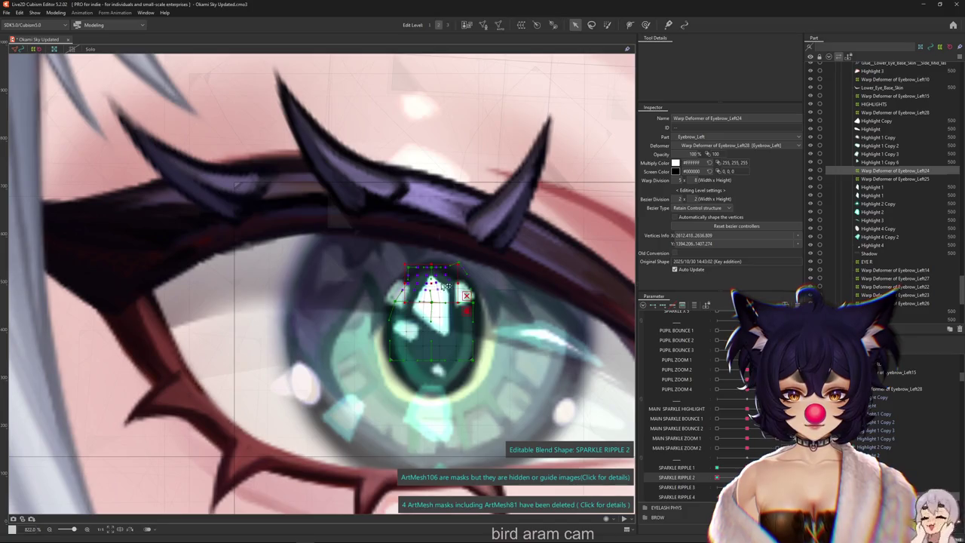
pyautogui.click(645, 24)
pyautogui.moveTo(421, 303); pyautogui.dragTo(433, 293)
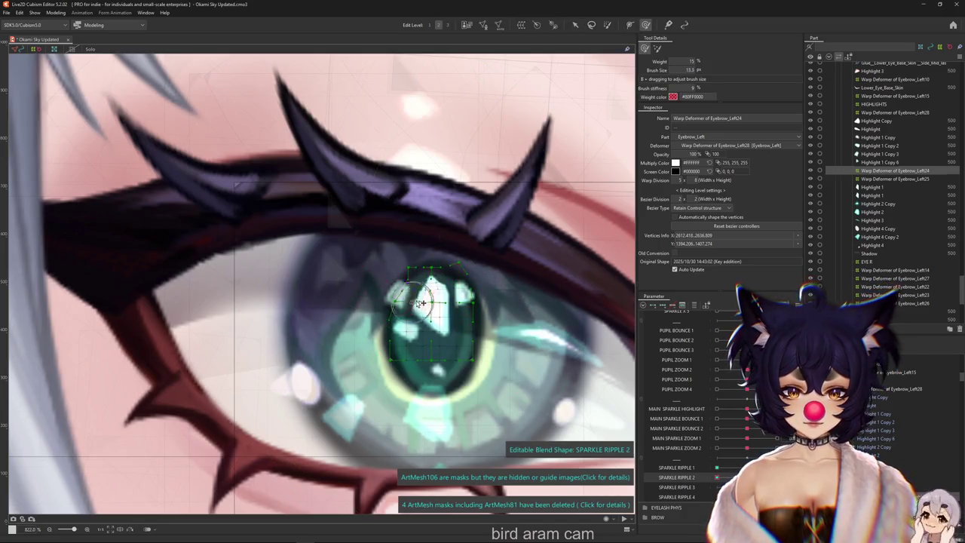
# Step: Toggle Hide Selection to preview the bent sparkle, then select the Highlight 4 mesh
pyautogui.hotkey('ctrl', 'h')
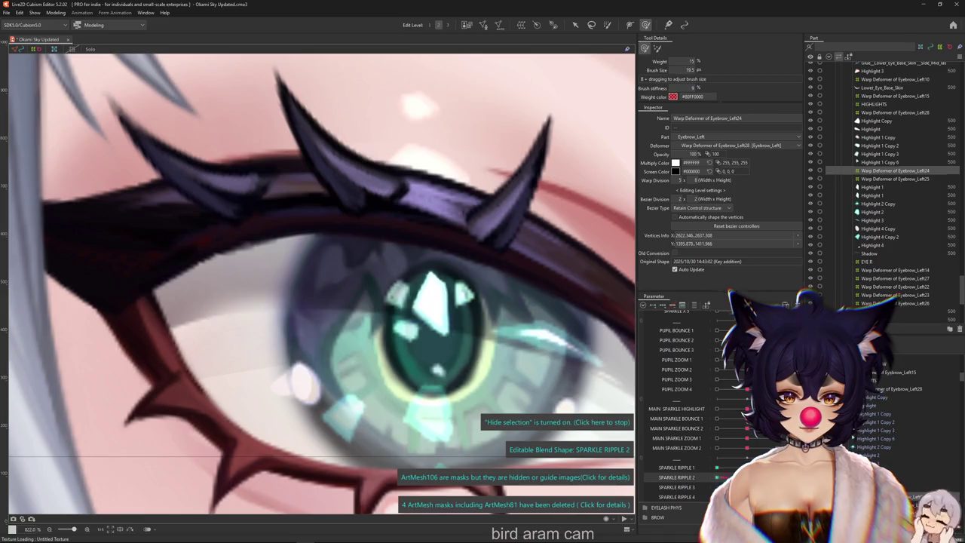
pyautogui.hotkey('ctrl', 'h')
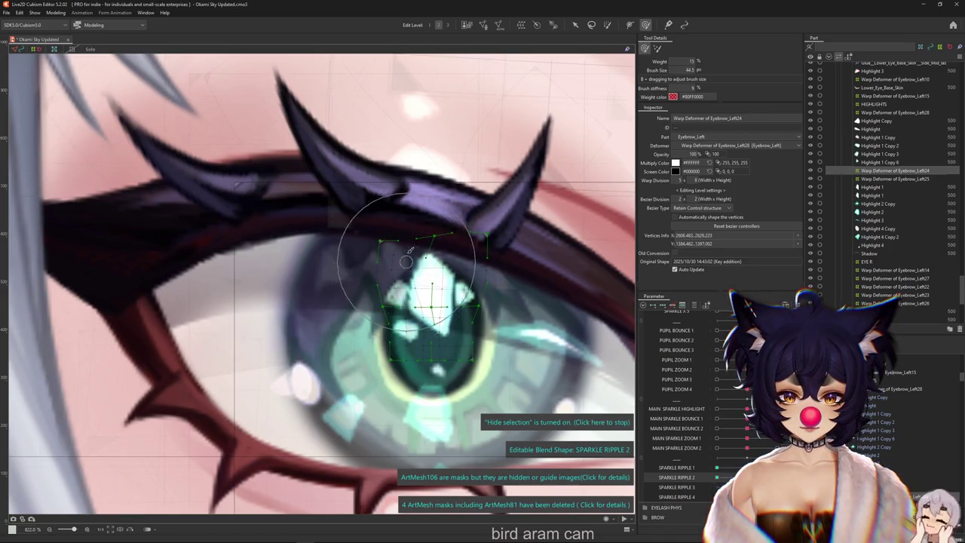
pyautogui.hotkey('ctrl', 'h')
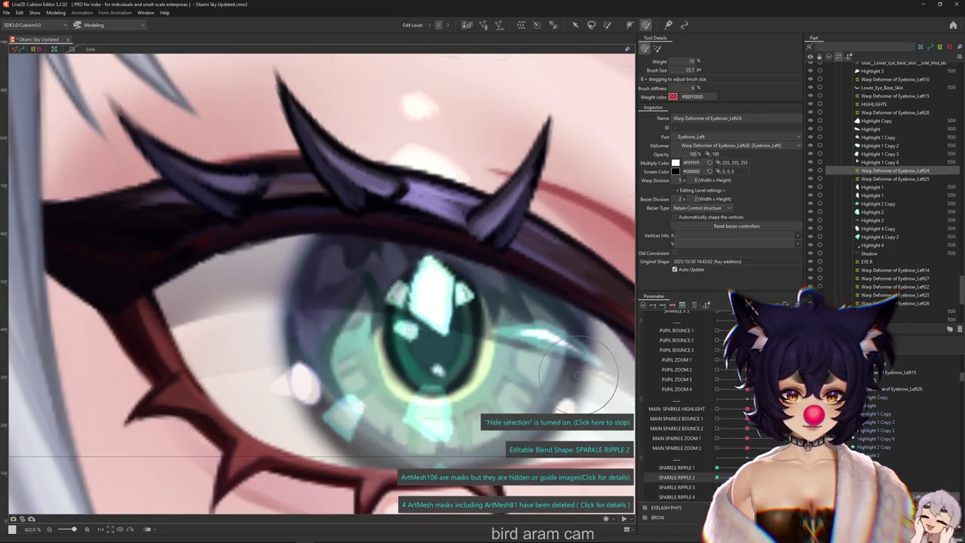
pyautogui.click(872, 245)
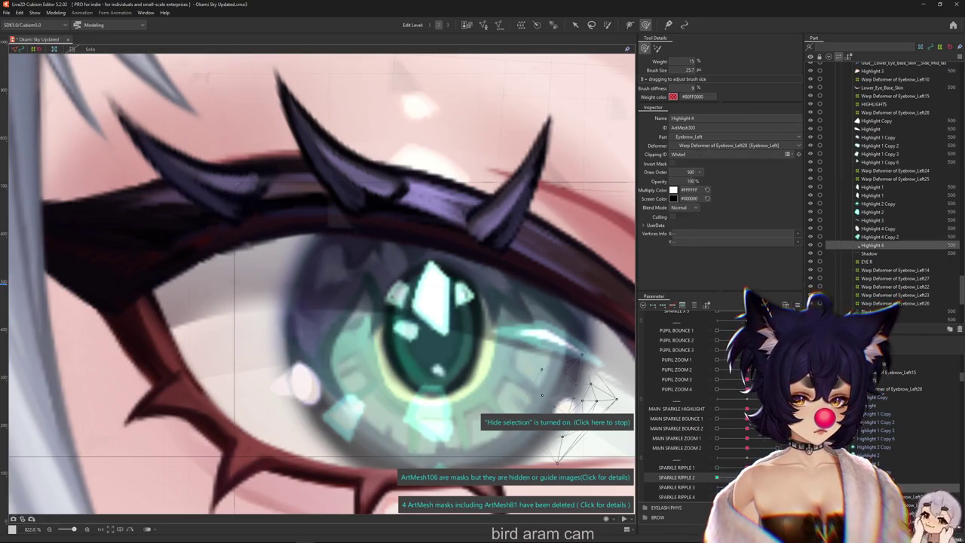
# Step: Step up through the highlight meshes to the Highlight Copy mesh, toggling Hide Selection
pyautogui.hotkey('ctrl', 'h')
pyautogui.press('Up')
pyautogui.press('Up')
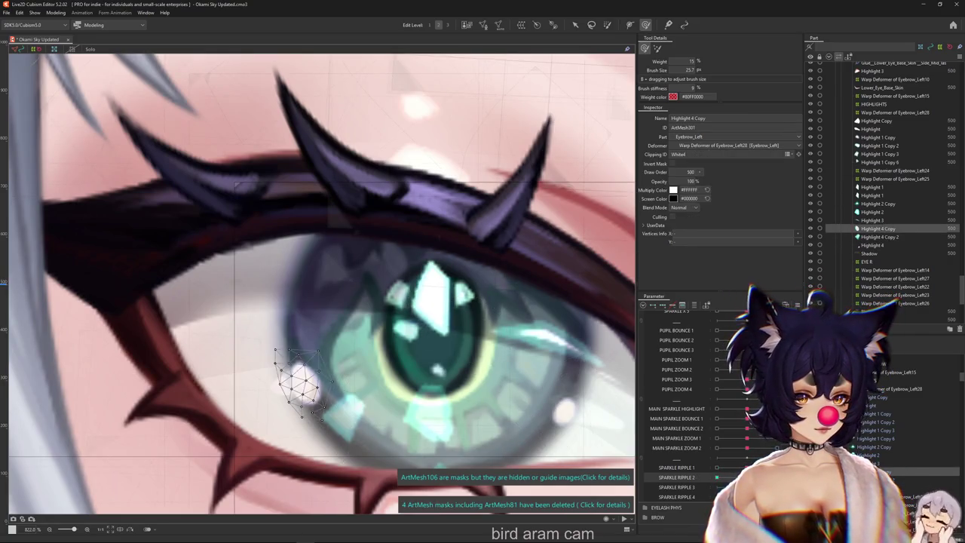
pyautogui.press('Up')
pyautogui.hotkey('ctrl', 'h')
pyautogui.press('Up')
pyautogui.press('Up')
pyautogui.press('Up')
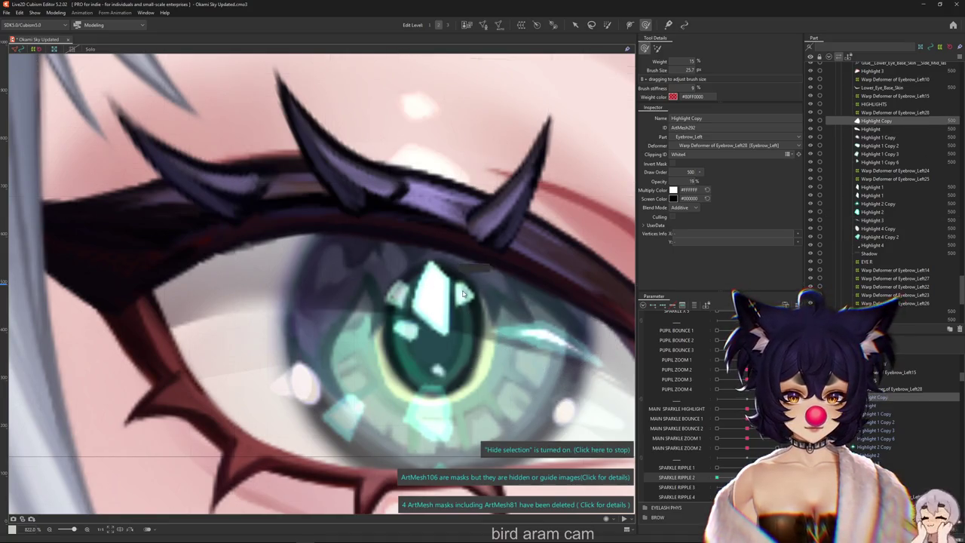
# Step: Select Highlight 1 Copy 6, Copy 3 and Copy 2, and check them at SPARKLE RIPPLE 1 and SPARKLE RIPPLE 2
pyautogui.rightClick(463, 294)
pyautogui.click(502, 297)
pyautogui.rightClick(402, 298)
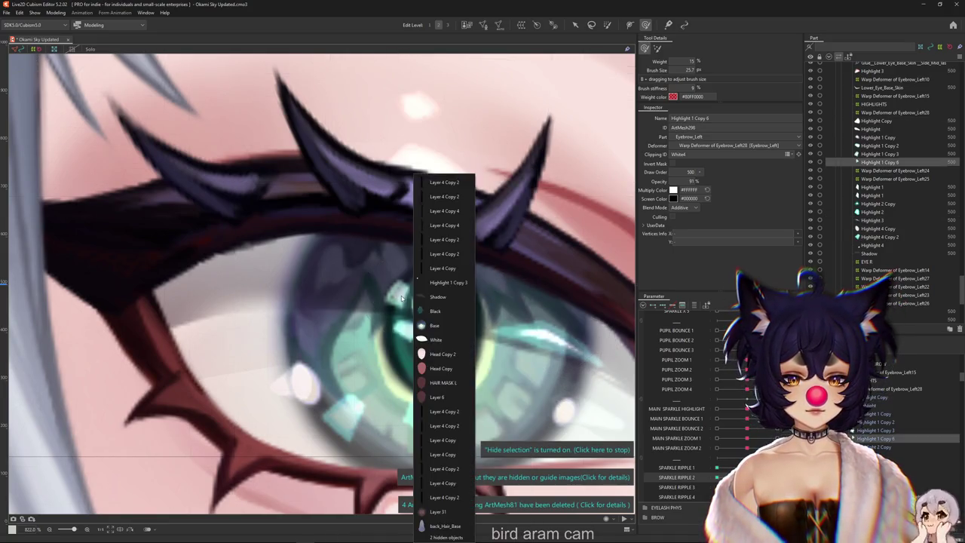
pyautogui.keyDown('ctrl'); pyautogui.click(445, 282); pyautogui.keyUp('ctrl')
pyautogui.rightClick(457, 287)
pyautogui.keyDown('ctrl'); pyautogui.click(445, 283); pyautogui.keyUp('ctrl')
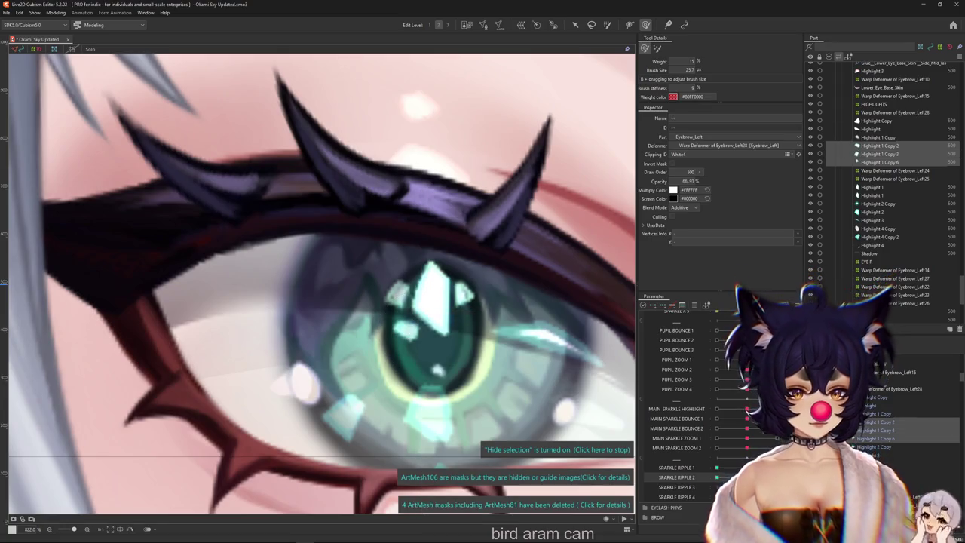
pyautogui.click(700, 466)
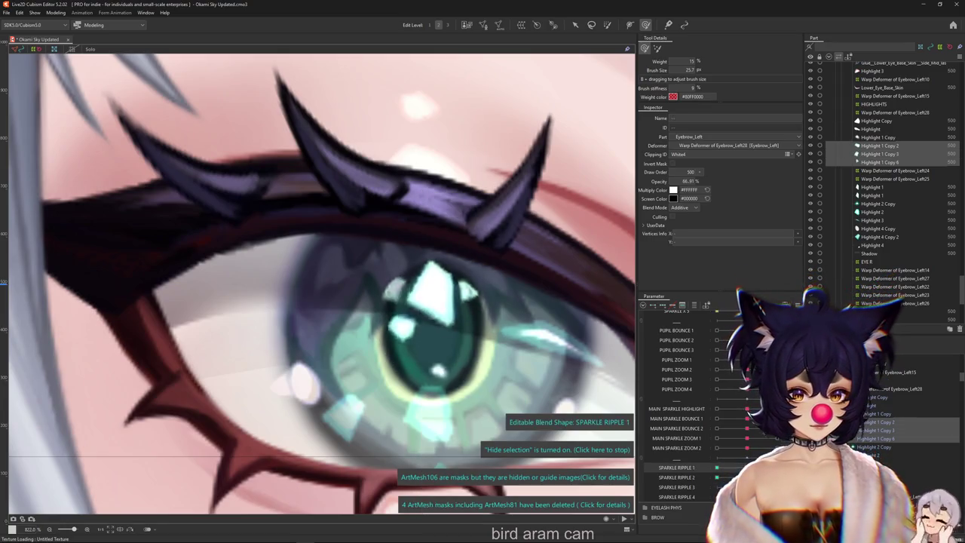
pyautogui.click(700, 477)
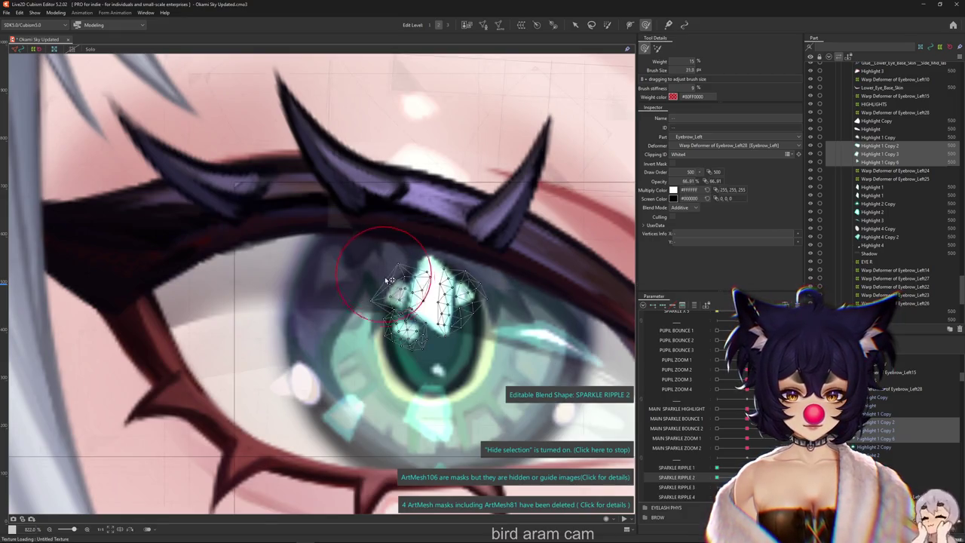
# Step: Brush the Highlight 1 Copy 2, 3 and 6 sparkles into new shapes on SPARKLE RIPPLE 2, previewing the result
pyautogui.moveTo(351, 269); pyautogui.dragTo(416, 254)
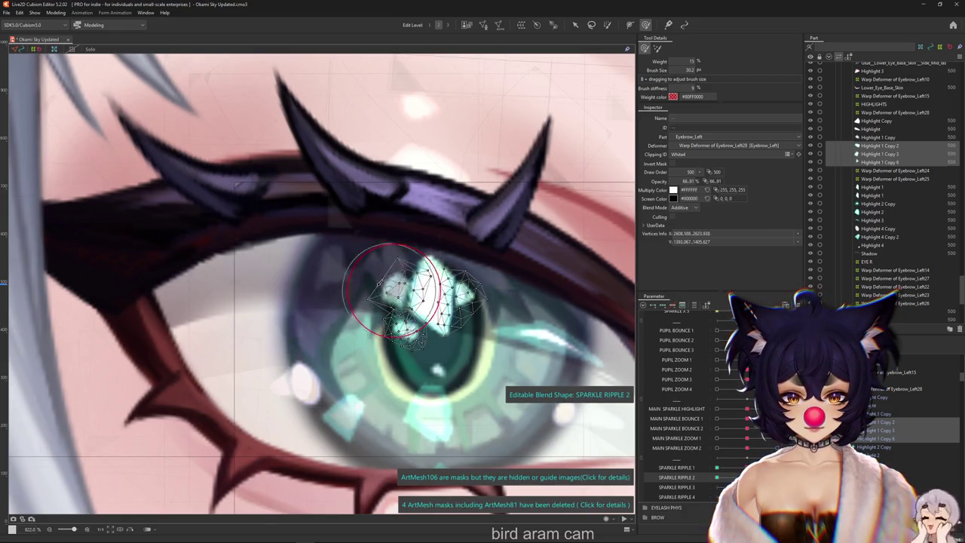
pyautogui.moveTo(385, 286); pyautogui.dragTo(385, 287)
pyautogui.hotkey('ctrl', 'h')
pyautogui.hotkey('ctrl', 'h')
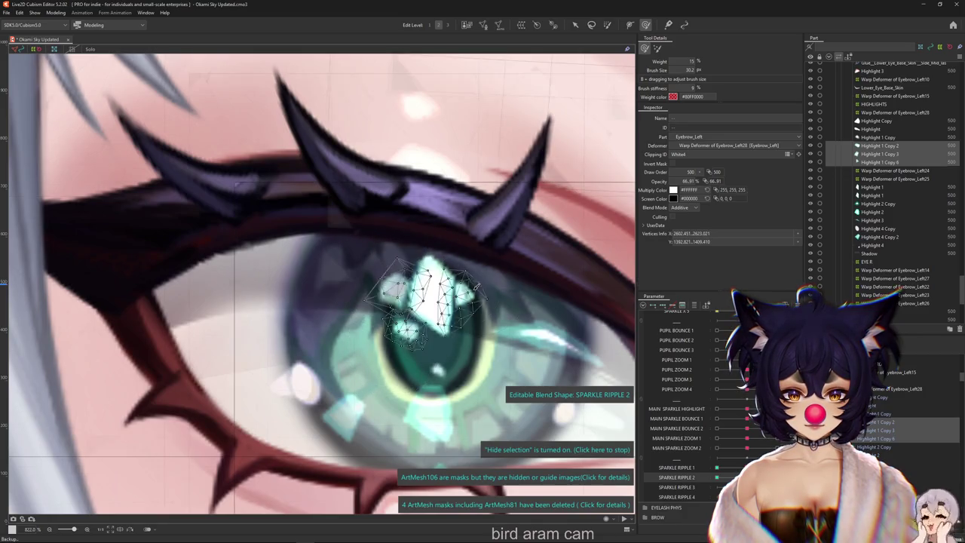
pyautogui.moveTo(467, 269); pyautogui.dragTo(488, 283)
pyautogui.moveTo(494, 249)
pyautogui.mouseDown()
pyautogui.moveTo(467, 271)
pyautogui.moveTo(457, 309)
pyautogui.moveTo(453, 301)
pyautogui.mouseUp()
pyautogui.hotkey('ctrl', 'h')
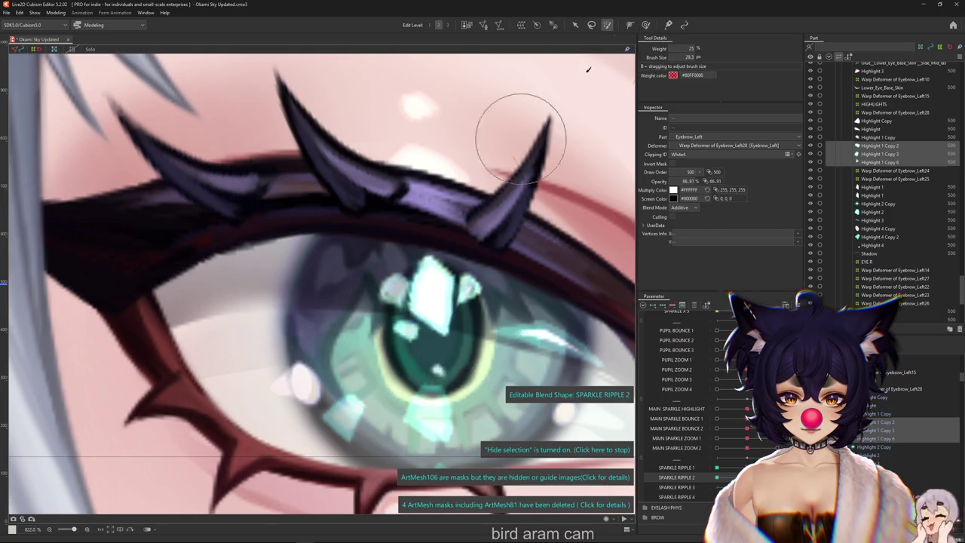
pyautogui.click(432, 295)
pyautogui.moveTo(431, 296)
pyautogui.mouseDown()
pyautogui.moveTo(389, 308)
pyautogui.moveTo(414, 300)
pyautogui.mouseUp()
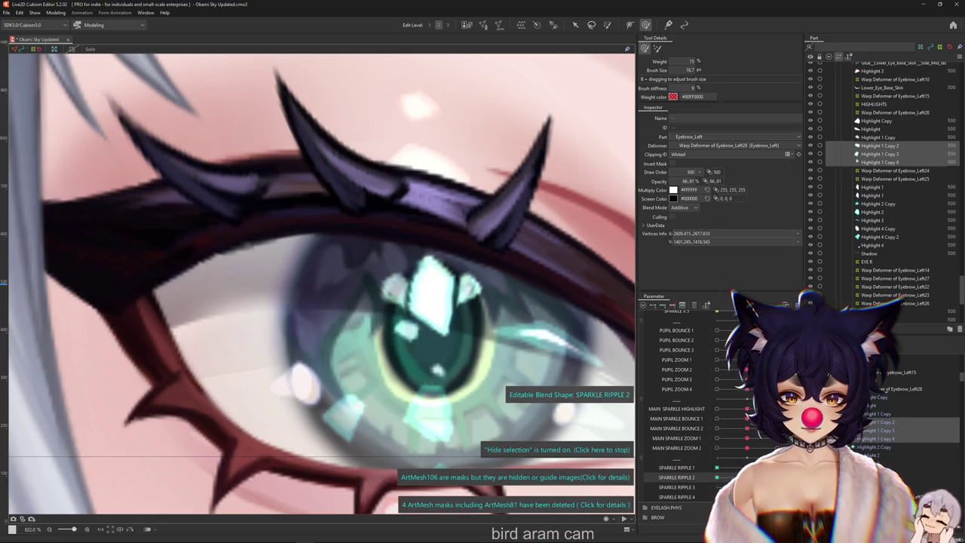
pyautogui.click(458, 309)
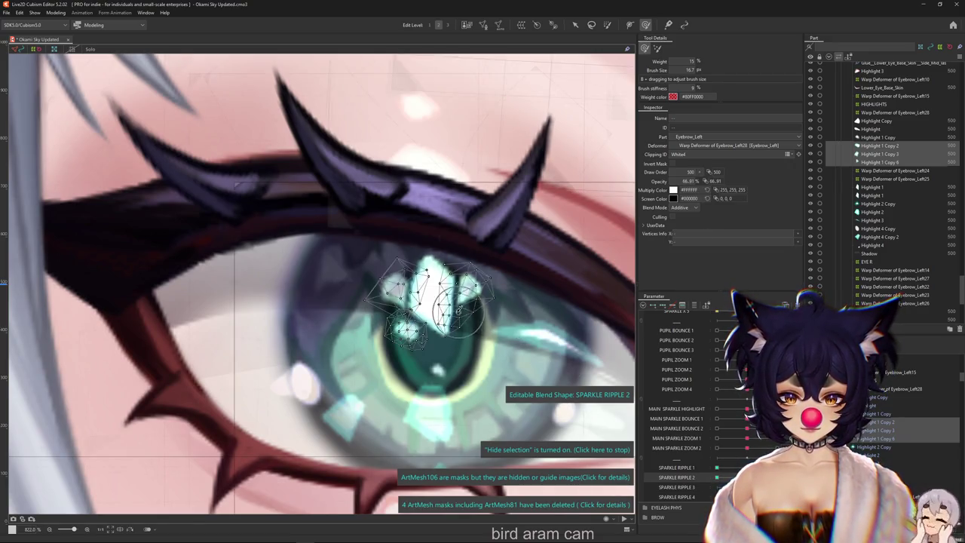
pyautogui.press('Escape')
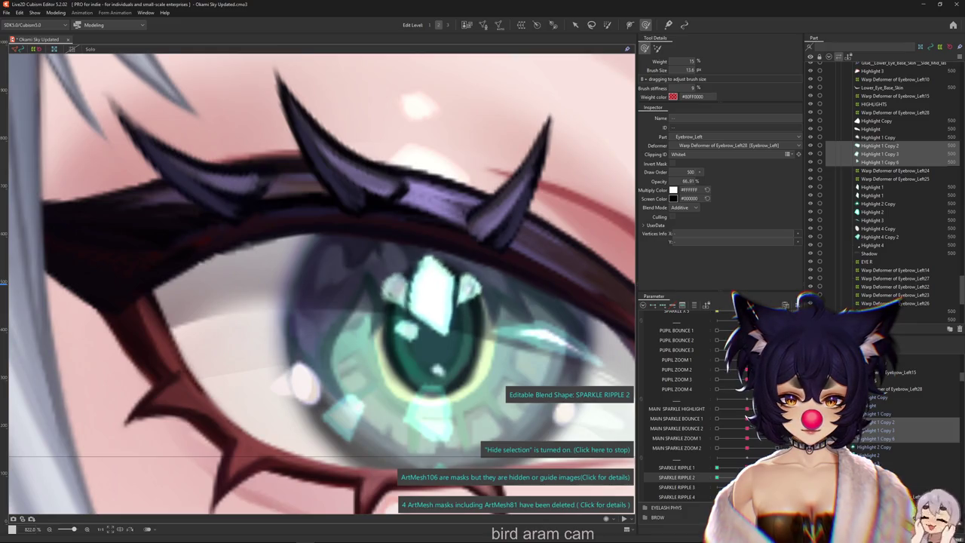
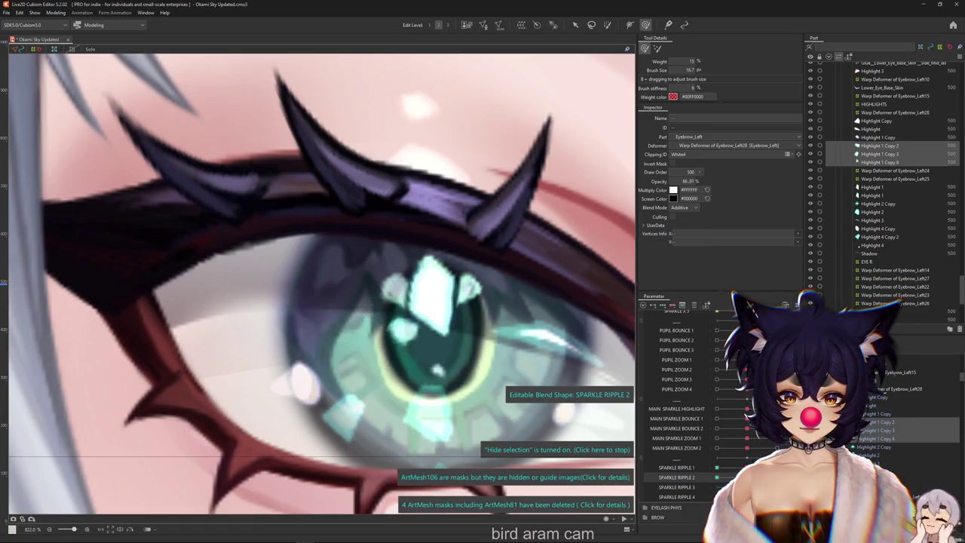
# Step: Select the pupil sparkle highlight mesh, switch tools with B, and zoom to compare the right eye
pyautogui.click(384, 304)
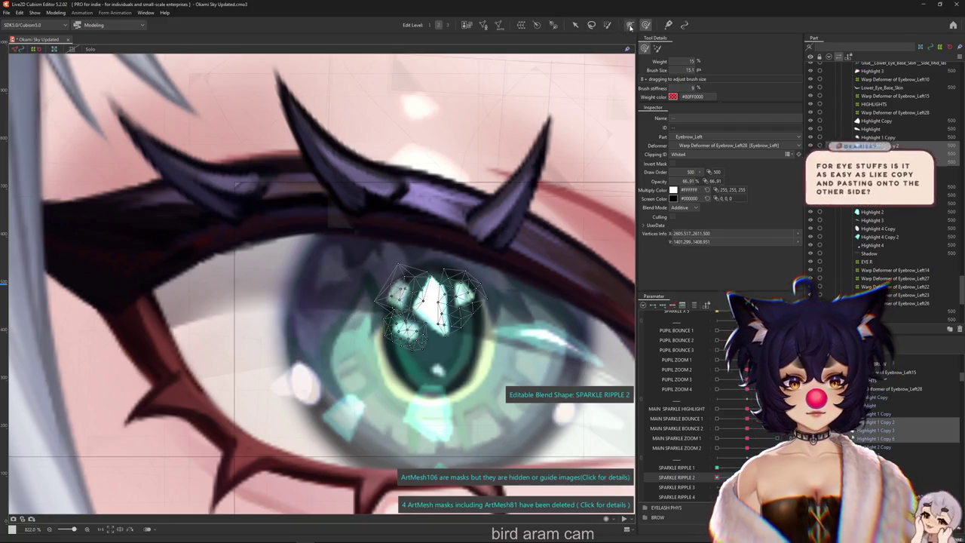
pyautogui.press('b')
pyautogui.scroll(3, 346, 261)
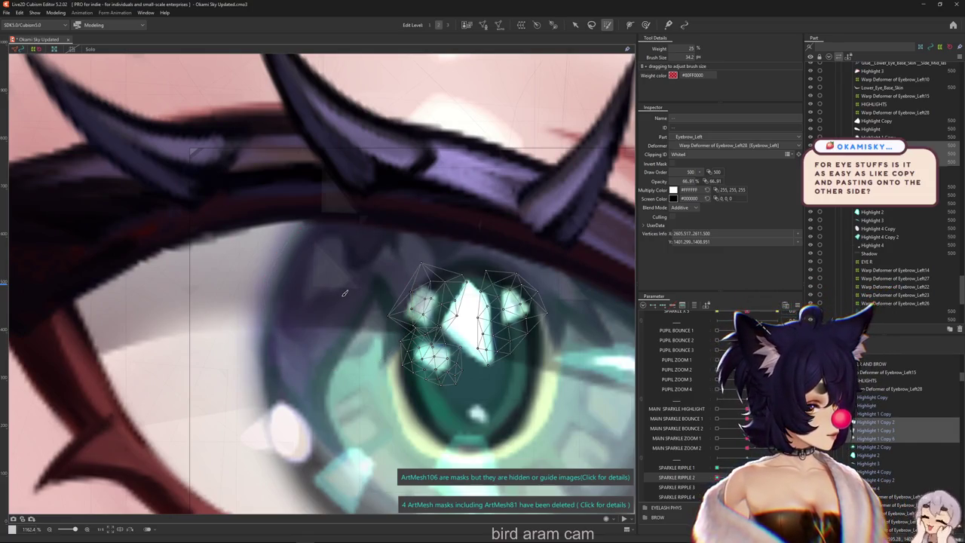
pyautogui.scroll(-5, 344, 292)
pyautogui.scroll(-3, 341, 295)
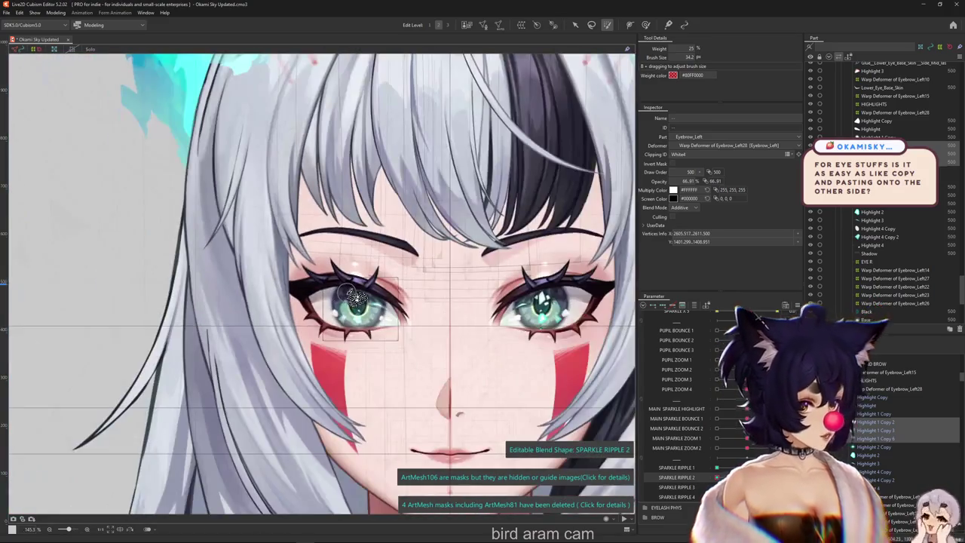
pyautogui.scroll(2, 556, 338)
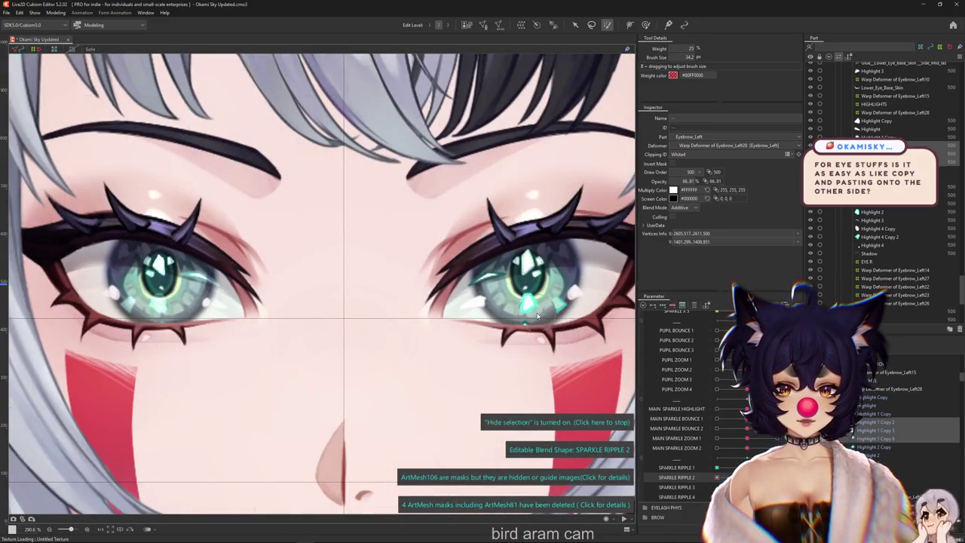
pyautogui.scroll(-1, 537, 315)
pyautogui.scroll(2, 480, 303)
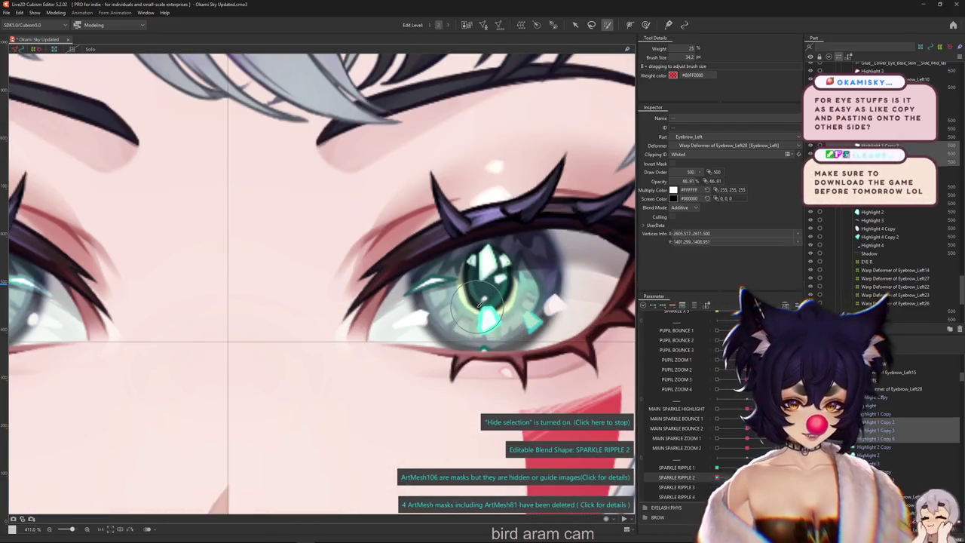
pyautogui.rightClick(452, 317)
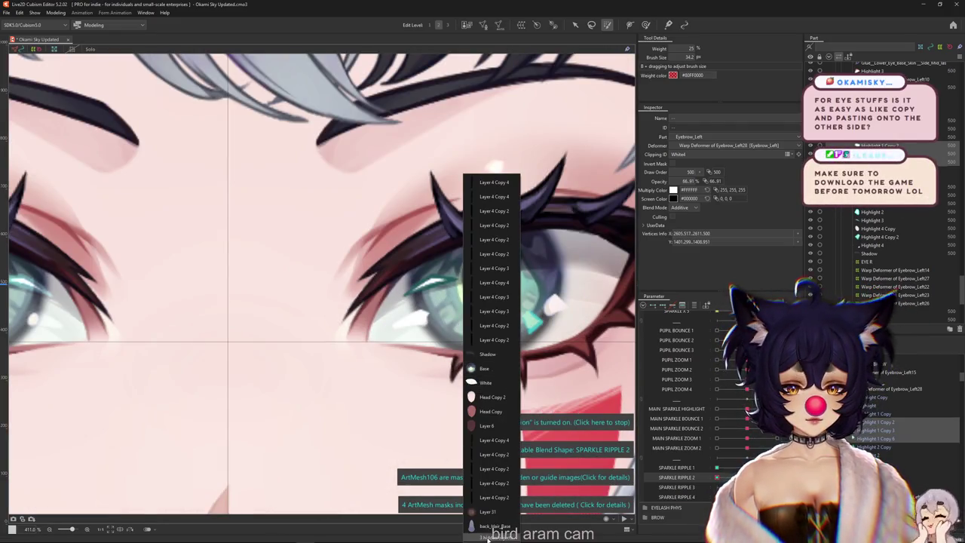
# Step: Pick the eye's Base mesh from the overlap list, then select Highlight 1 Copy 2 in Solo display
pyautogui.click(491, 536)
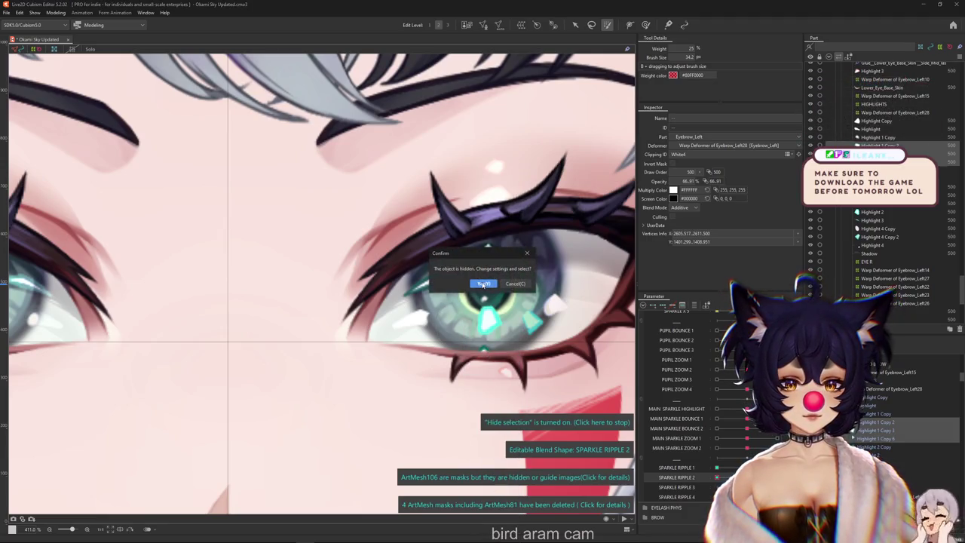
pyautogui.click(486, 351)
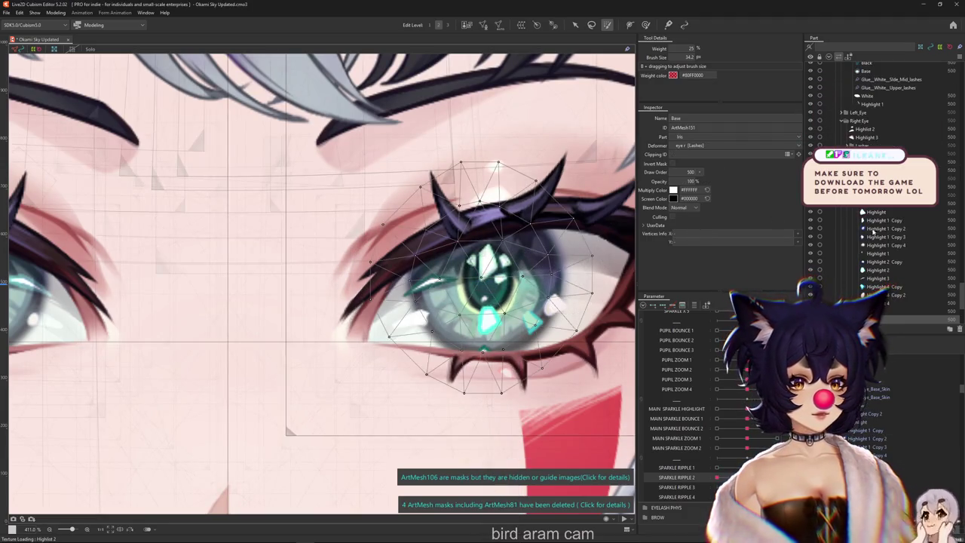
pyautogui.click(877, 228)
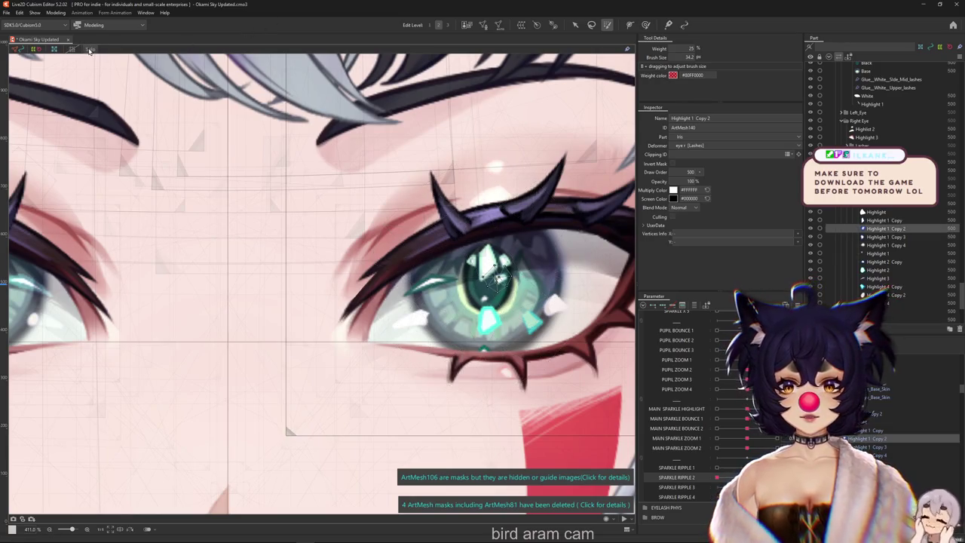
pyautogui.click(89, 50)
pyautogui.click(89, 50)
# Step: Select the eye's Base mesh on the canvas, then deselect it
pyautogui.scroll(-3, 367, 201)
pyautogui.scroll(-2, 367, 201)
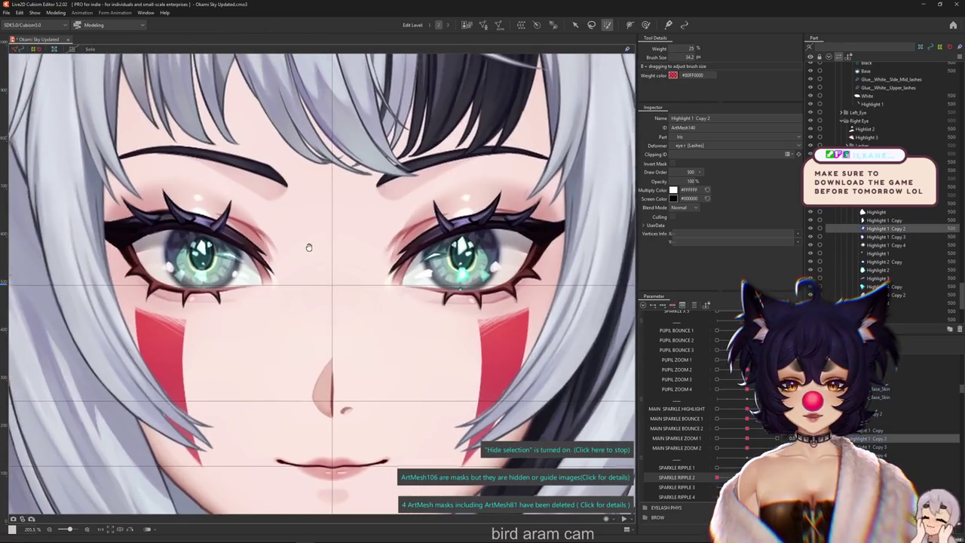
pyautogui.scroll(5, 484, 273)
pyautogui.moveTo(483, 273); pyautogui.dragTo(427, 280)
pyautogui.click(427, 280)
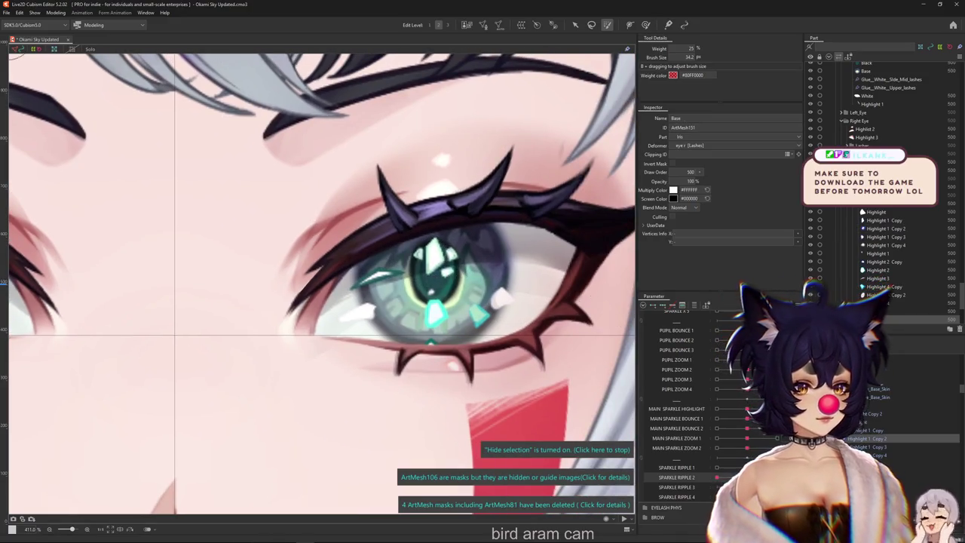
pyautogui.click(927, 317)
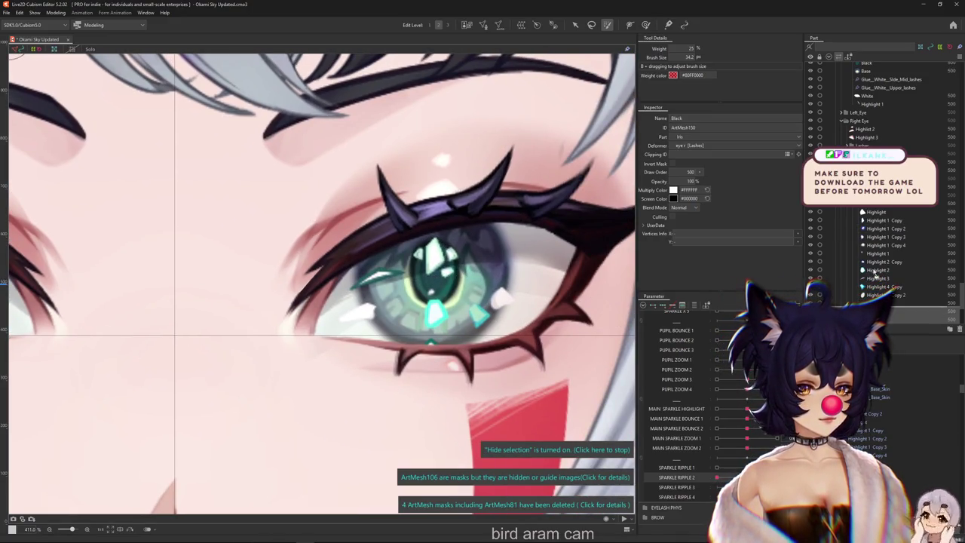
pyautogui.moveTo(875, 282)
pyautogui.mouseDown()
pyautogui.moveTo(873, 205)
pyautogui.moveTo(876, 294)
pyautogui.mouseUp()
# Step: Browse the Iris layers in the Part panel and clear the Black mesh selection
pyautogui.scroll(-5, 487, 290)
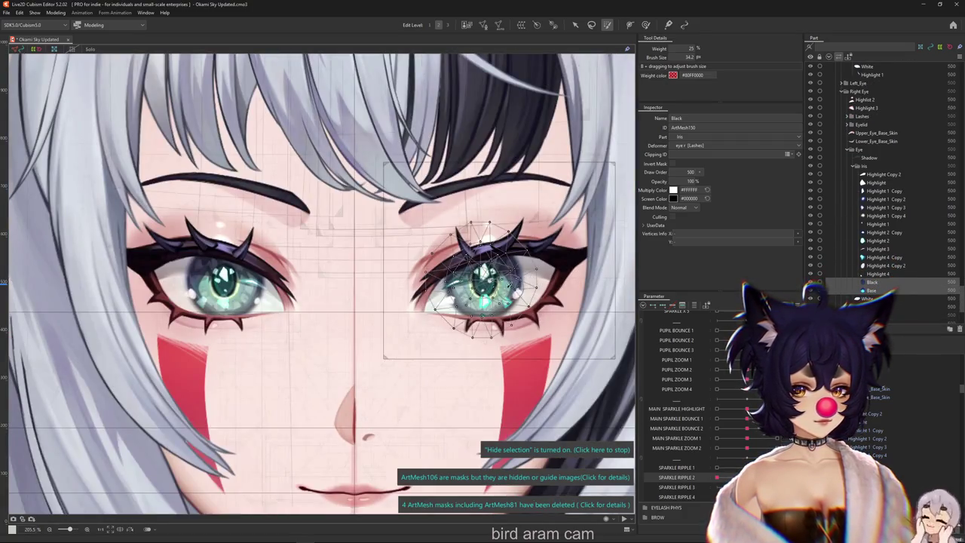
pyautogui.scroll(3, 487, 291)
pyautogui.scroll(-2, 487, 291)
pyautogui.scroll(2, 222, 319)
pyautogui.scroll(-1, 290, 317)
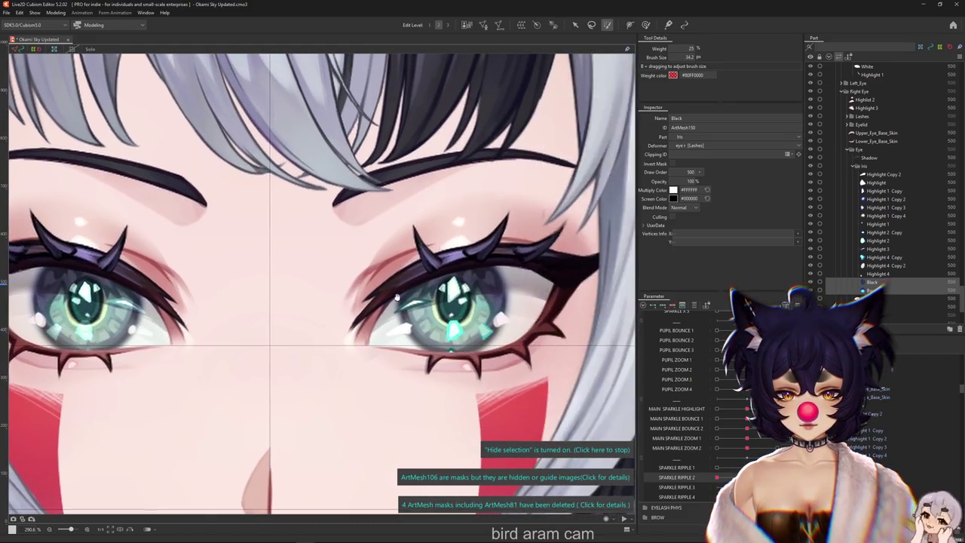
pyautogui.scroll(1, 109, 309)
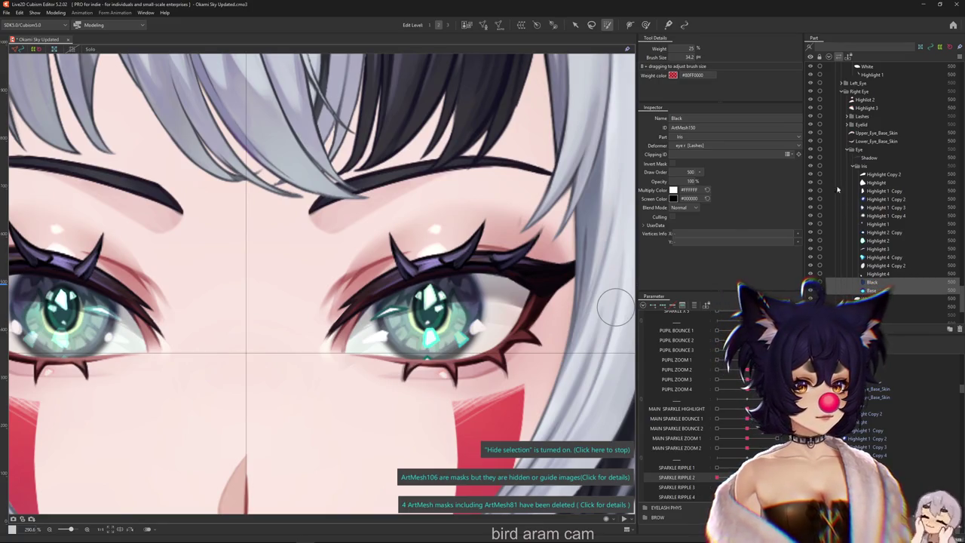
pyautogui.click(812, 165)
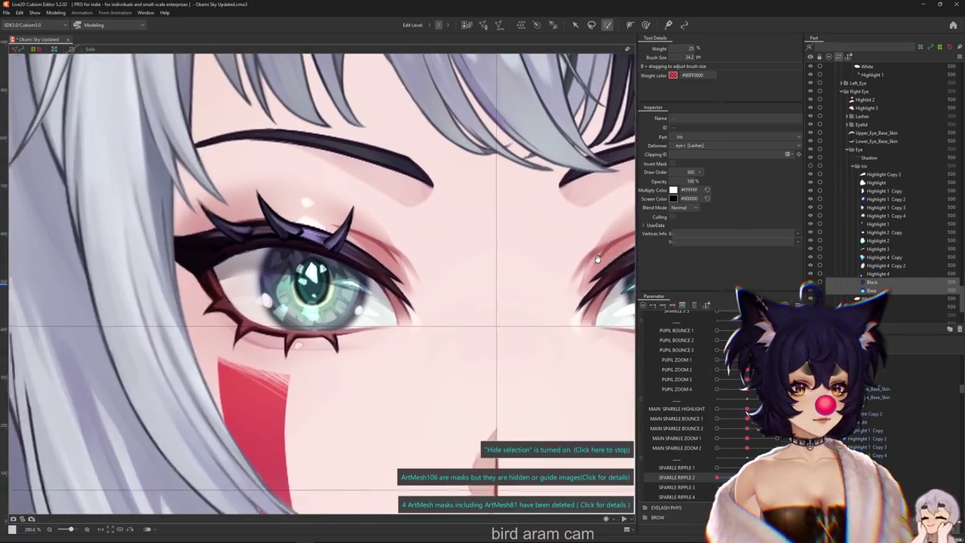
pyautogui.scroll(1, 543, 256)
pyautogui.scroll(1, 535, 267)
pyautogui.scroll(2, 529, 276)
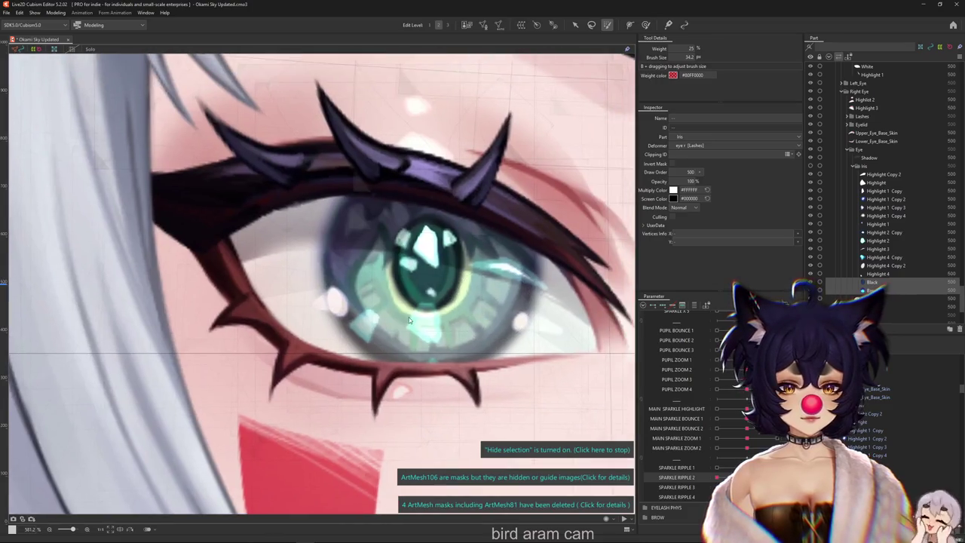
# Step: Step through the Black iris and Upper_Eye_Base_Skin meshes, then pick Highlight 2 from the overlap list
pyautogui.click(596, 350)
pyautogui.click(600, 353)
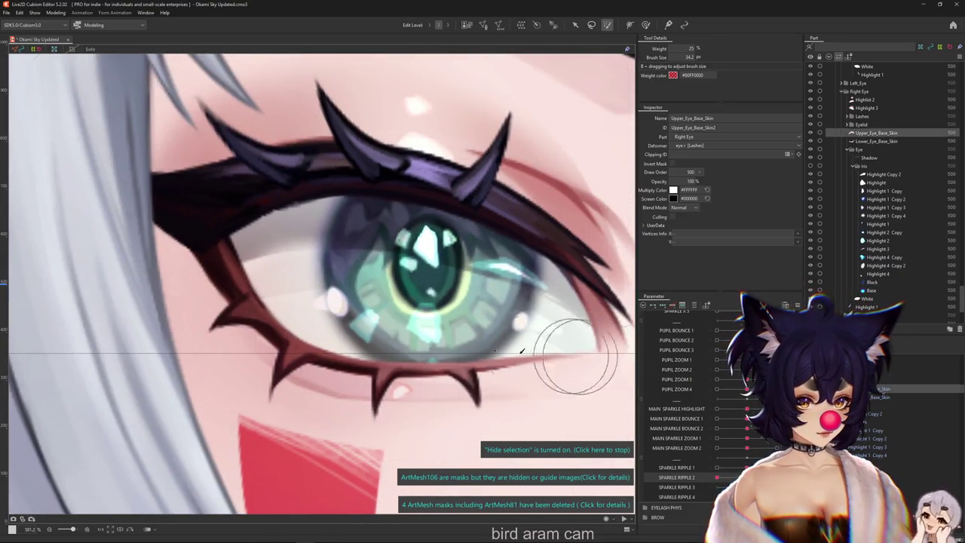
pyautogui.scroll(1, 468, 316)
pyautogui.scroll(-2, 442, 330)
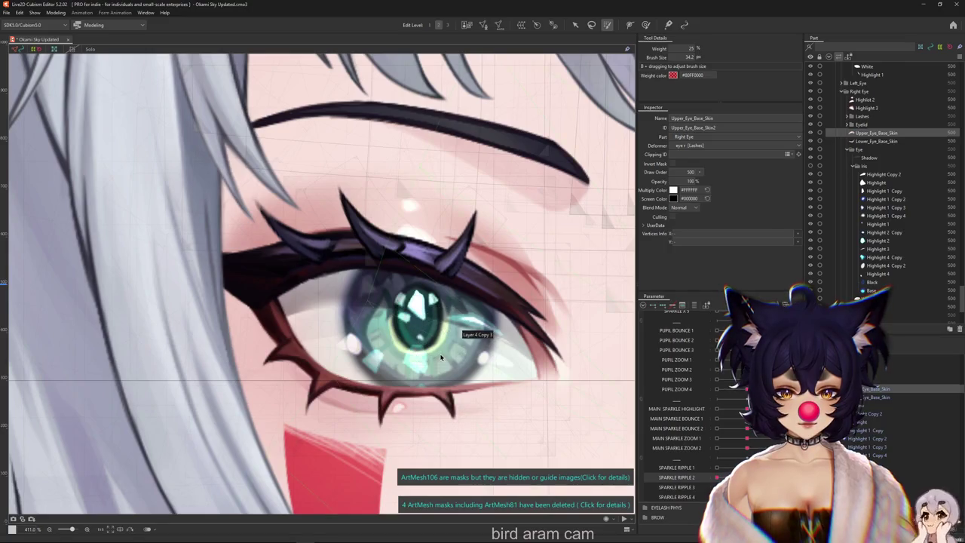
pyautogui.rightClick(424, 364)
pyautogui.click(452, 326)
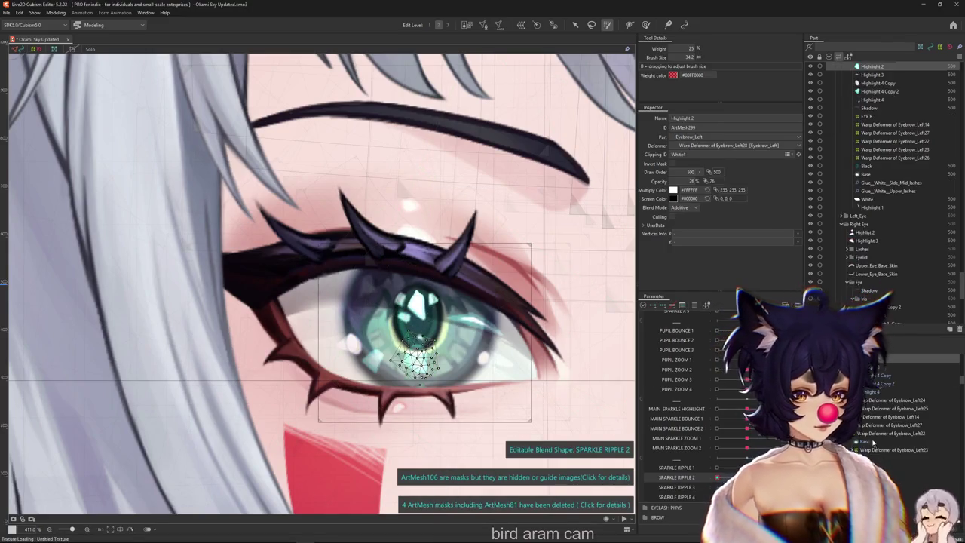
# Step: Hide the wireframe overlay and select all the highlight meshes
pyautogui.scroll(1, 501, 372)
pyautogui.hotkey('ctrl', 'h')
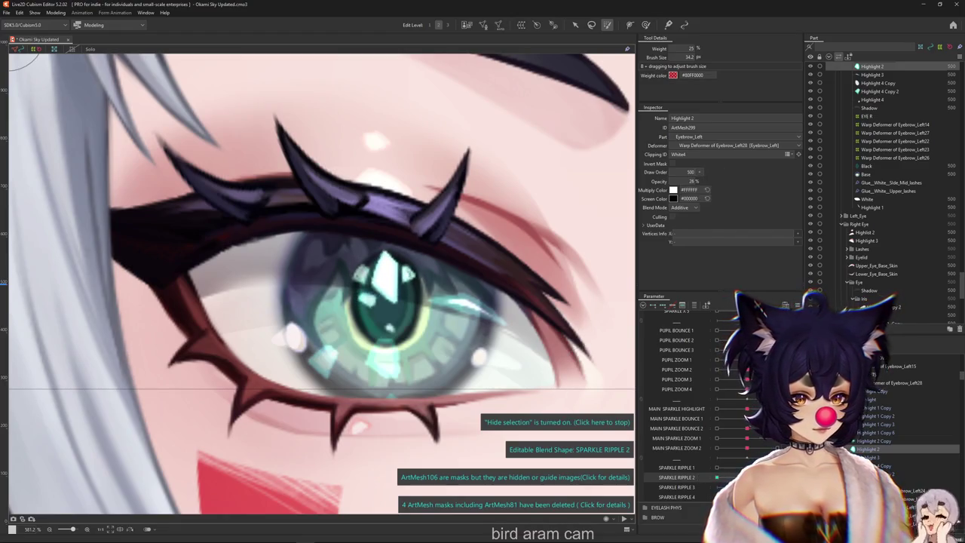
pyautogui.hotkey('ctrl', 'a')
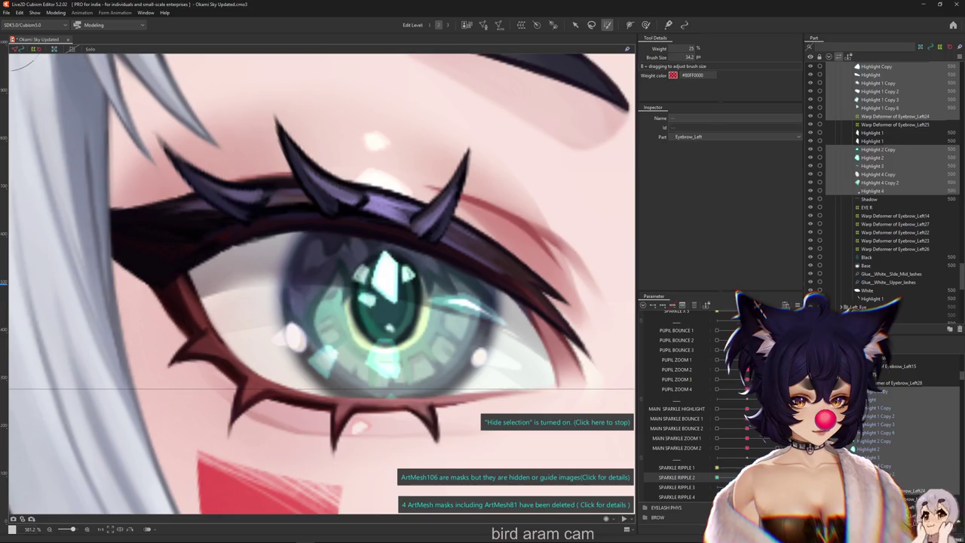
pyautogui.scroll(1, 302, 223)
pyautogui.click(303, 223)
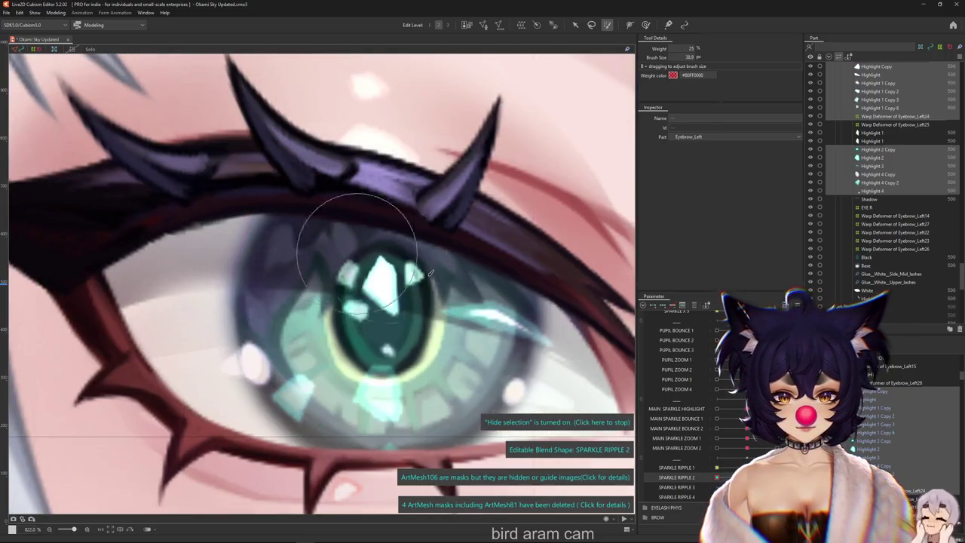
pyautogui.hotkey('ctrl', 'a')
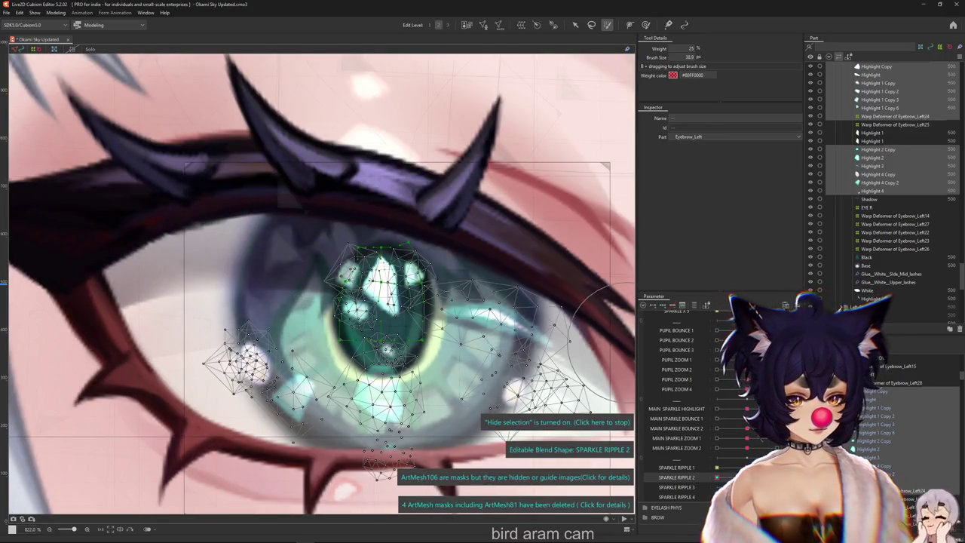
# Step: Narrow the selection to Highlight 1 Copy 3, adding Highlight 1 Copy 2 and Copy 6
pyautogui.click(875, 481)
pyautogui.click(874, 473)
pyautogui.click(874, 465)
pyautogui.click(870, 457)
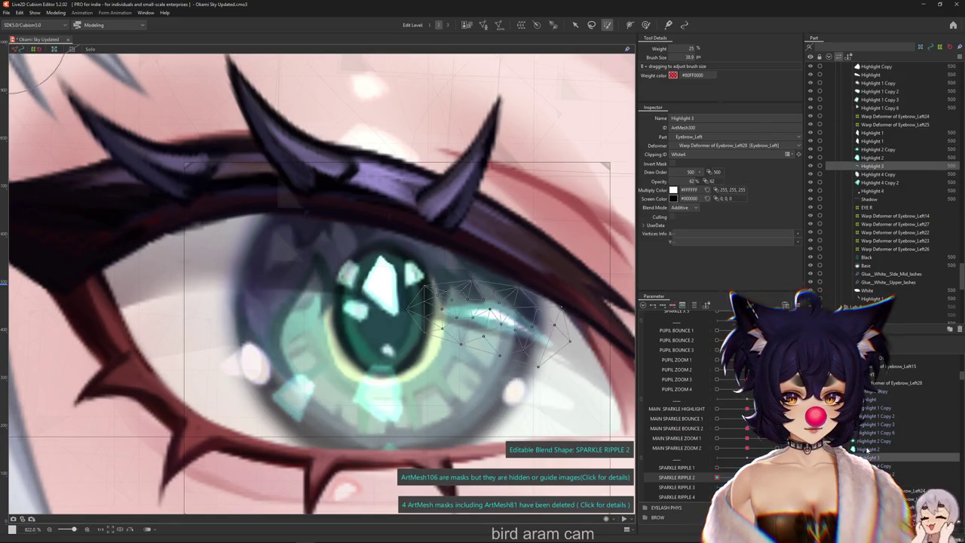
pyautogui.click(871, 449)
pyautogui.click(871, 440)
pyautogui.click(871, 424)
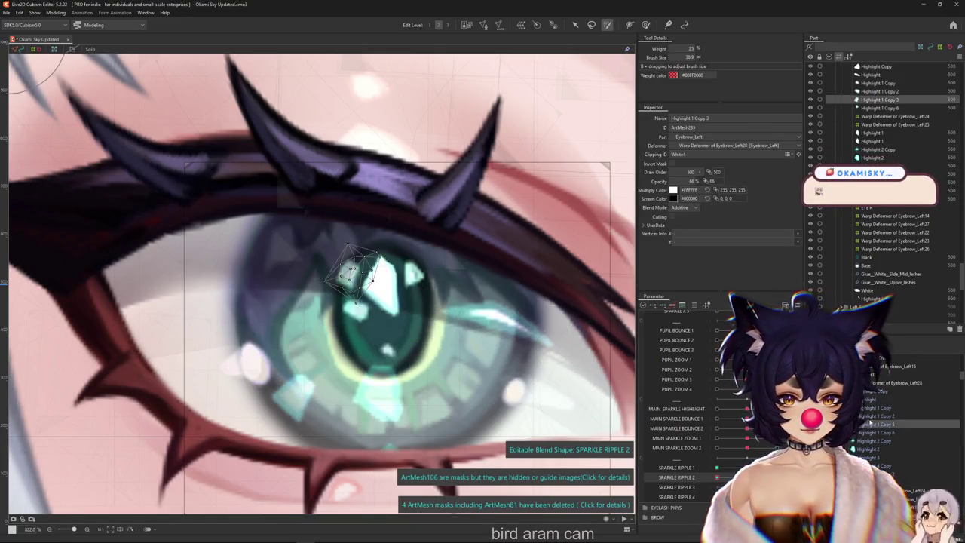
pyautogui.keyDown('ctrl'); pyautogui.click(875, 416); pyautogui.keyUp('ctrl')
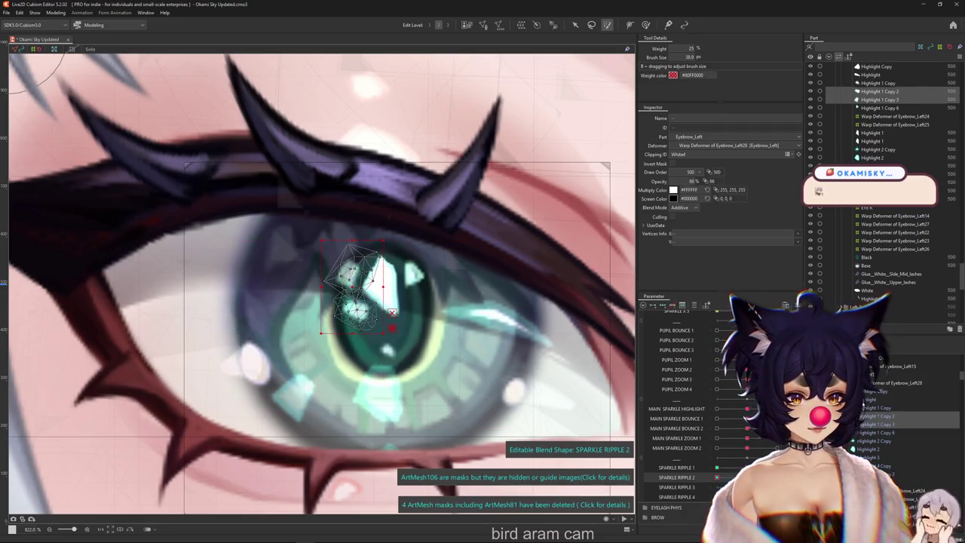
pyautogui.click(870, 424)
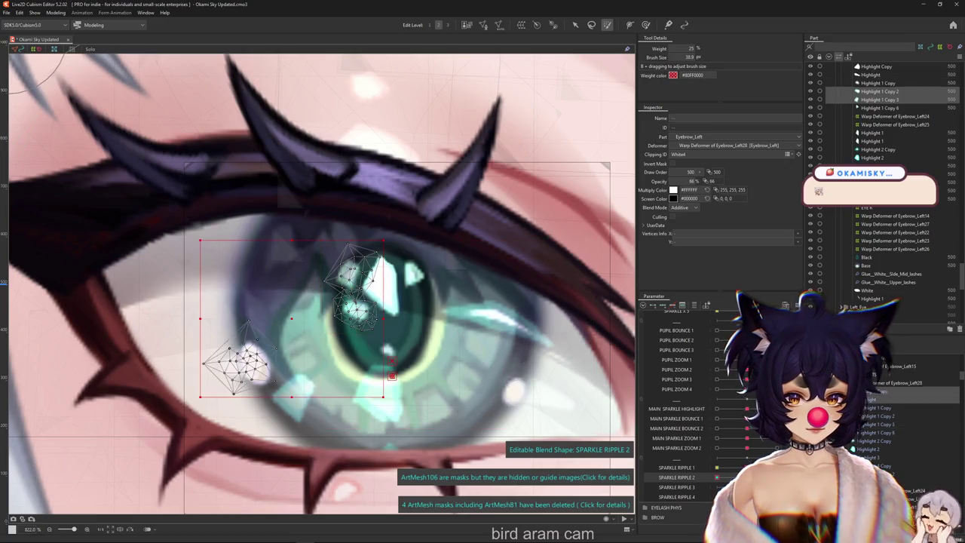
pyautogui.keyDown('ctrl'); pyautogui.click(878, 433); pyautogui.keyUp('ctrl')
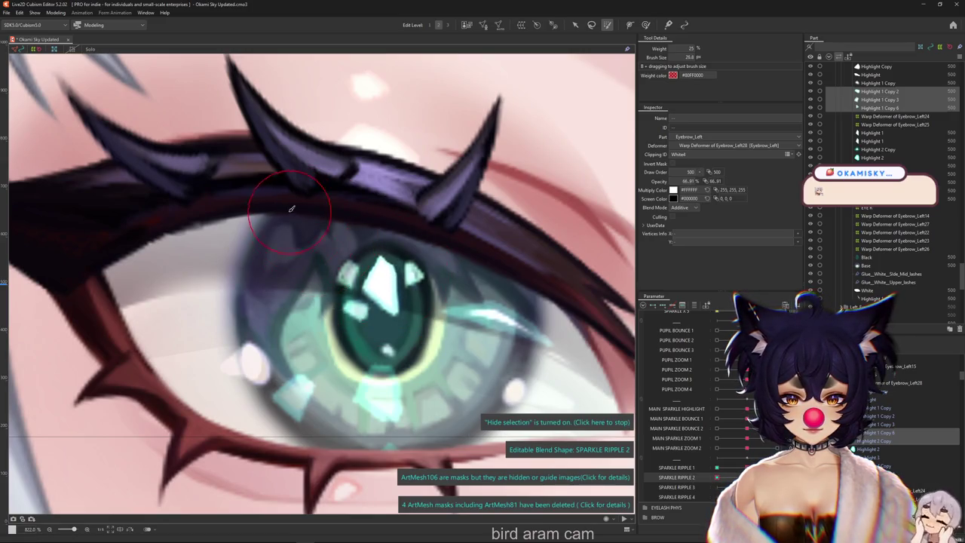
# Step: Resize the deform brush to about 23.2, then select SPARKLE RIPPLE 2 and Highlight 4
pyautogui.moveTo(339, 249)
pyautogui.mouseDown()
pyautogui.moveTo(352, 226)
pyautogui.moveTo(309, 247)
pyautogui.mouseUp()
pyautogui.moveTo(316, 262); pyautogui.dragTo(334, 264)
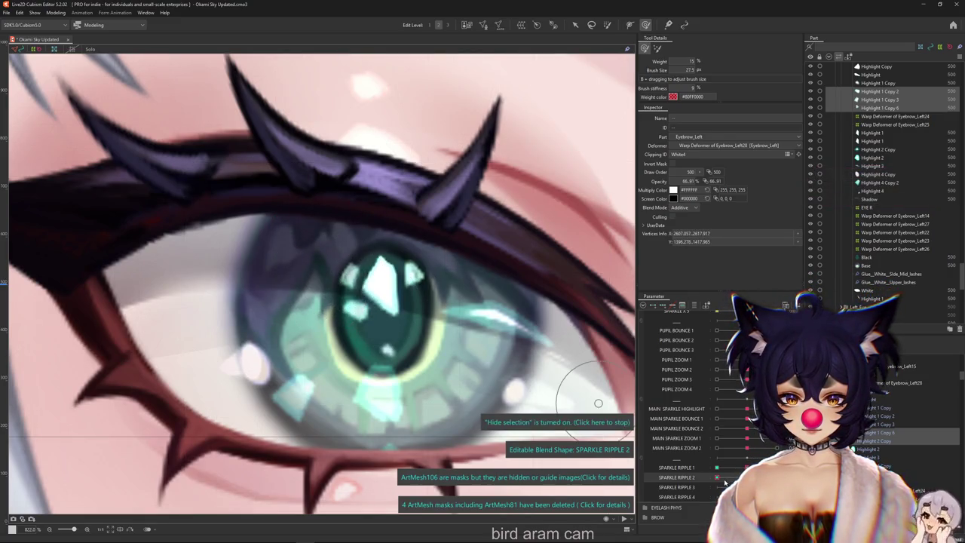
pyautogui.moveTo(598, 403); pyautogui.dragTo(337, 317)
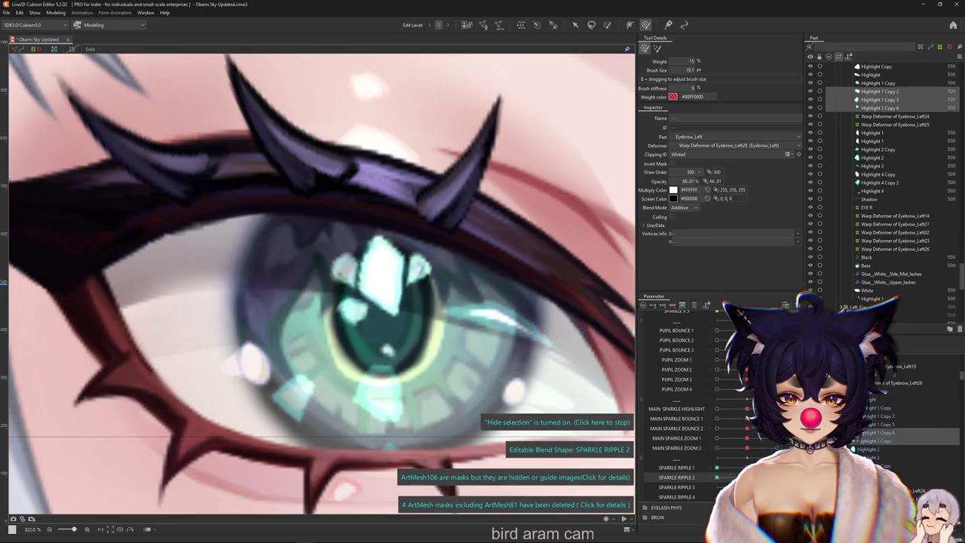
pyautogui.click(678, 477)
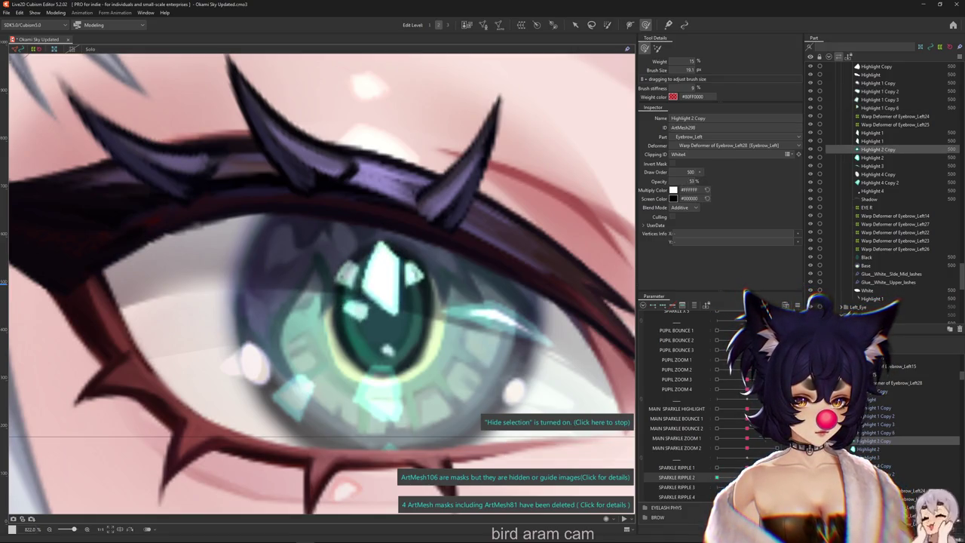
pyautogui.click(874, 191)
pyautogui.rightClick(396, 345)
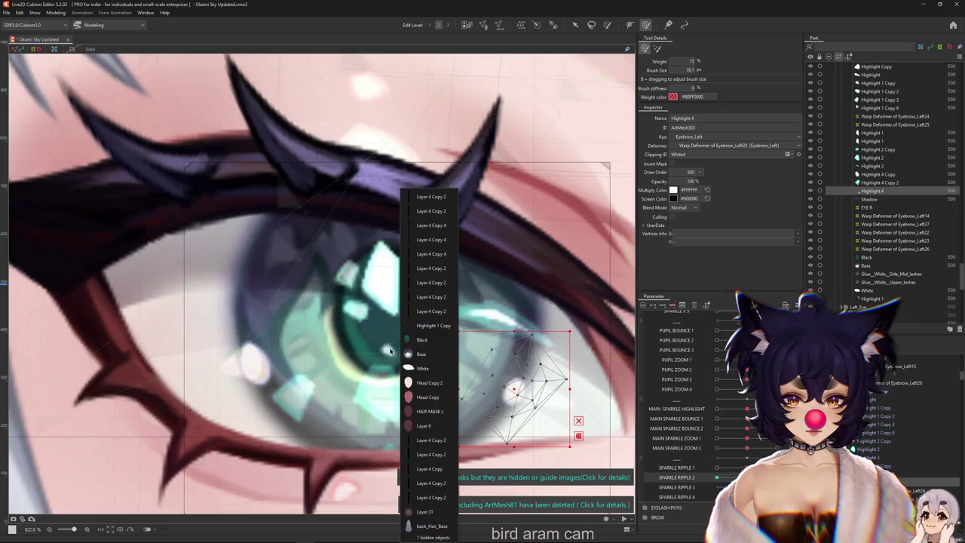
# Step: Scale the Highlight 1 Copy pupil highlight with the arrow tool, then undo it
pyautogui.click(426, 354)
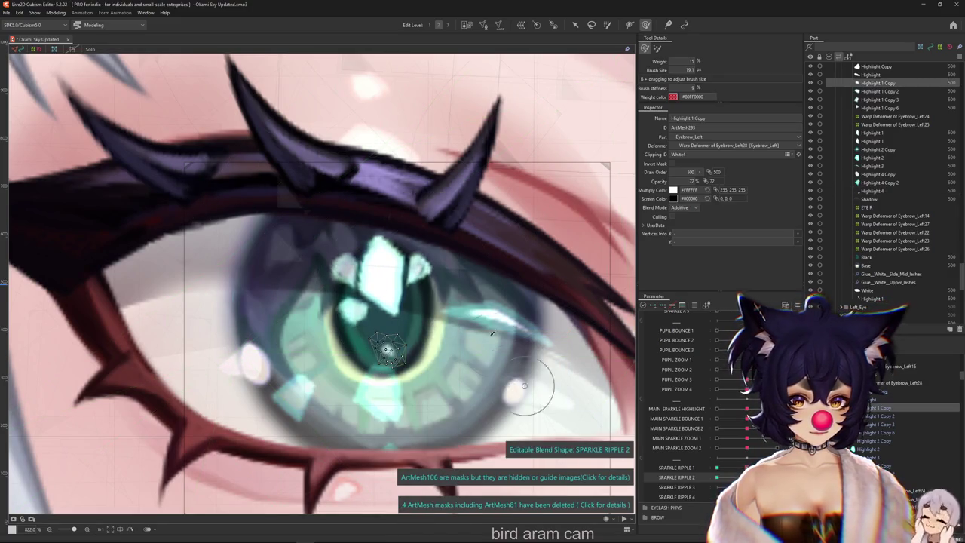
pyautogui.click(575, 25)
pyautogui.moveTo(411, 374); pyautogui.dragTo(419, 380)
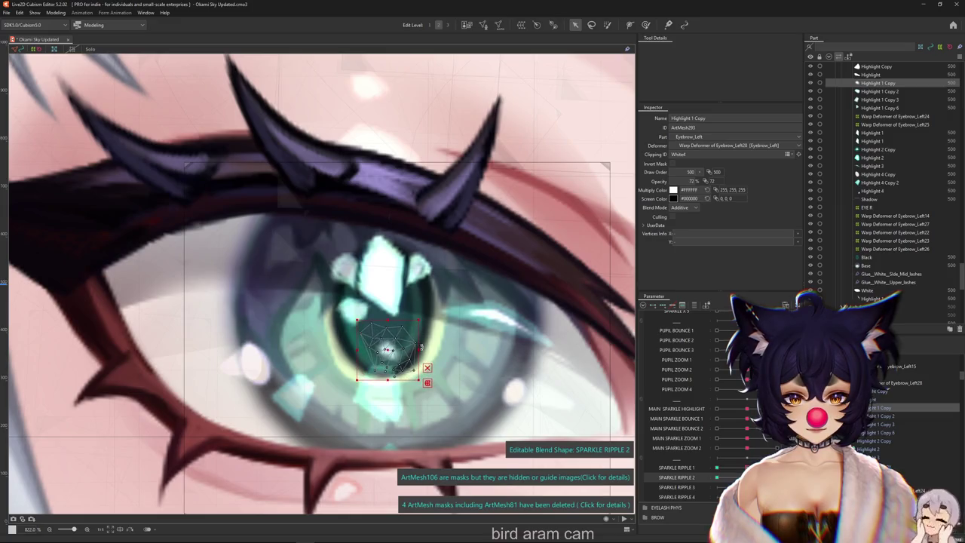
pyautogui.hotkey('ctrl', 'z')
pyautogui.hotkey('ctrl', 'y')
pyautogui.hotkey('ctrl', 'z')
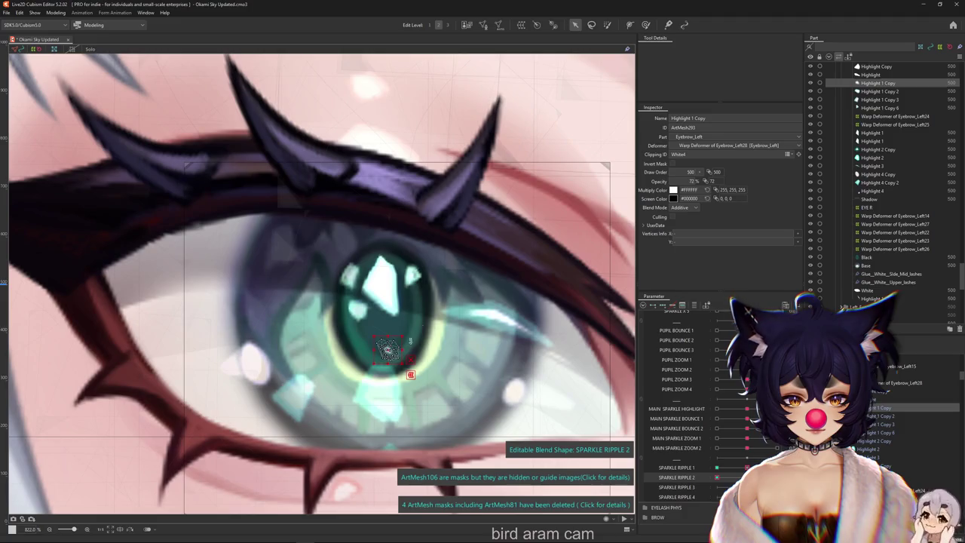
# Step: Return to the deform brush and compare the sparkle between SPARKLE RIPPLE 1 and 2
pyautogui.click(646, 25)
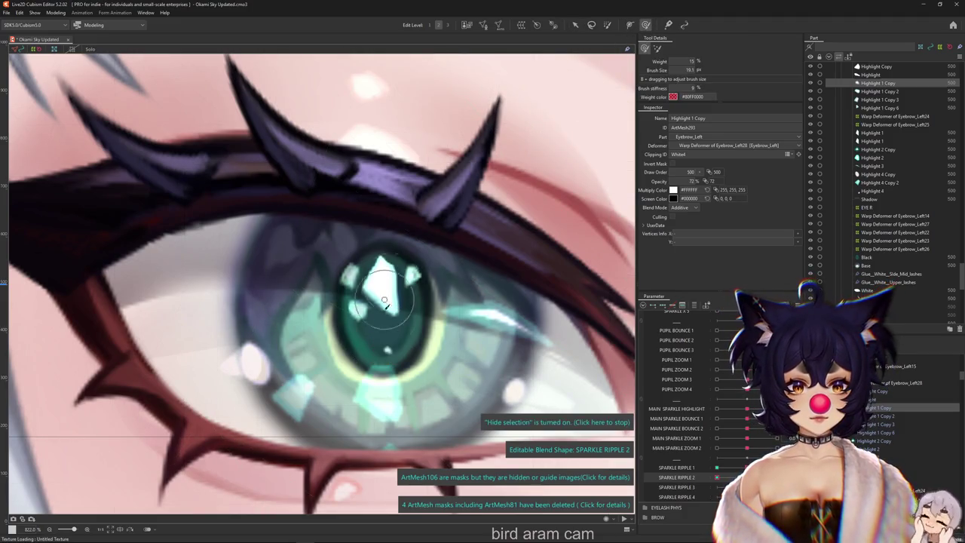
pyautogui.scroll(-2, 385, 338)
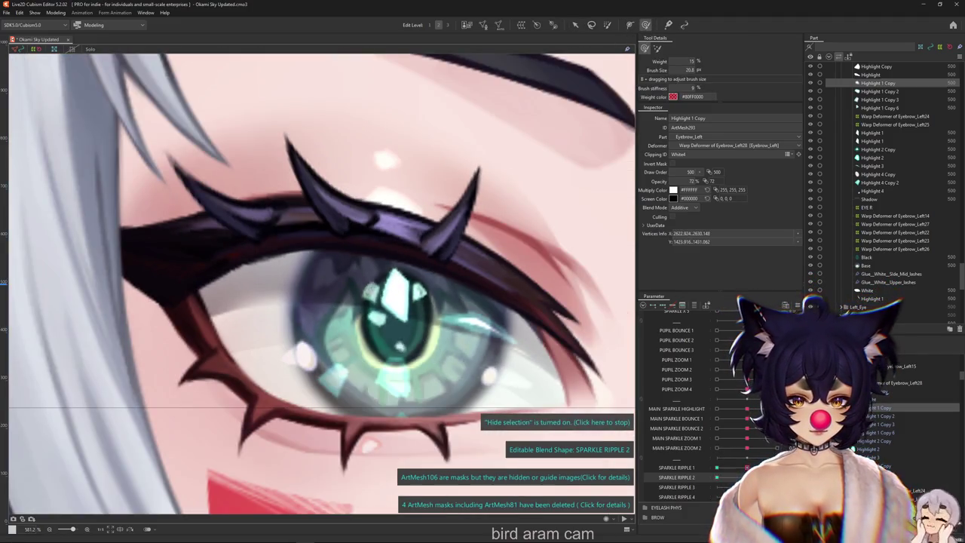
pyautogui.click(676, 467)
pyautogui.click(676, 477)
pyautogui.click(676, 467)
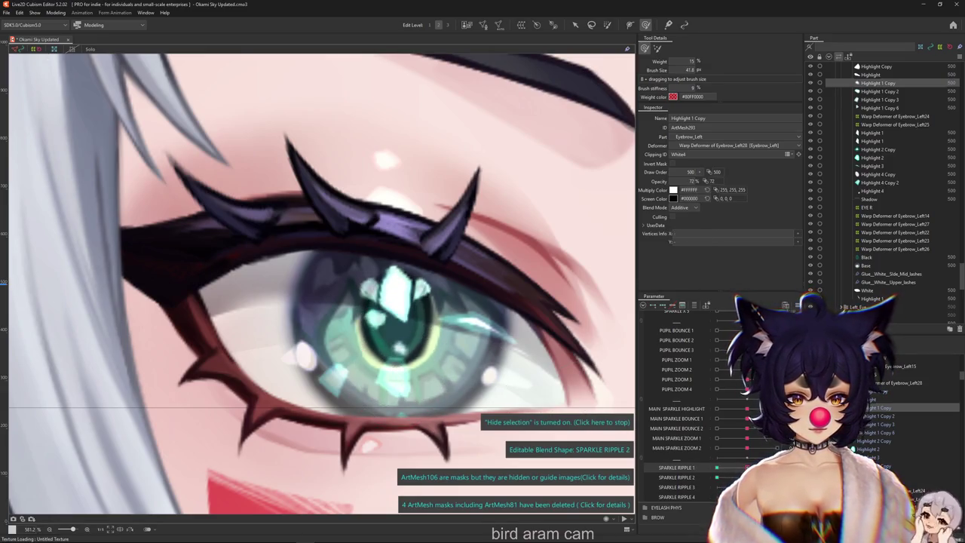
pyautogui.click(676, 477)
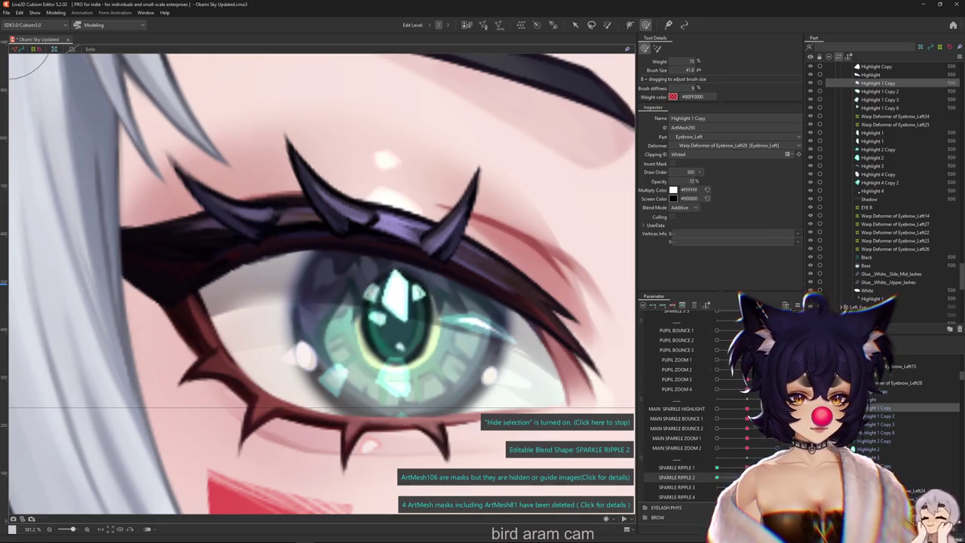
# Step: Brush-deform the pupil sparkle area for SPARKLE RIPPLE 2 and preview the eye
pyautogui.click(606, 26)
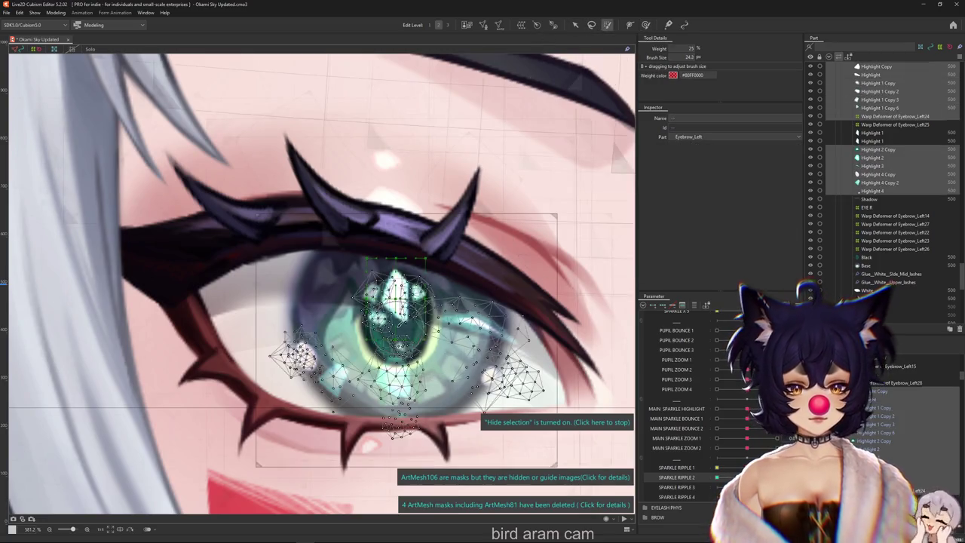
pyautogui.moveTo(395, 302); pyautogui.dragTo(422, 324)
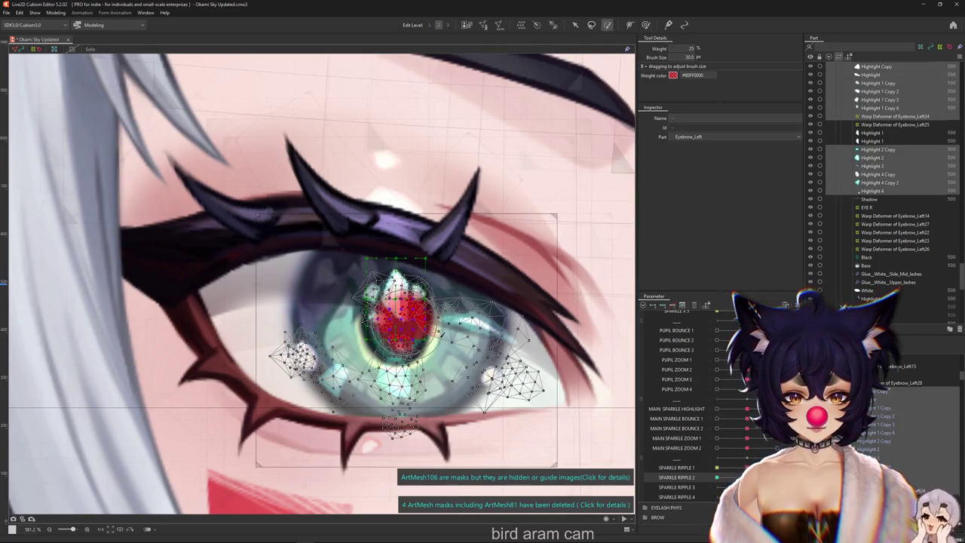
pyautogui.press('Escape')
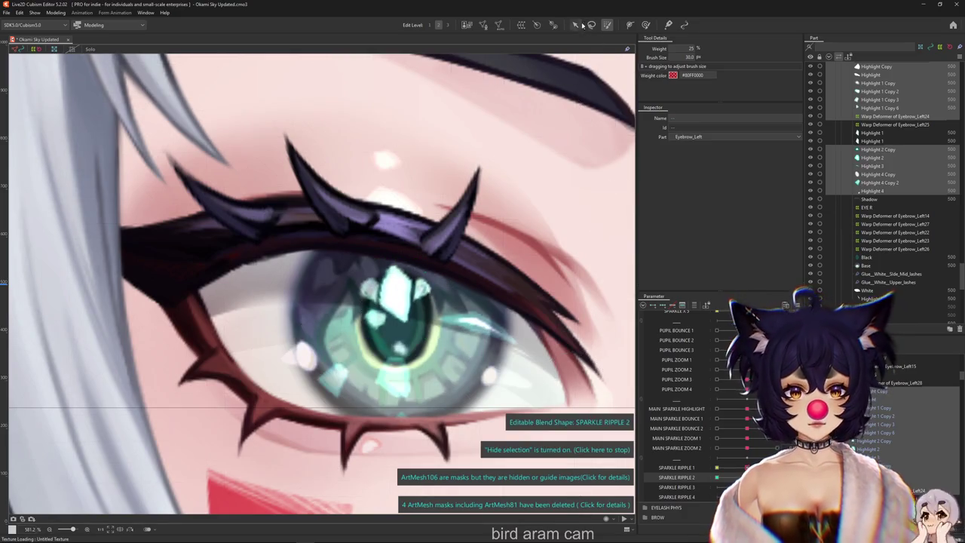
pyautogui.click(577, 25)
pyautogui.press('Escape')
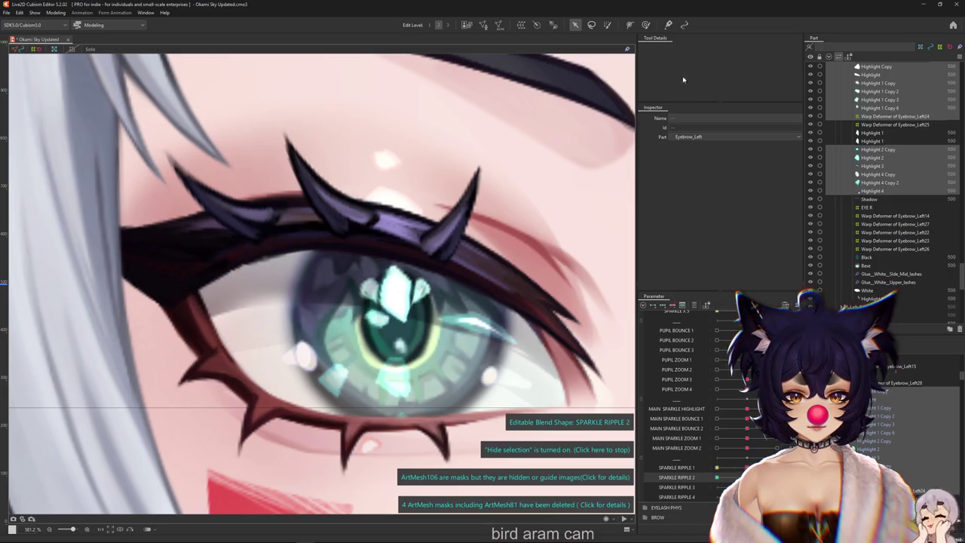
pyautogui.click(646, 25)
pyautogui.scroll(3, 385, 309)
# Step: Marquee-select the eye sparkle meshes and recheck them between SPARKLE RIPPLE 1 and 2
pyautogui.click(400, 301)
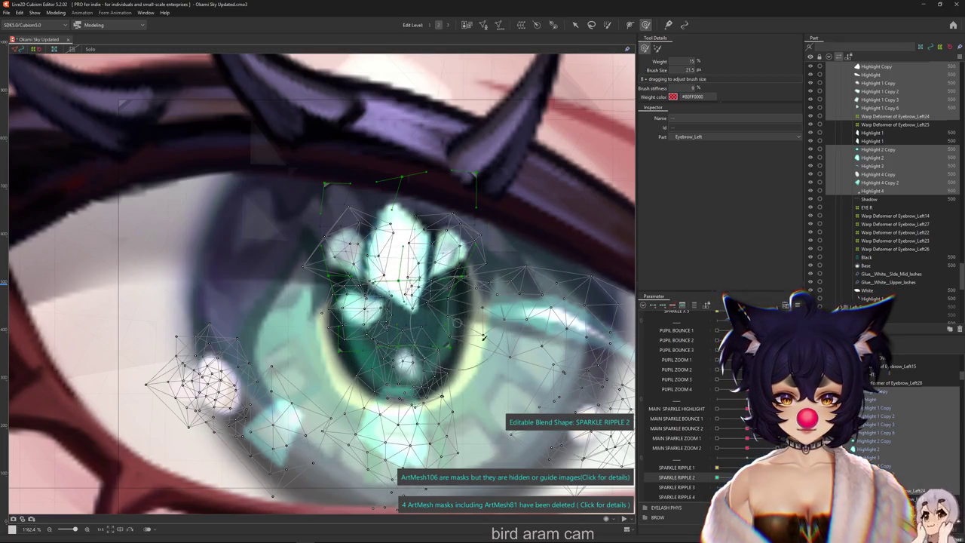
pyautogui.hotkey('ctrl', 'h')
pyautogui.moveTo(118, 100); pyautogui.dragTo(633, 513)
pyautogui.scroll(-2, 537, 320)
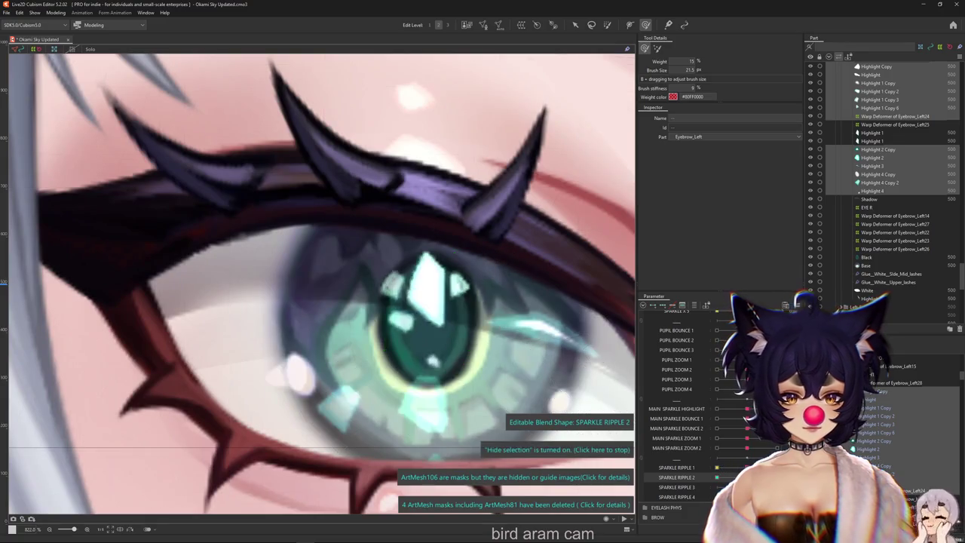
pyautogui.click(734, 467)
pyautogui.click(728, 477)
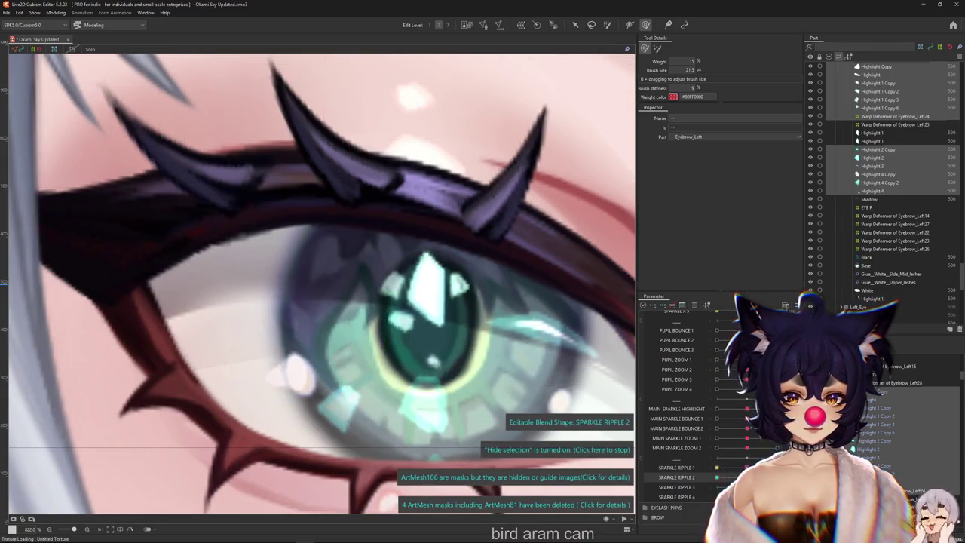
pyautogui.hotkey('ctrl', 'a')
pyautogui.scroll(2, 402, 283)
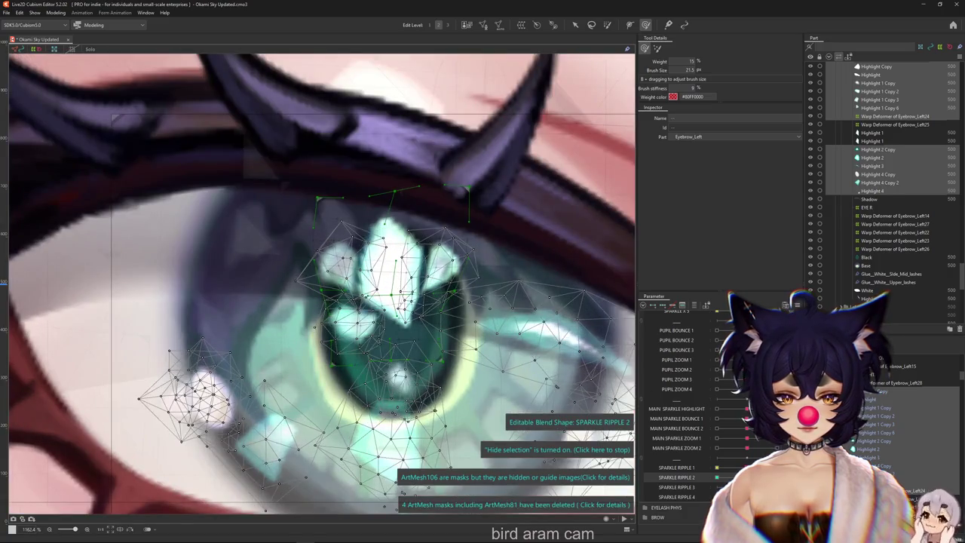
# Step: Adjust the eyebrow warp deformer, then select all Highlight meshes on SPARKLE RIPPLE 3
pyautogui.click(394, 269)
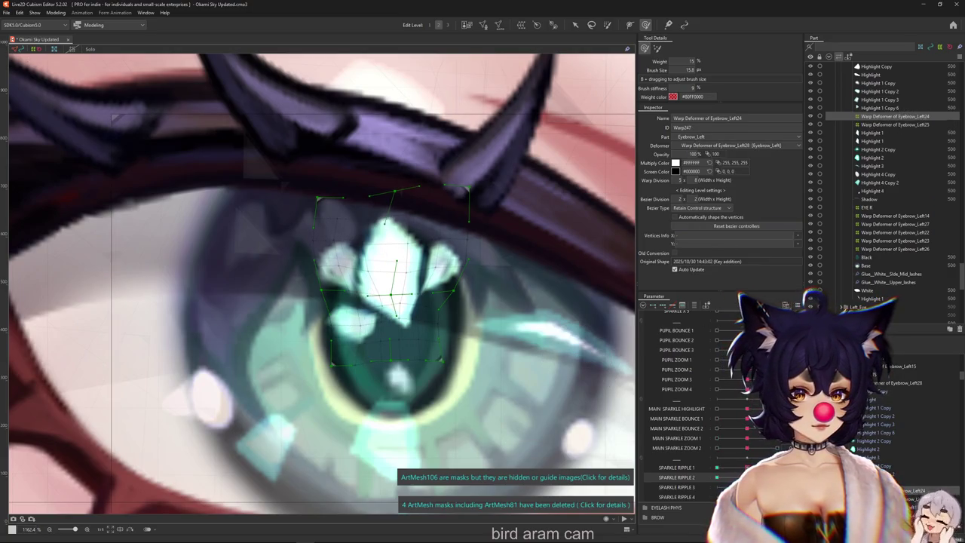
pyautogui.hotkey('ctrl', 'h')
pyautogui.scroll(-3, 407, 302)
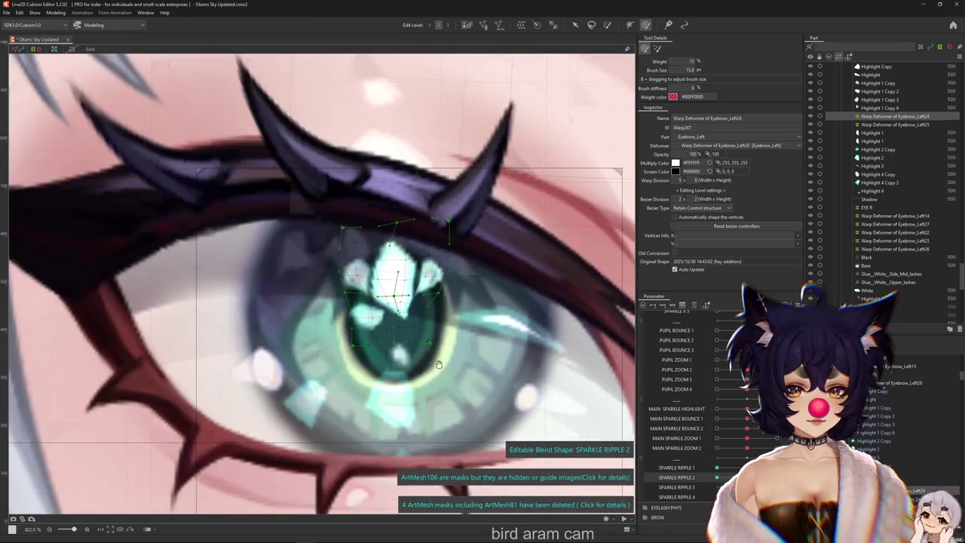
pyautogui.click(676, 487)
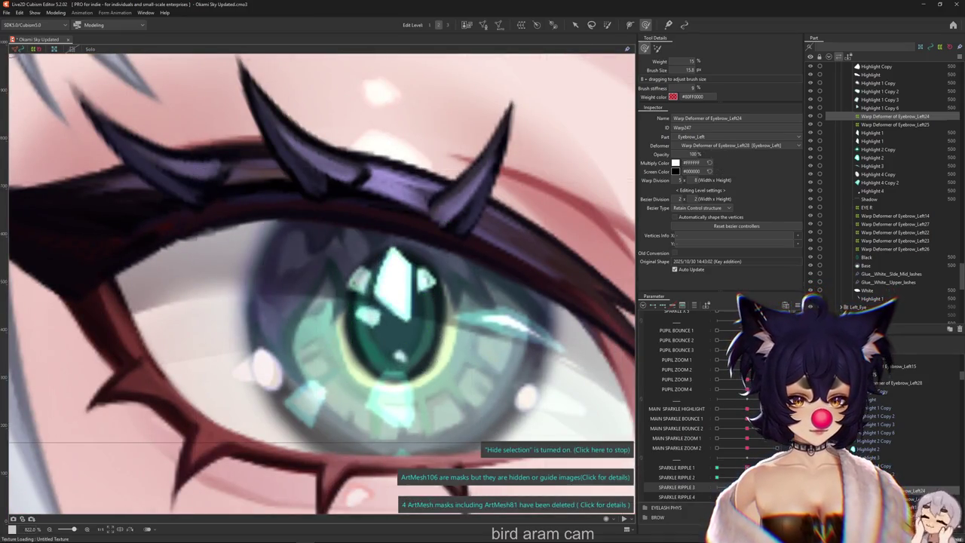
pyautogui.click(872, 191)
pyautogui.hotkey('ctrl', 'a')
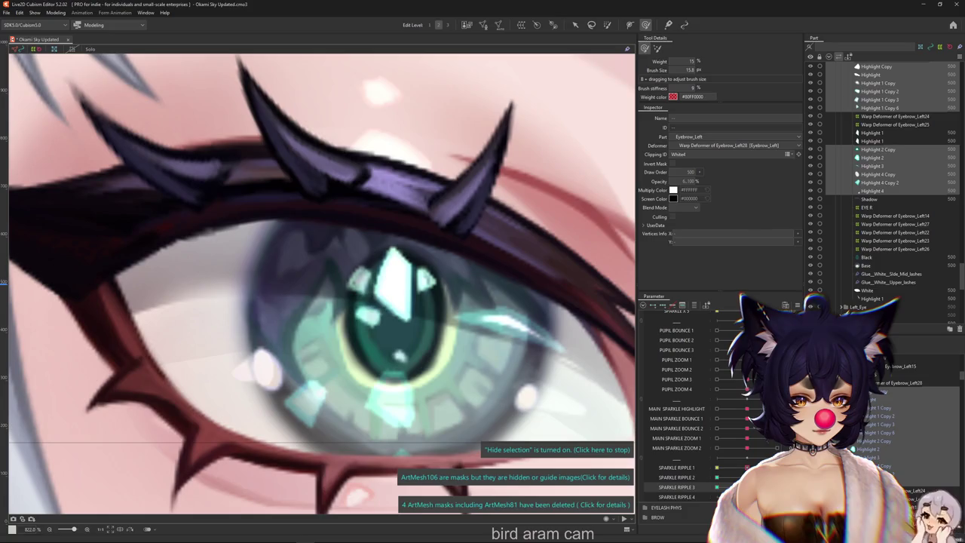
# Step: Resize the brush, reshape the upper pupil sparkle, and drop the upper highlights from selection
pyautogui.moveTo(486, 307); pyautogui.dragTo(604, 379)
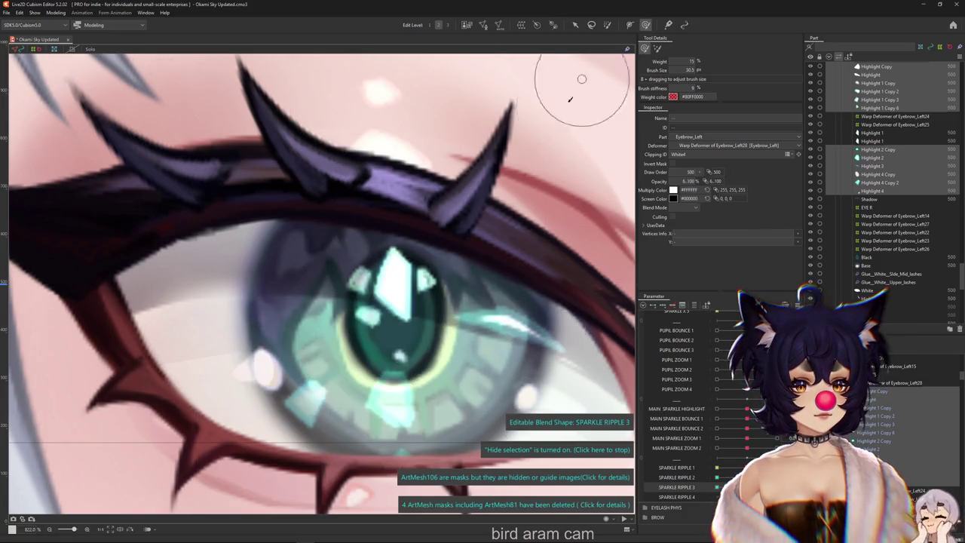
pyautogui.moveTo(485, 291)
pyautogui.mouseDown()
pyautogui.moveTo(469, 302)
pyautogui.moveTo(510, 323)
pyautogui.moveTo(466, 394)
pyautogui.moveTo(471, 352)
pyautogui.mouseUp()
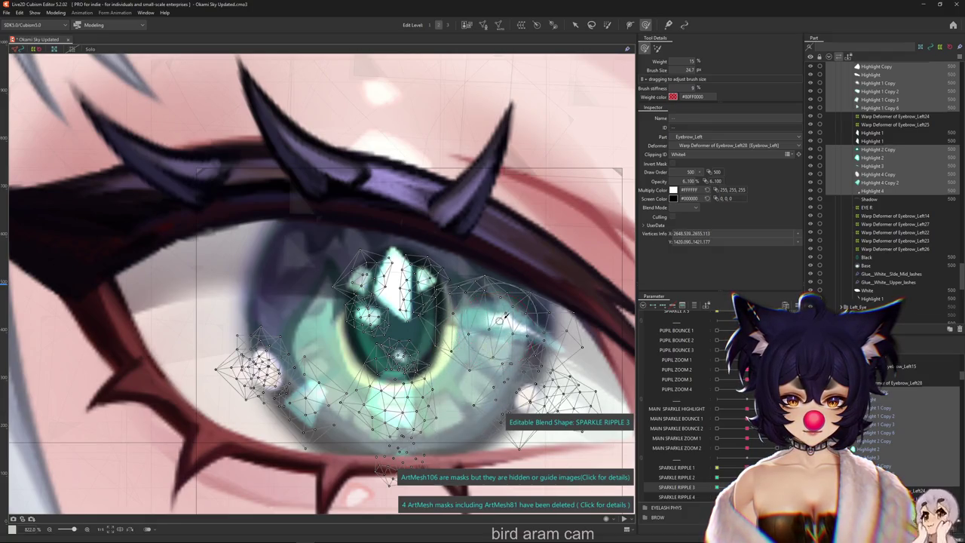
pyautogui.moveTo(499, 320)
pyautogui.mouseDown()
pyautogui.moveTo(453, 323)
pyautogui.moveTo(403, 309)
pyautogui.moveTo(392, 286)
pyautogui.moveTo(422, 301)
pyautogui.moveTo(377, 294)
pyautogui.mouseUp()
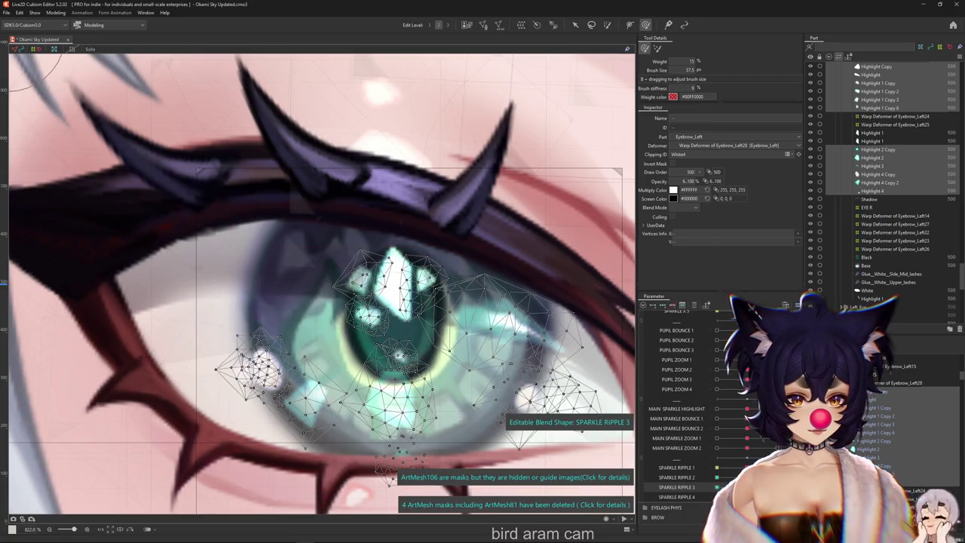
pyautogui.hotkey('ctrl', 'a')
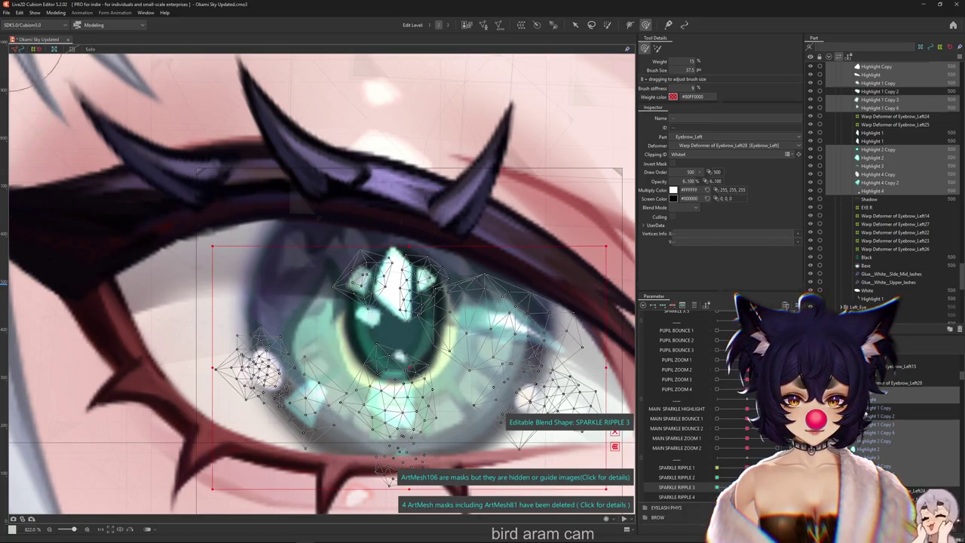
pyautogui.keyDown('ctrl'); pyautogui.click(880, 100); pyautogui.keyUp('ctrl')
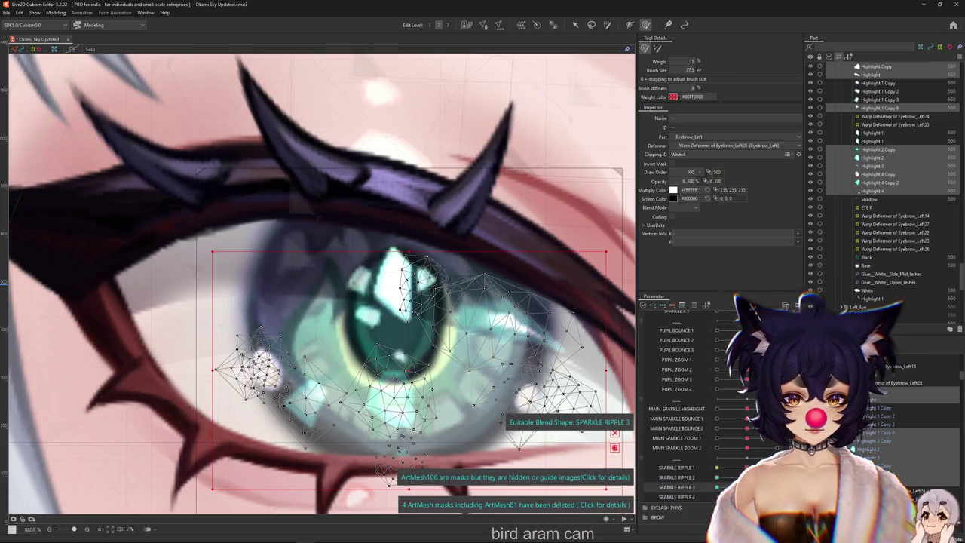
pyautogui.keyDown('ctrl'); pyautogui.click(879, 108); pyautogui.keyUp('ctrl')
pyautogui.press('Escape')
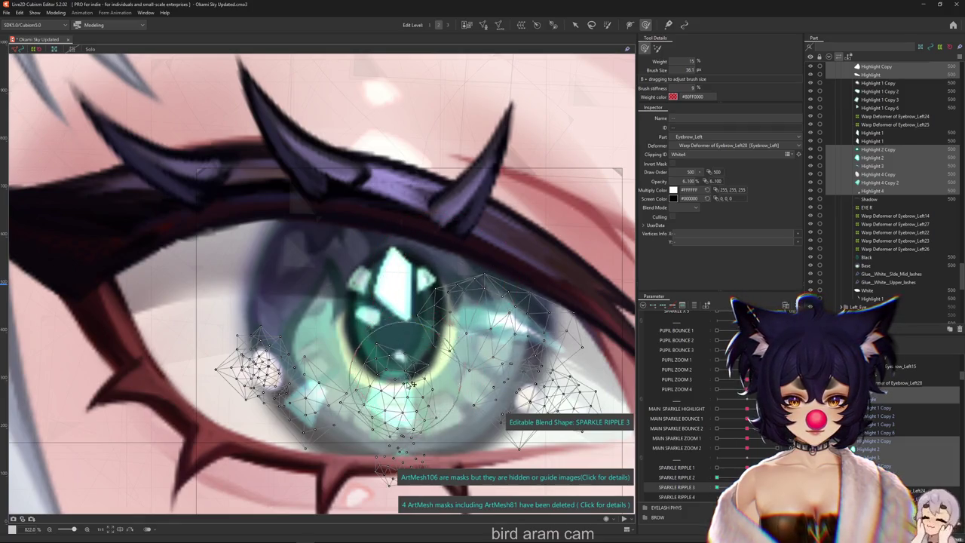
# Step: Brush-warp the pupil and lower iris sparkle into a ripple and preview the result
pyautogui.moveTo(464, 282)
pyautogui.mouseDown()
pyautogui.moveTo(389, 369)
pyautogui.moveTo(390, 393)
pyautogui.mouseUp()
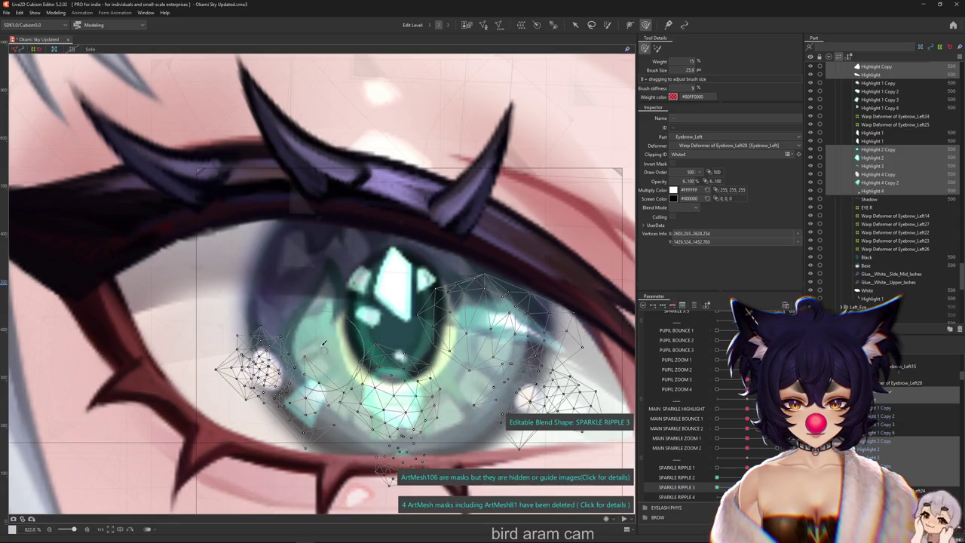
pyautogui.moveTo(341, 391); pyautogui.dragTo(393, 359)
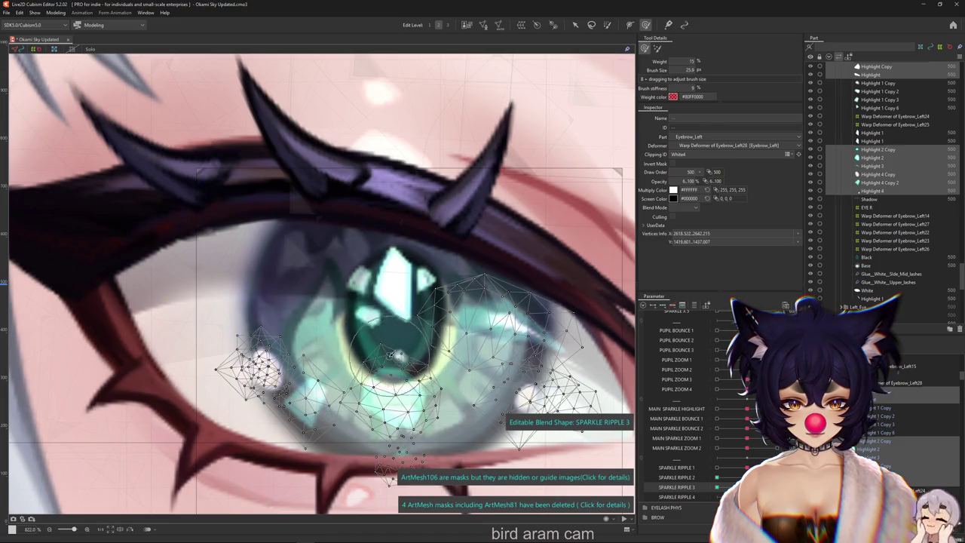
pyautogui.moveTo(397, 442); pyautogui.dragTo(382, 432)
pyautogui.moveTo(477, 355); pyautogui.dragTo(421, 317)
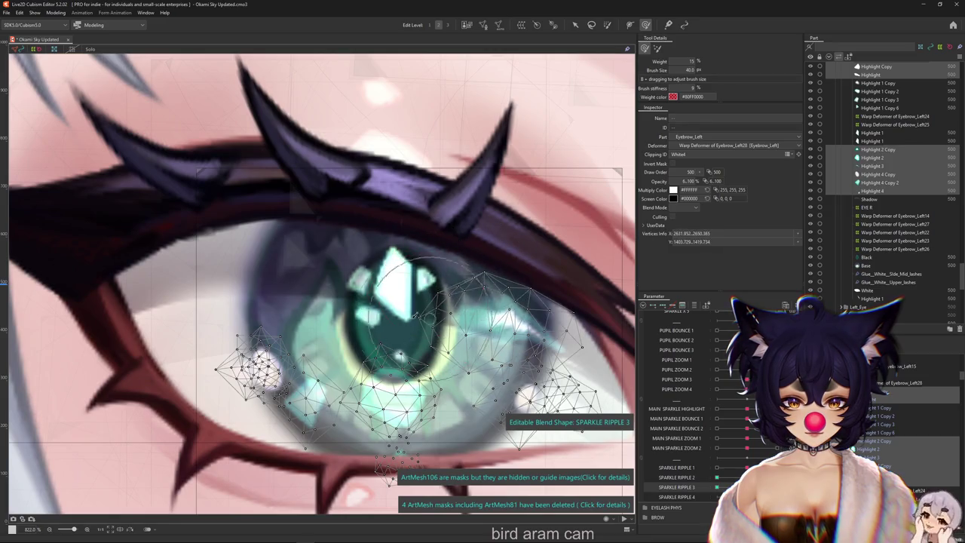
pyautogui.hotkey('ctrl', 'h')
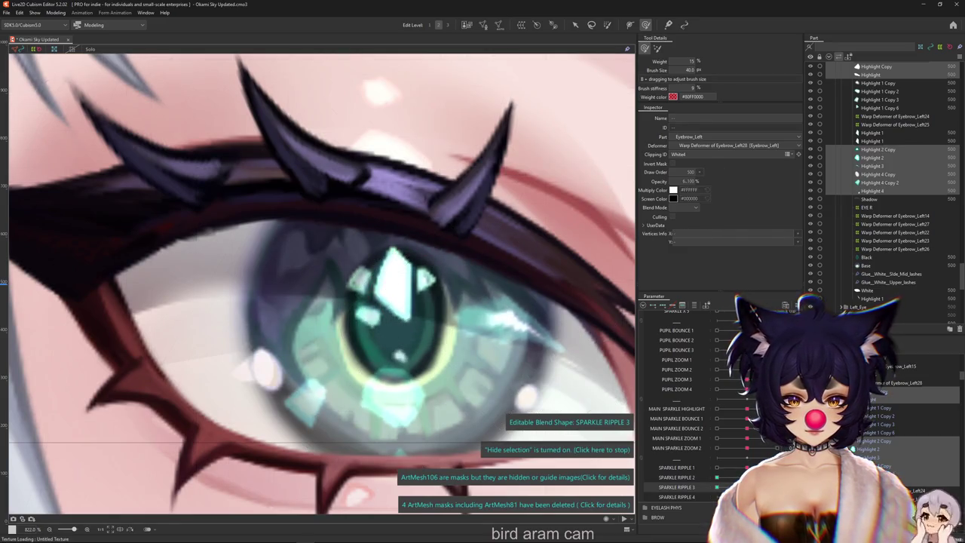
pyautogui.hotkey('ctrl', 'h')
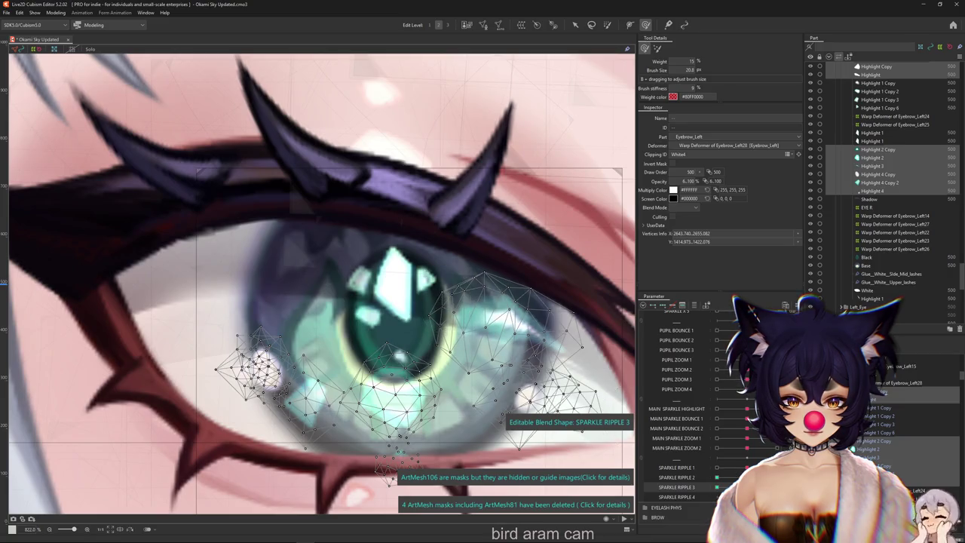
pyautogui.hotkey('ctrl', 'h')
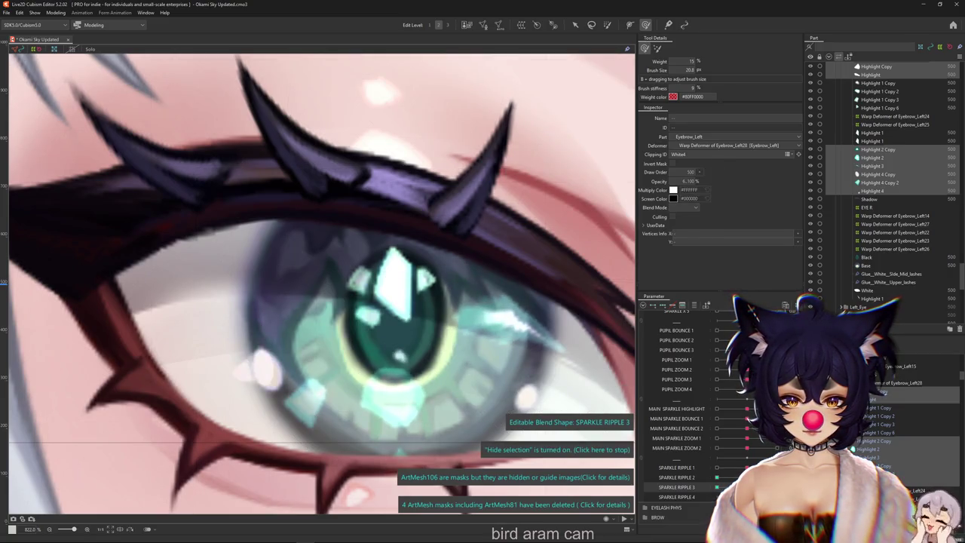
# Step: Reshape the lower iris ripple and bend the iris sparkle streak, comparing with undo/redo
pyautogui.moveTo(294, 351); pyautogui.dragTo(343, 410)
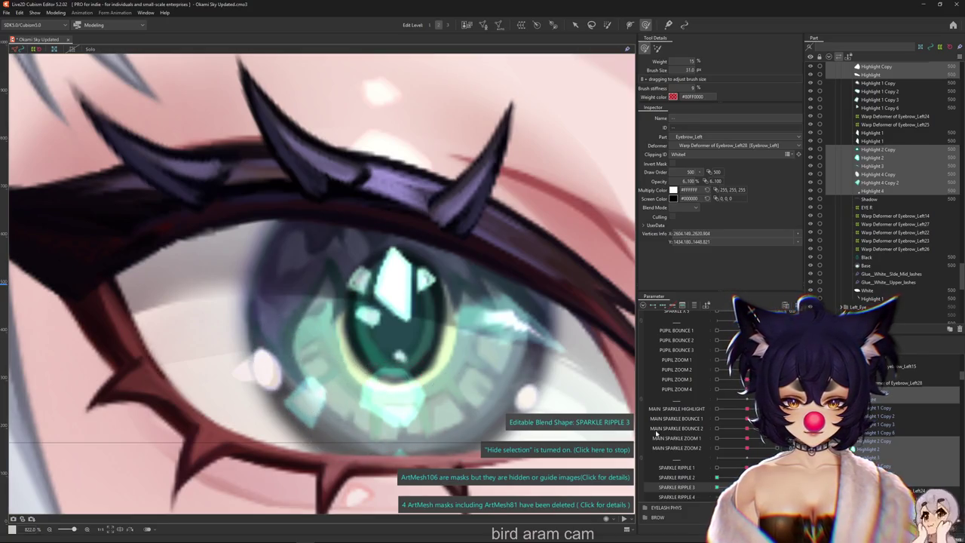
pyautogui.press('Escape')
pyautogui.moveTo(344, 403); pyautogui.dragTo(364, 428)
pyautogui.moveTo(419, 392); pyautogui.dragTo(404, 381)
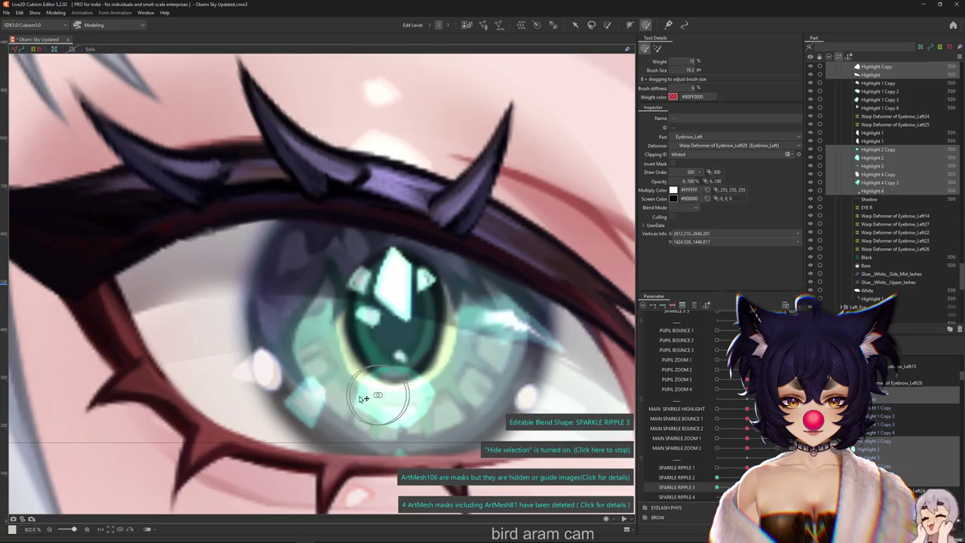
pyautogui.moveTo(486, 318); pyautogui.dragTo(491, 287)
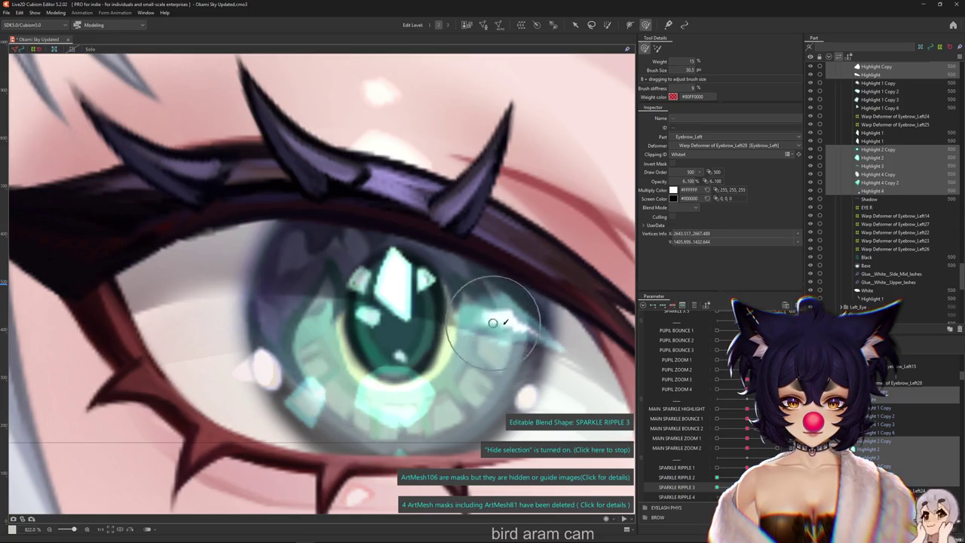
pyautogui.moveTo(566, 321); pyautogui.dragTo(532, 368)
pyautogui.hotkey('ctrl', 'z')
pyautogui.hotkey('ctrl', 'y')
pyautogui.hotkey('ctrl', 'z')
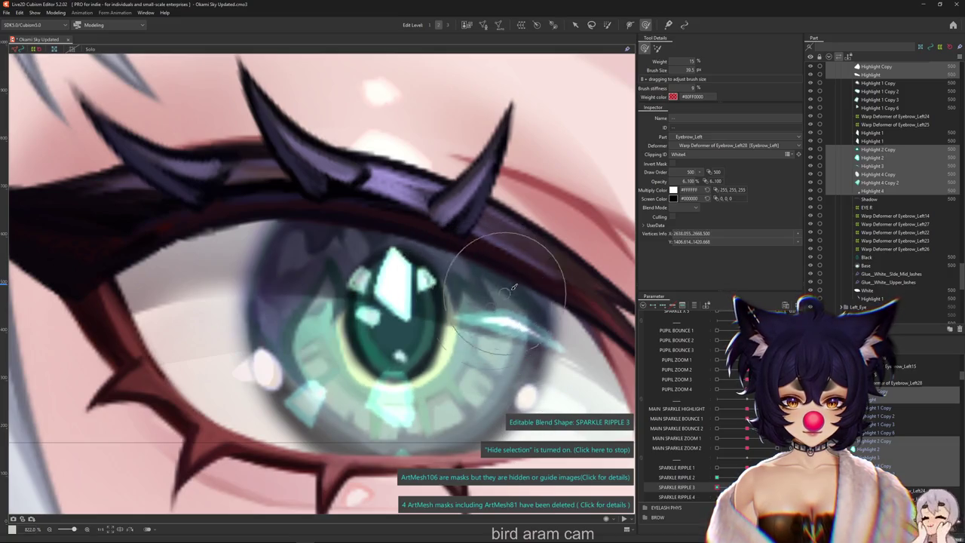
# Step: Refine the sparkle streak and surrounding mesh vertices, previewing with the overlay hidden
pyautogui.moveTo(463, 280); pyautogui.dragTo(500, 361)
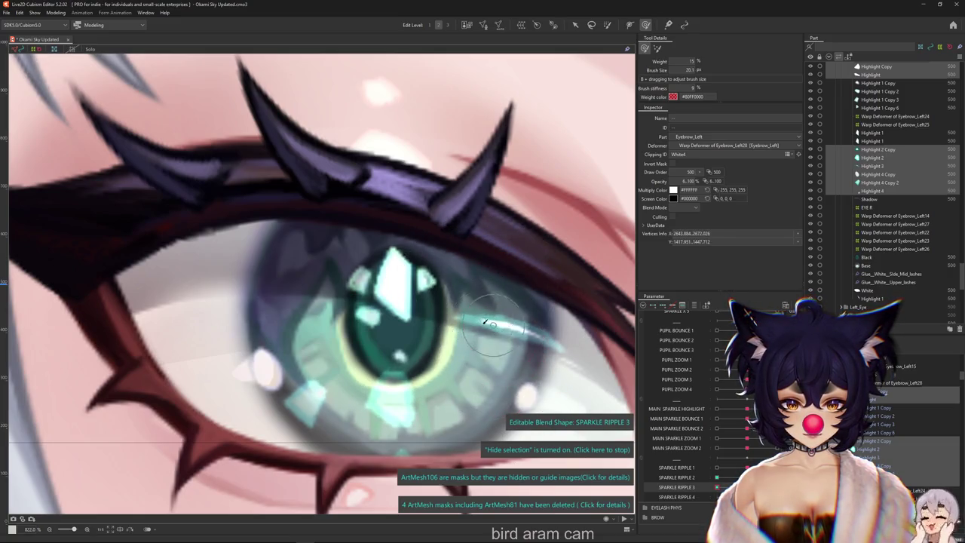
pyautogui.hotkey('ctrl', 'h')
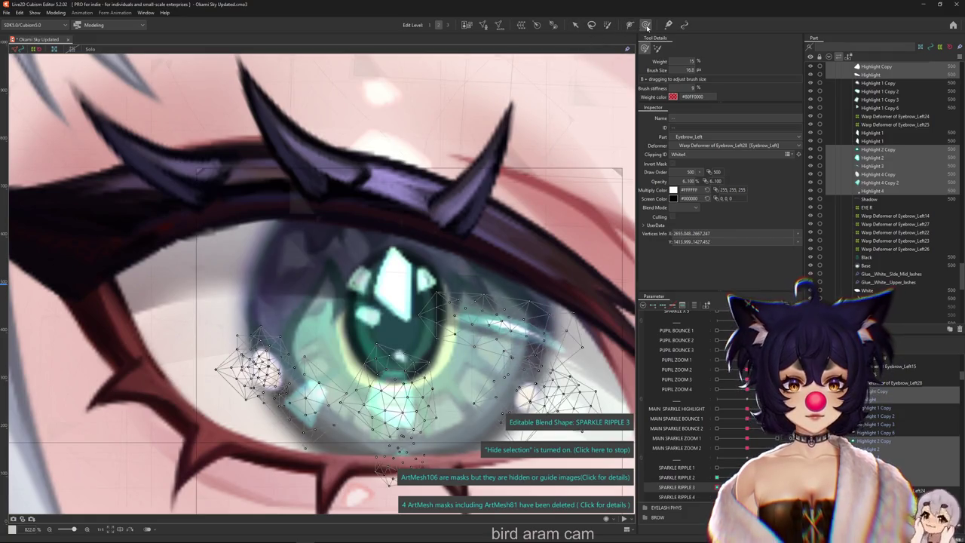
pyautogui.moveTo(505, 322)
pyautogui.mouseDown()
pyautogui.moveTo(489, 382)
pyautogui.moveTo(402, 403)
pyautogui.moveTo(400, 383)
pyautogui.mouseUp()
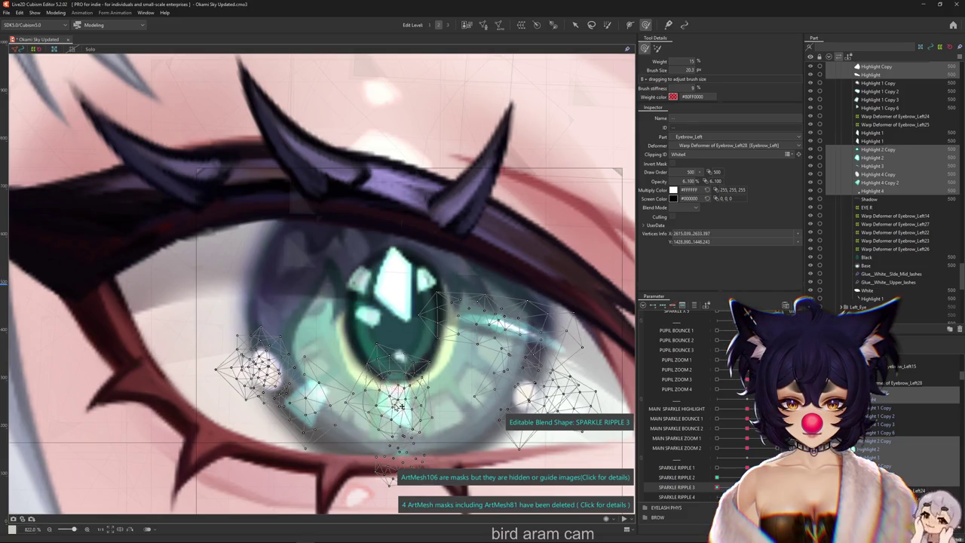
pyautogui.hotkey('ctrl', 'h')
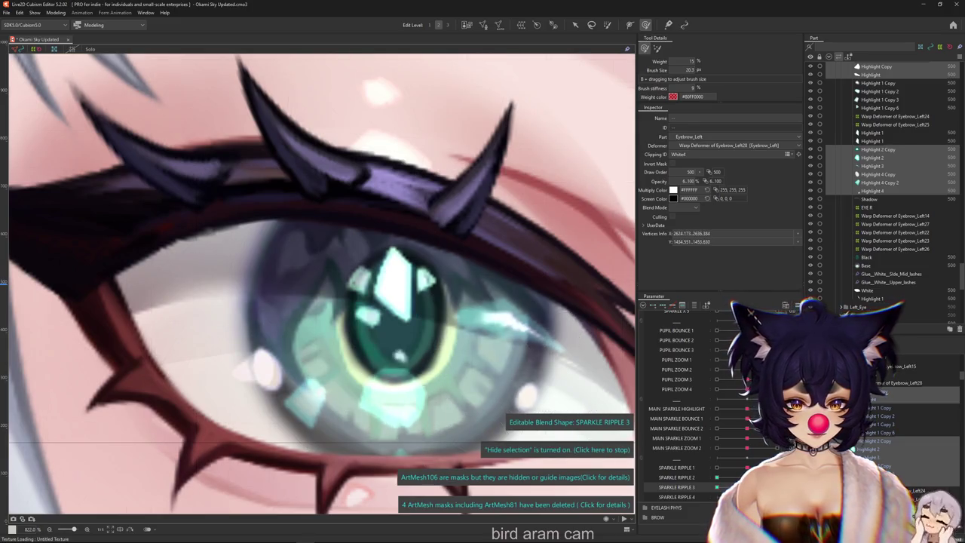
pyautogui.hotkey('ctrl', 'h')
# Step: Select the lower-iris sparkle mesh, deform its vertices, and preview the ripple
pyautogui.click(373, 411)
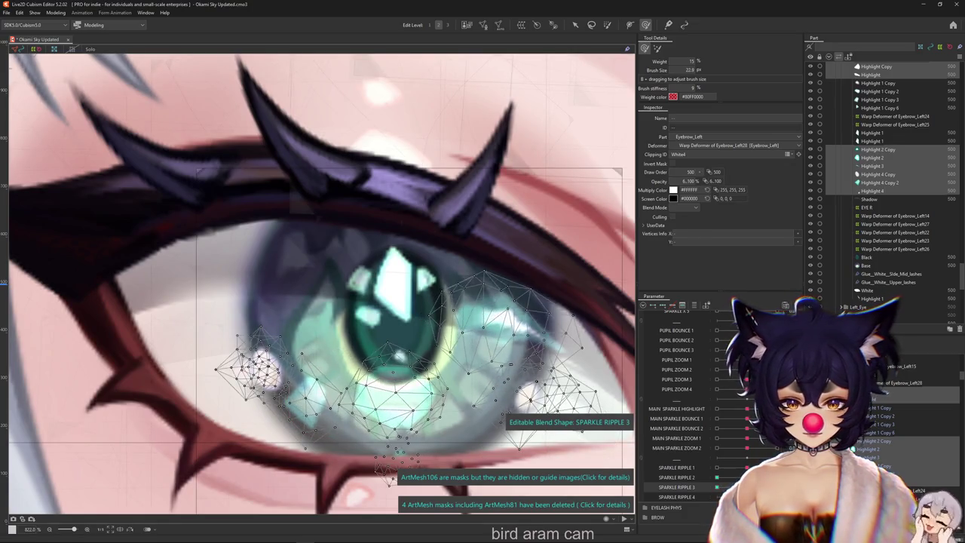
pyautogui.click(340, 381)
pyautogui.moveTo(339, 380); pyautogui.dragTo(344, 403)
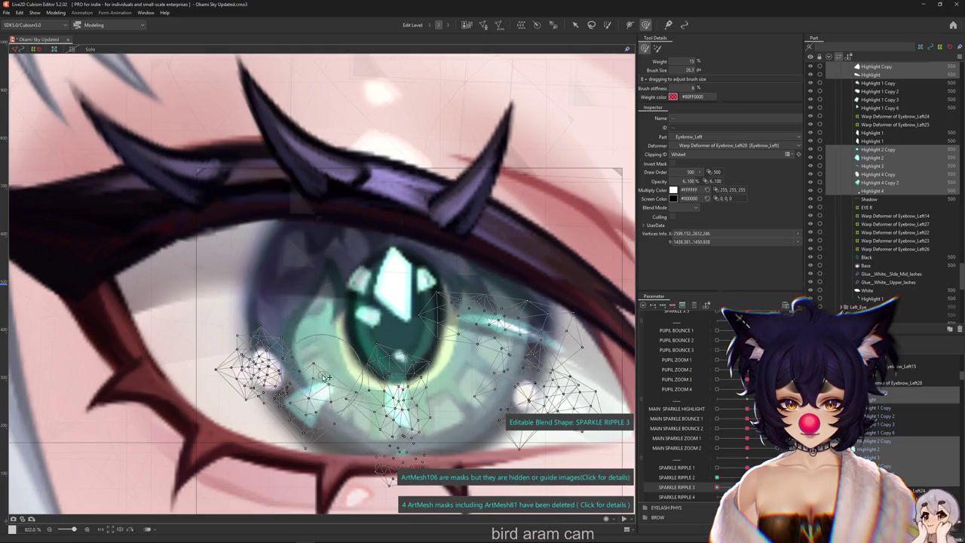
pyautogui.hotkey('ctrl', 'h')
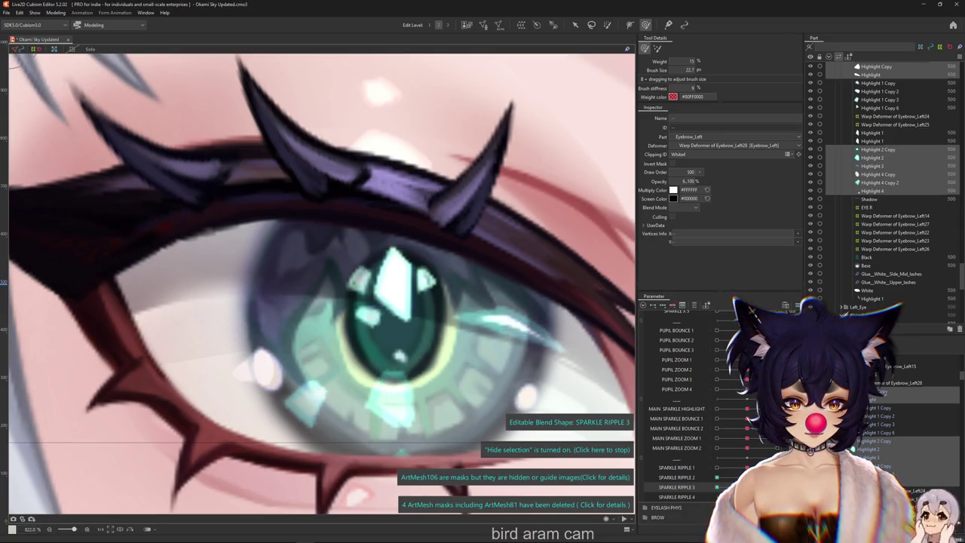
pyautogui.hotkey('ctrl', 'h')
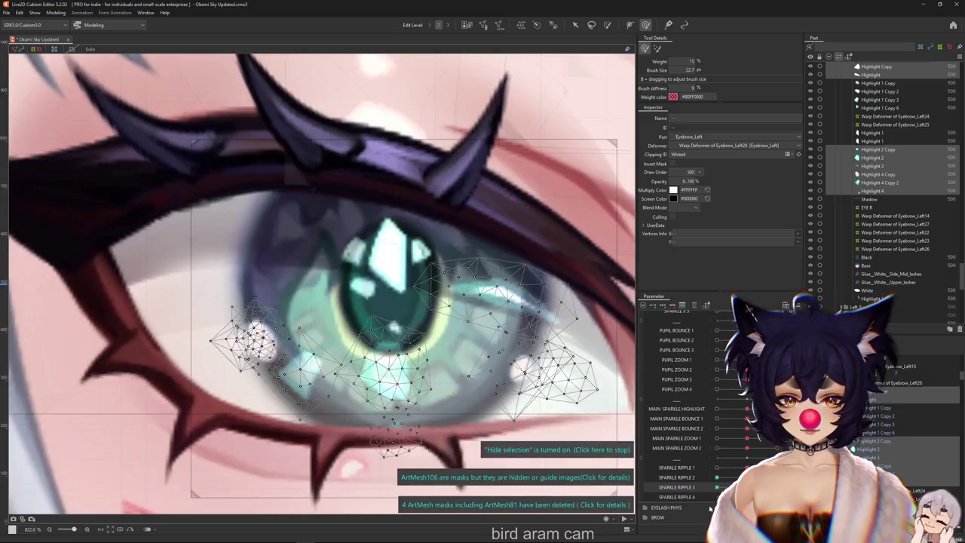
# Step: Switch to the SPARKLE RIPPLE 4 blend shape and preview the eye with the overlay hidden
pyautogui.moveTo(528, 385)
pyautogui.mouseDown()
pyautogui.moveTo(609, 401)
pyautogui.moveTo(517, 360)
pyautogui.moveTo(557, 411)
pyautogui.mouseUp()
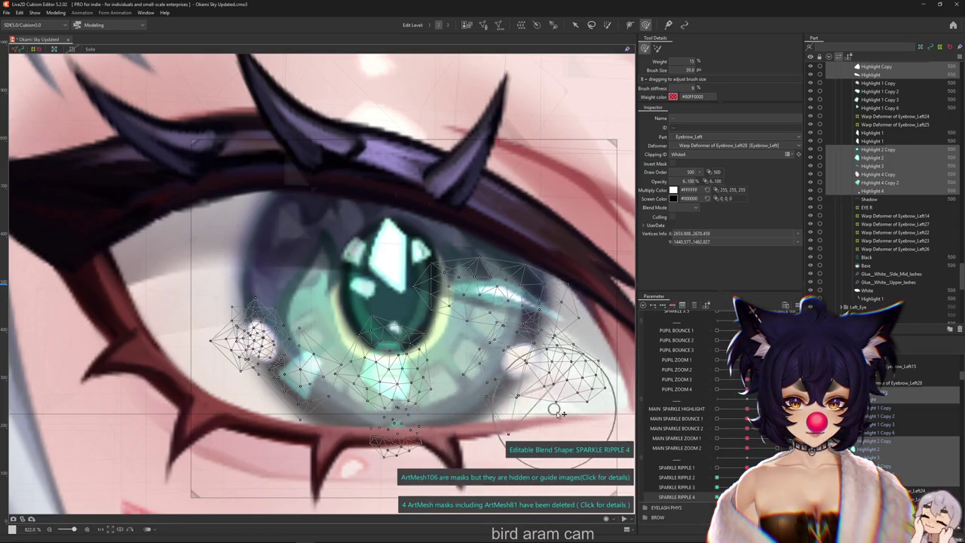
pyautogui.scroll(-2, 520, 331)
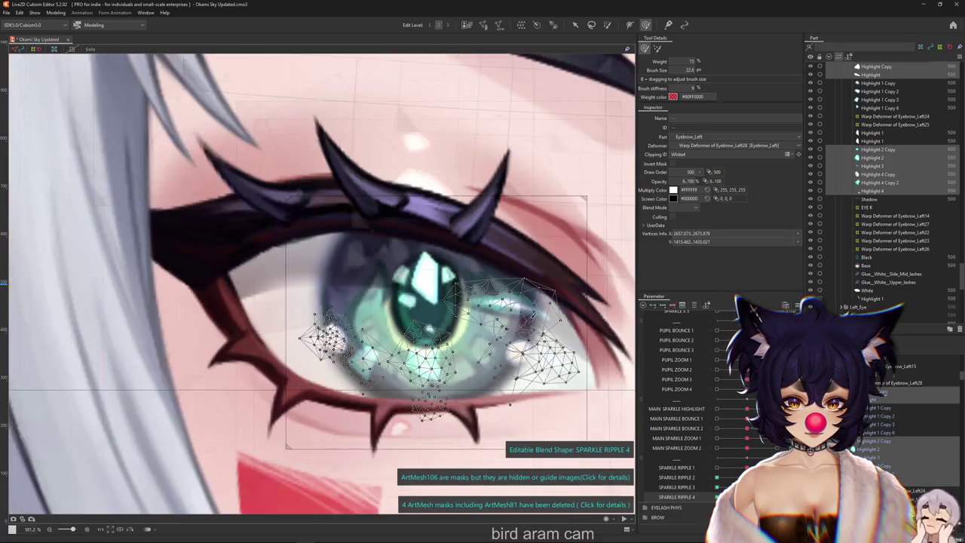
pyautogui.scroll(1, 548, 284)
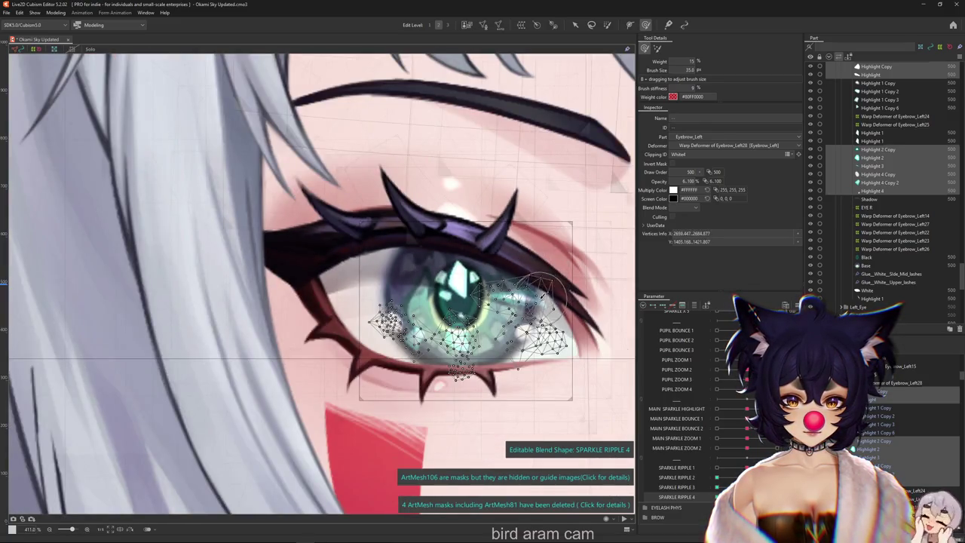
pyautogui.scroll(1, 515, 306)
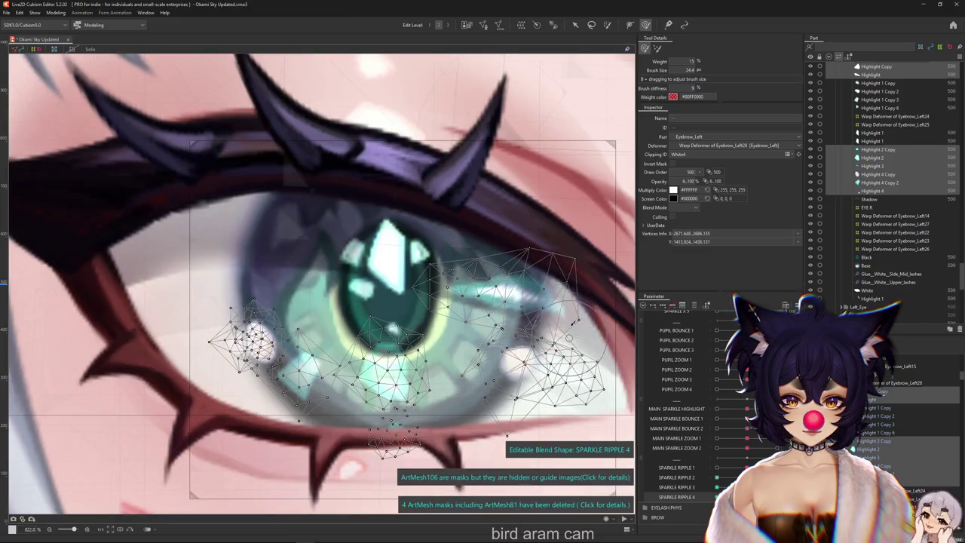
pyautogui.hotkey('ctrl', 'h')
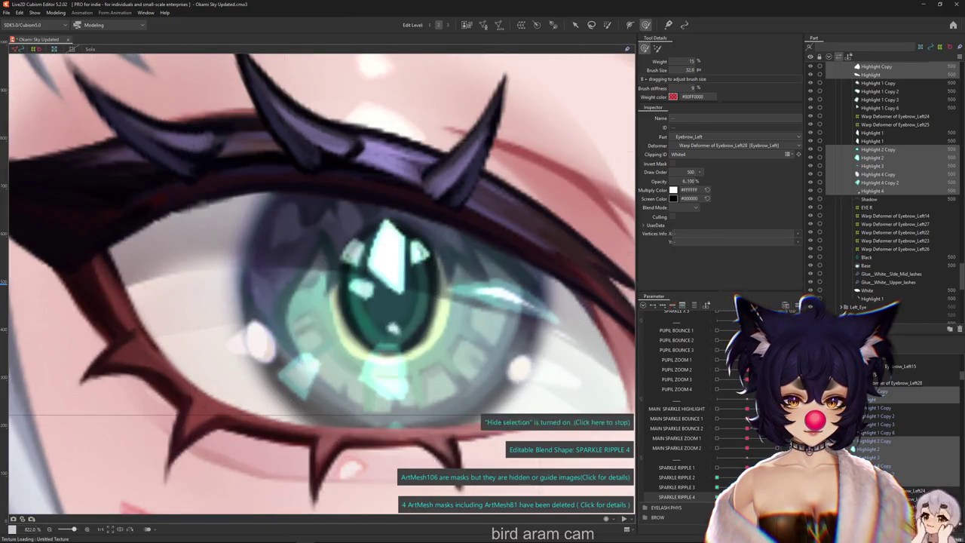
pyautogui.hotkey('ctrl', 'h')
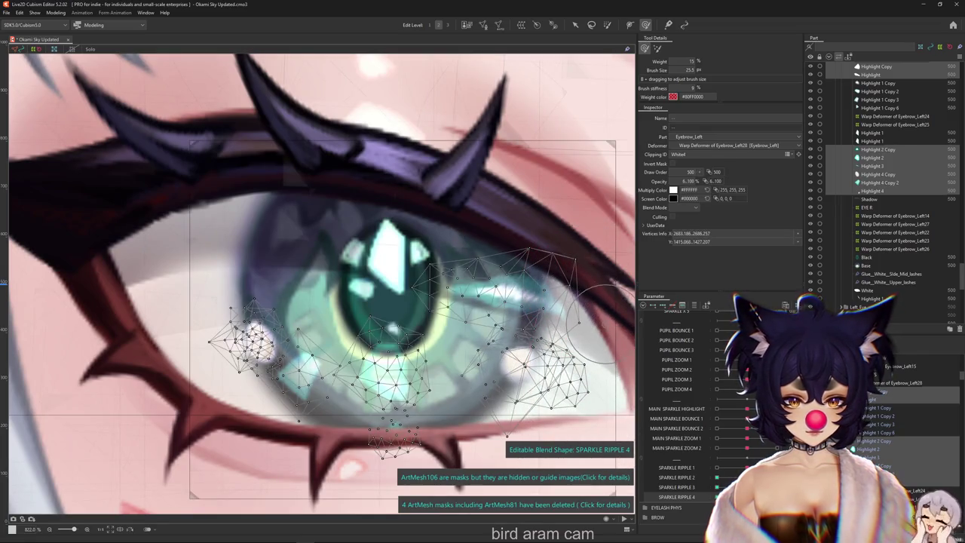
# Step: Enlarge the deform brush and nudge the lower iris sparkle mesh near the highlight
pyautogui.press('Escape')
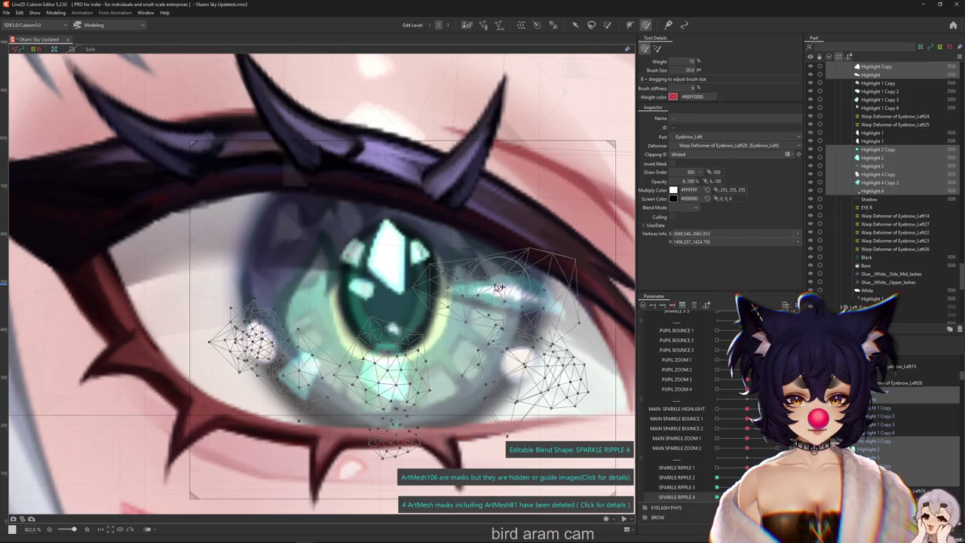
pyautogui.moveTo(530, 269); pyautogui.dragTo(528, 317)
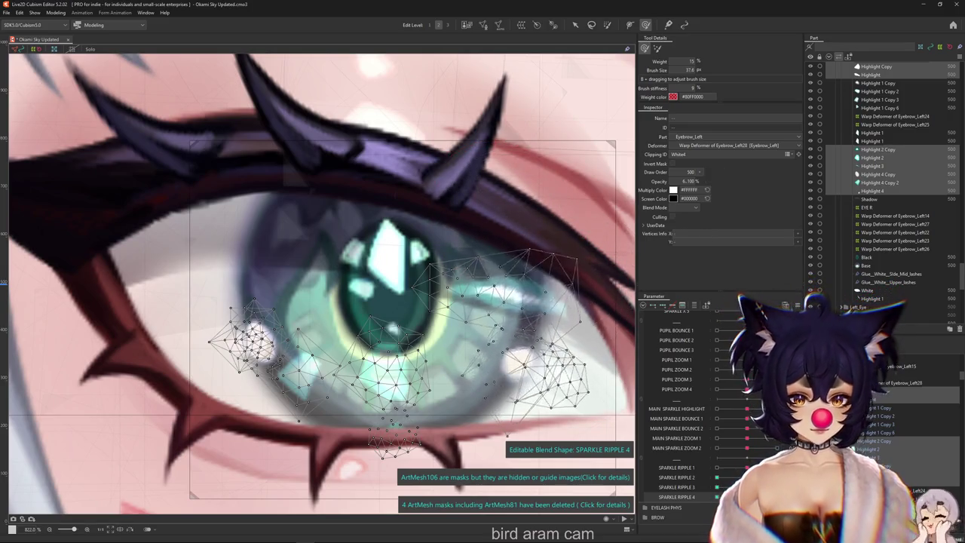
pyautogui.moveTo(488, 365)
pyautogui.mouseDown()
pyautogui.moveTo(515, 370)
pyautogui.moveTo(386, 429)
pyautogui.mouseUp()
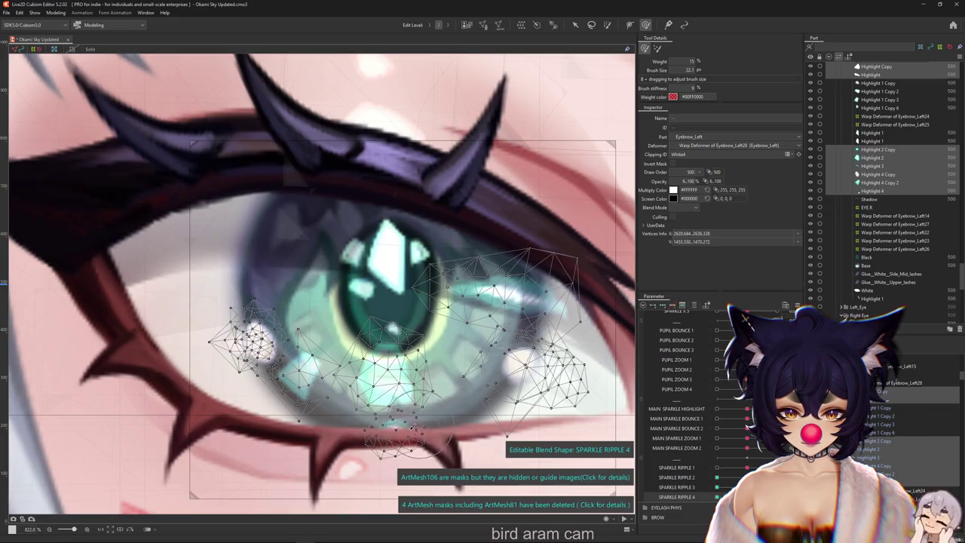
# Step: Paint SPARKLE RIPPLE 4 weight onto the sparkle mesh near the lower eye
pyautogui.click(605, 27)
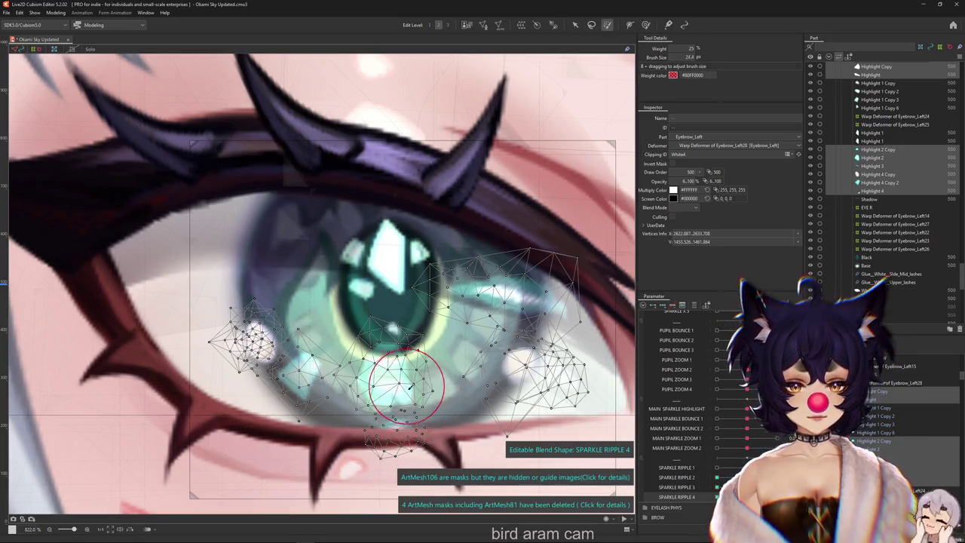
pyautogui.click(575, 27)
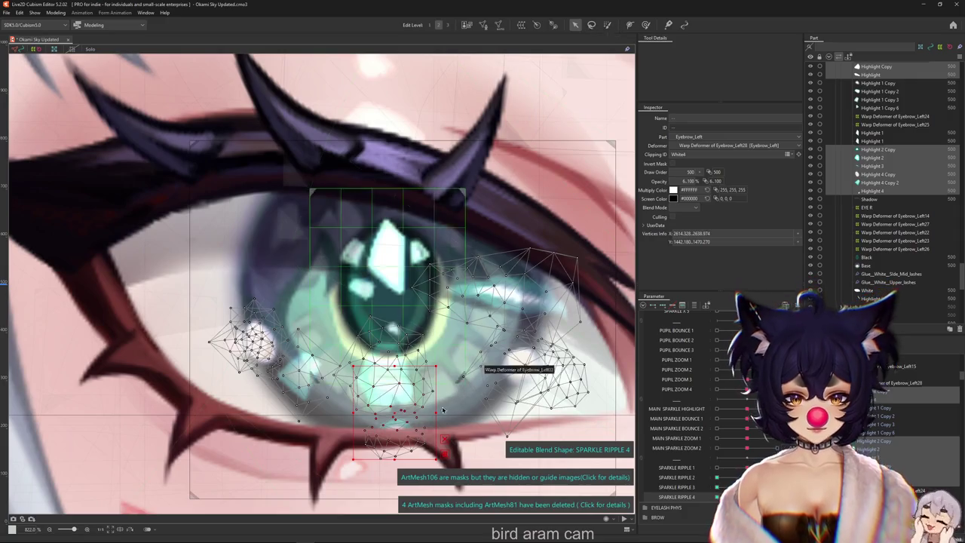
pyautogui.click(646, 25)
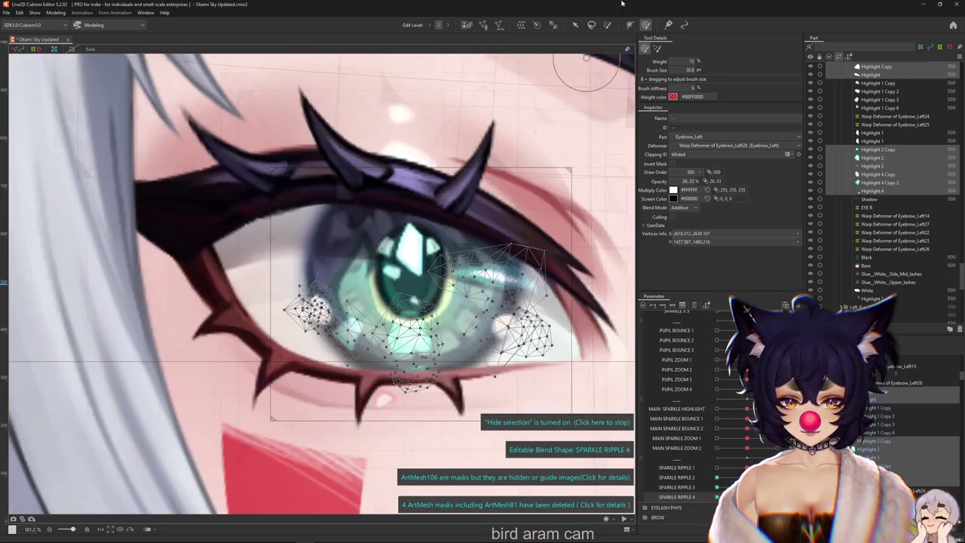
pyautogui.scroll(-2, 339, 380)
pyautogui.scroll(2, 298, 374)
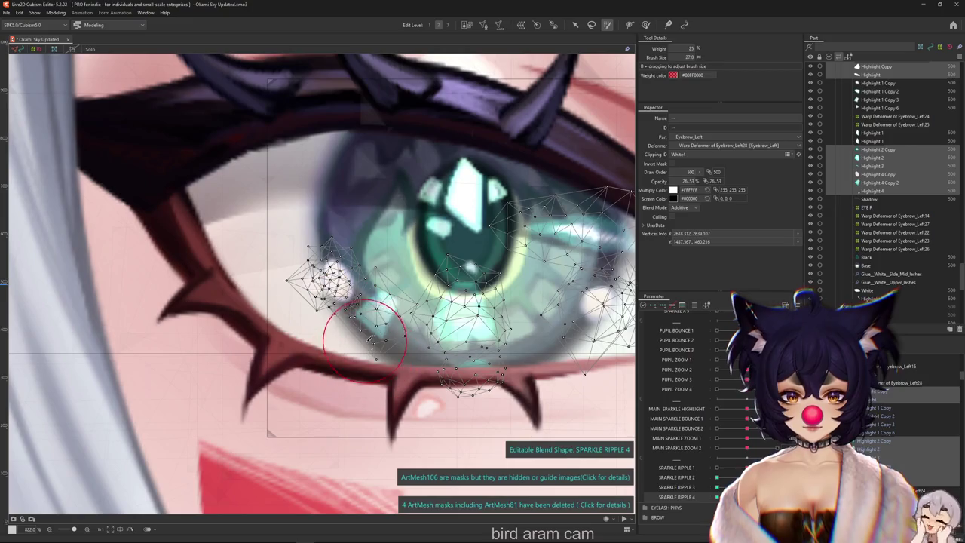
pyautogui.moveTo(368, 340); pyautogui.dragTo(377, 332)
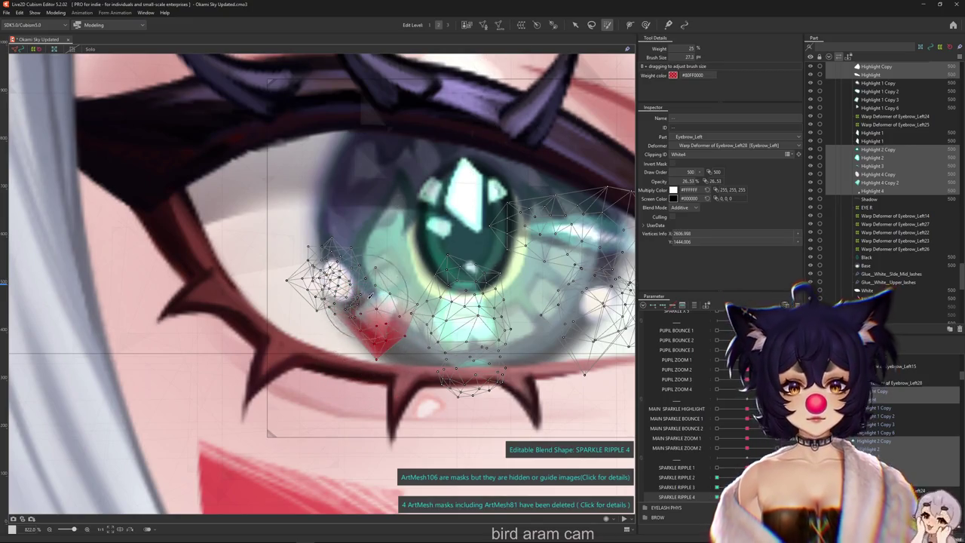
pyautogui.moveTo(375, 292); pyautogui.dragTo(352, 315)
# Step: Enlarge the selected sparkle vertices and paint weight on the round sparkle area
pyautogui.click(573, 25)
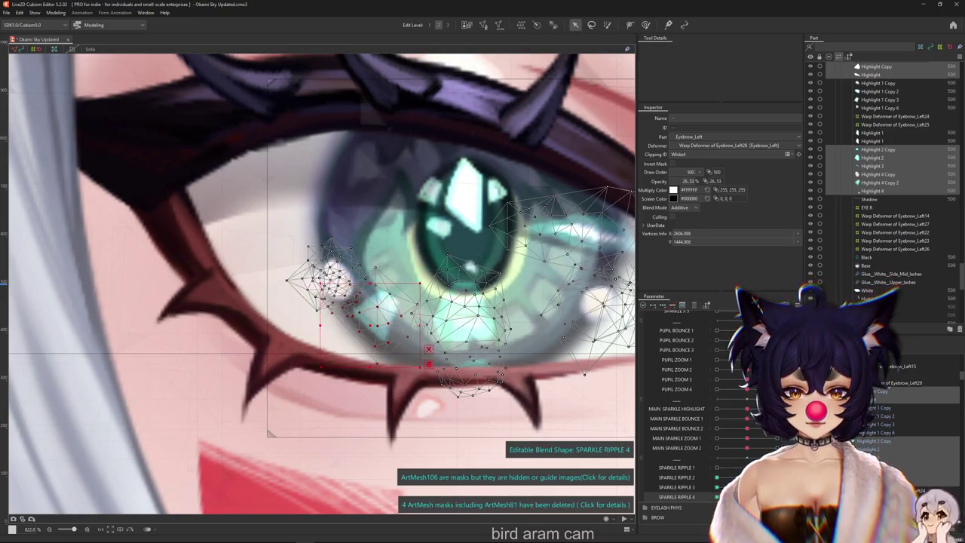
pyautogui.moveTo(427, 349); pyautogui.dragTo(444, 355)
pyautogui.click(629, 25)
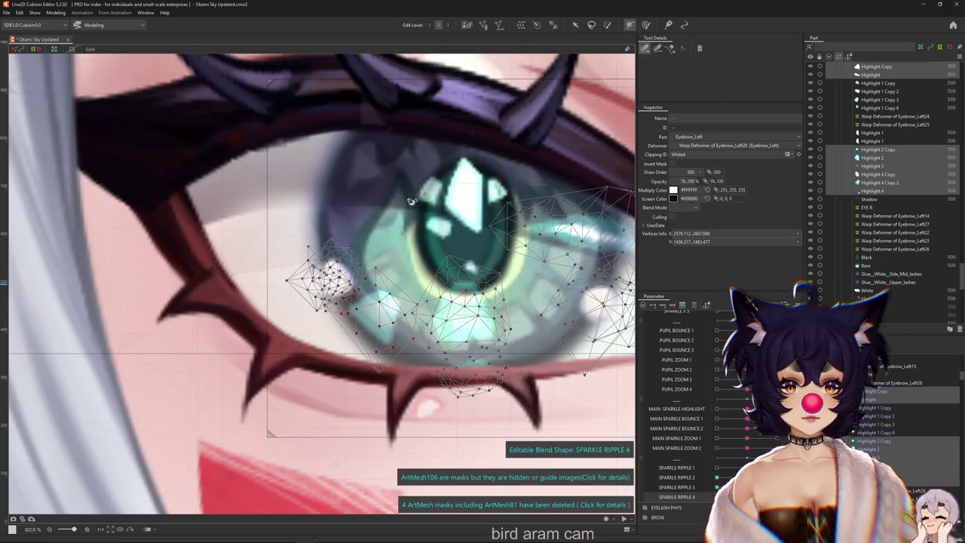
pyautogui.click(607, 25)
pyautogui.click(339, 268)
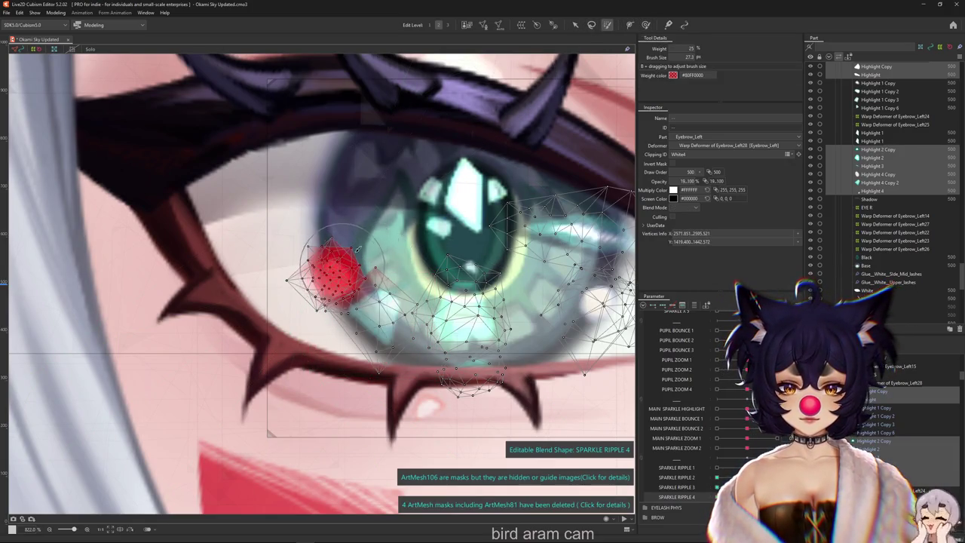
pyautogui.click(575, 25)
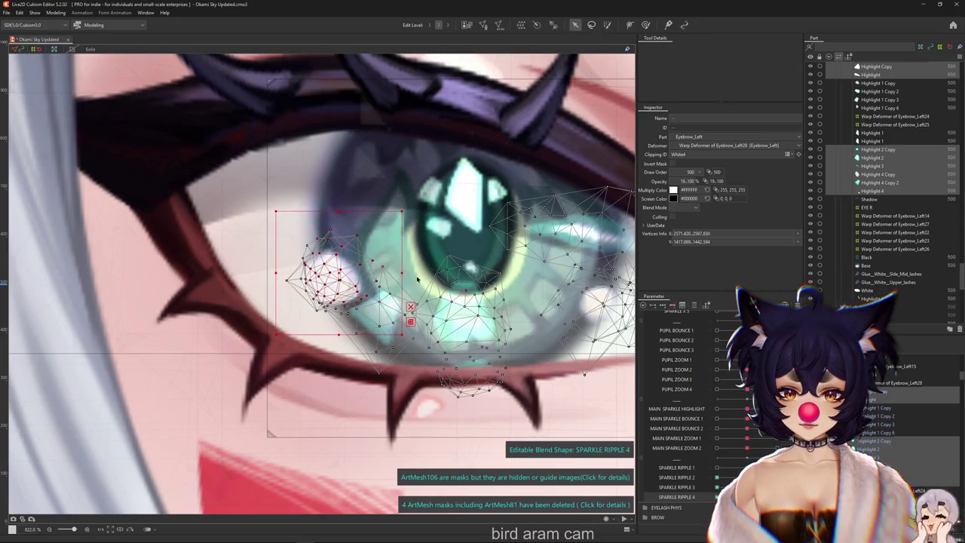
pyautogui.press('h')
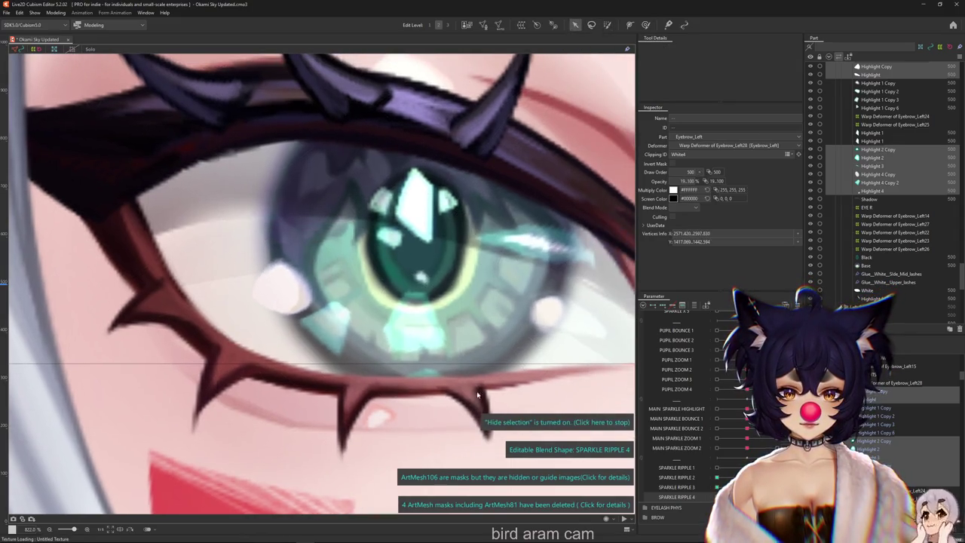
# Step: Paint weight onto the sparkle mesh below the pupil
pyautogui.click(399, 345)
pyautogui.moveTo(407, 365); pyautogui.dragTo(444, 354)
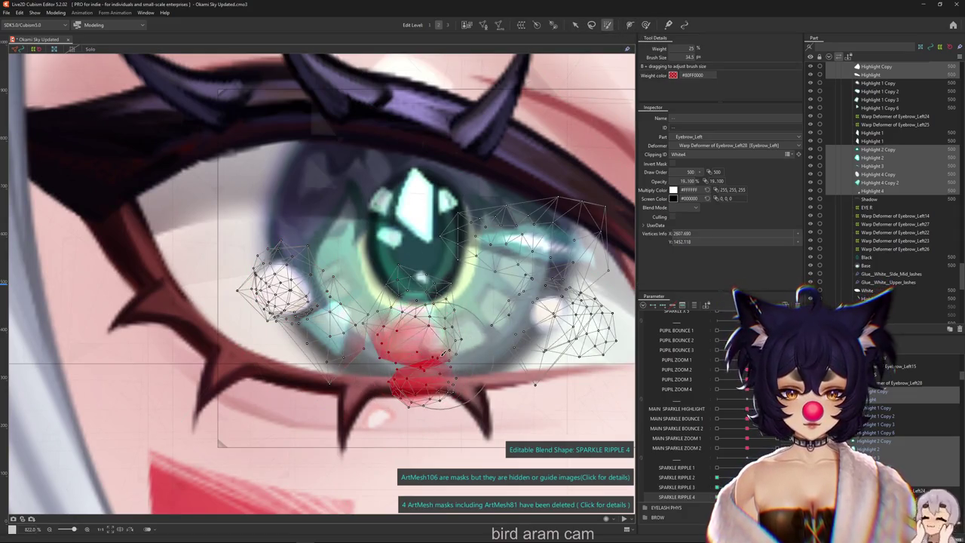
pyautogui.click(576, 26)
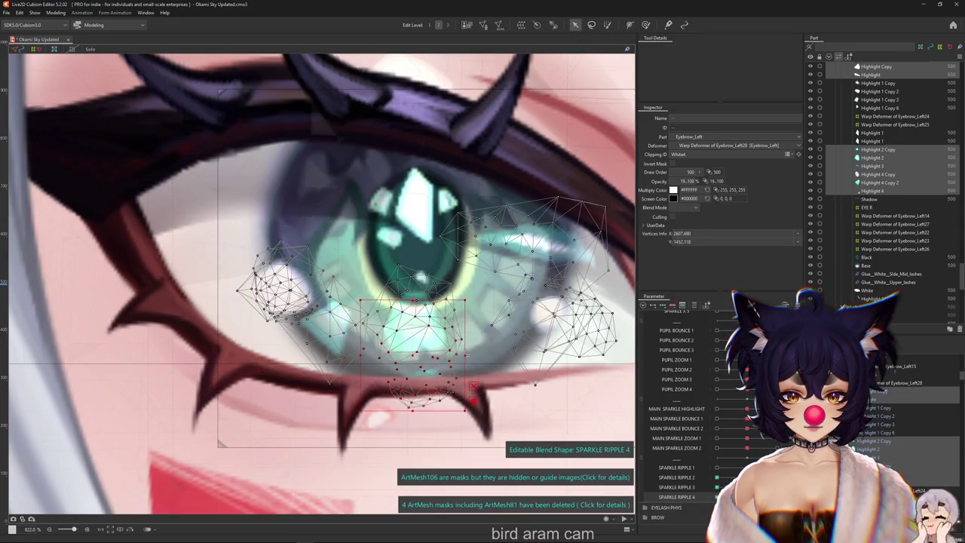
# Step: Paint weight onto the larger right sparkle mesh, enlarge it slightly and check the eye
pyautogui.click(476, 354)
pyautogui.scroll(-2, 549, 360)
pyautogui.click(607, 25)
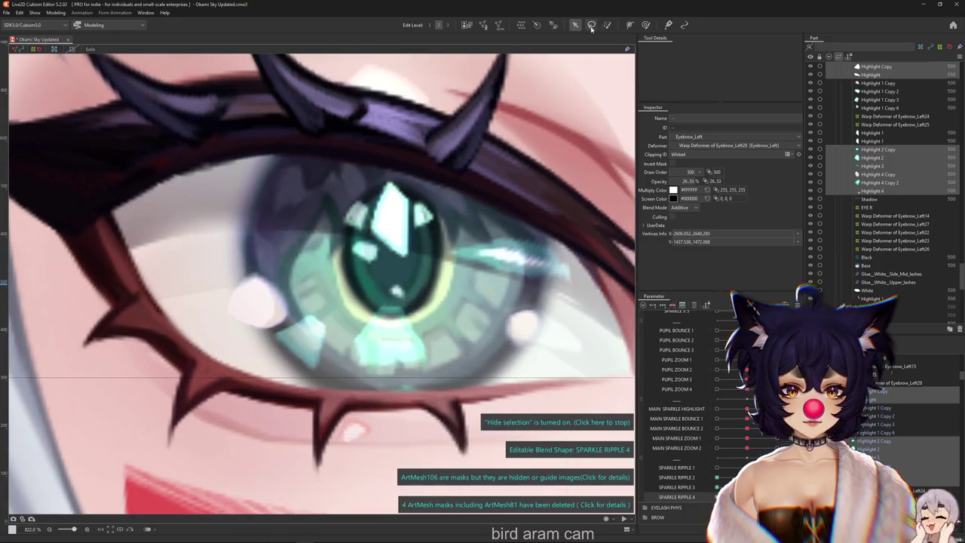
pyautogui.moveTo(496, 326); pyautogui.dragTo(555, 110)
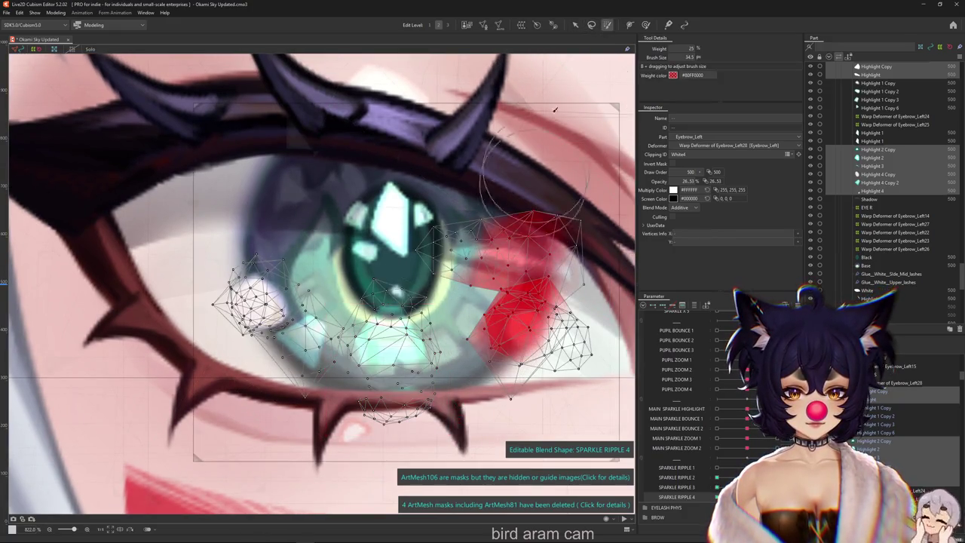
pyautogui.click(575, 25)
pyautogui.moveTo(579, 291); pyautogui.dragTo(584, 285)
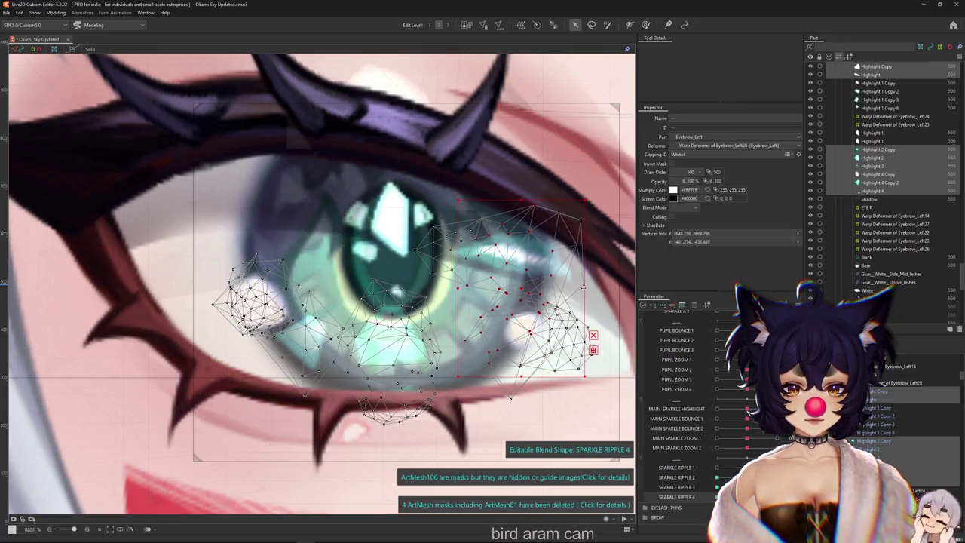
pyautogui.click(645, 26)
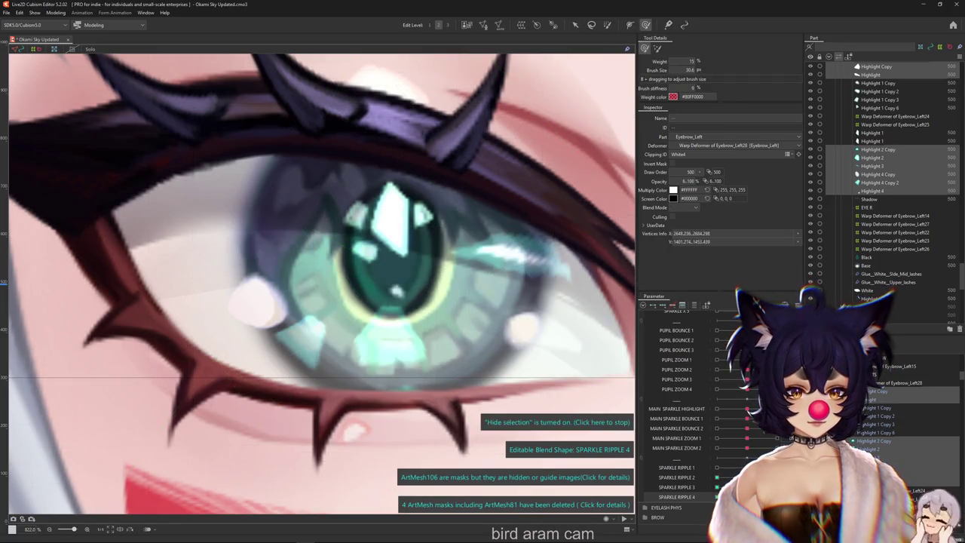
pyautogui.click(645, 26)
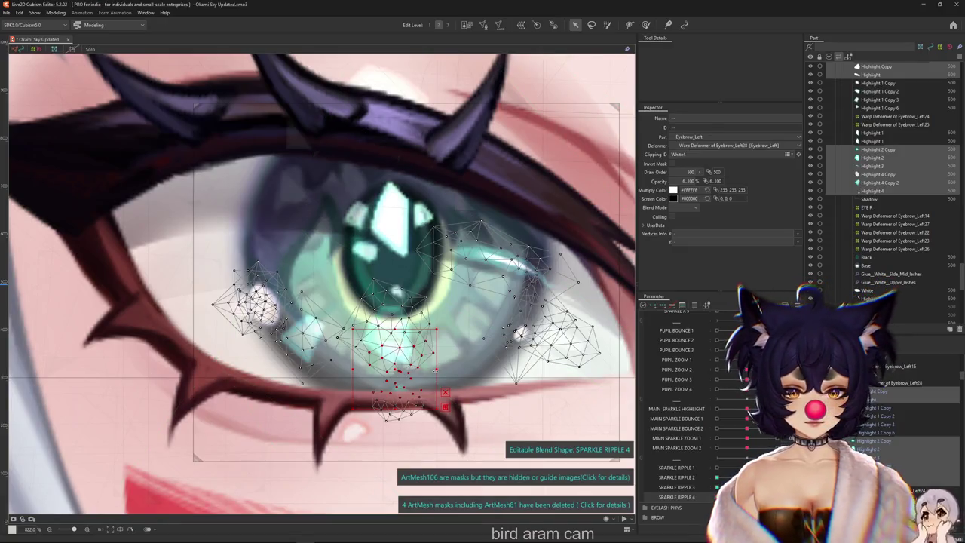
# Step: Paint and shrink the lower sparkle mesh, then paint weight across the left sparkle mesh
pyautogui.moveTo(397, 372); pyautogui.dragTo(458, 365)
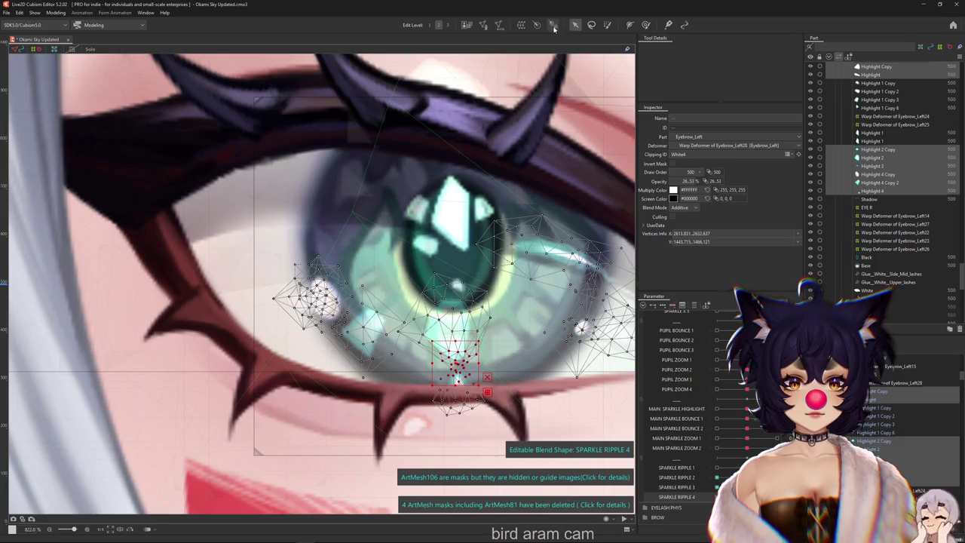
pyautogui.click(608, 25)
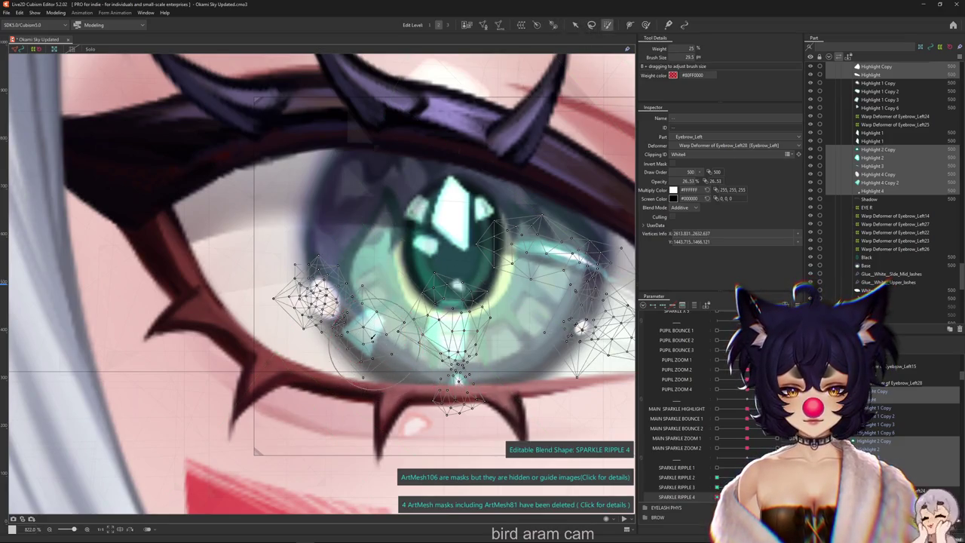
pyautogui.moveTo(373, 342); pyautogui.dragTo(382, 303)
pyautogui.click(574, 25)
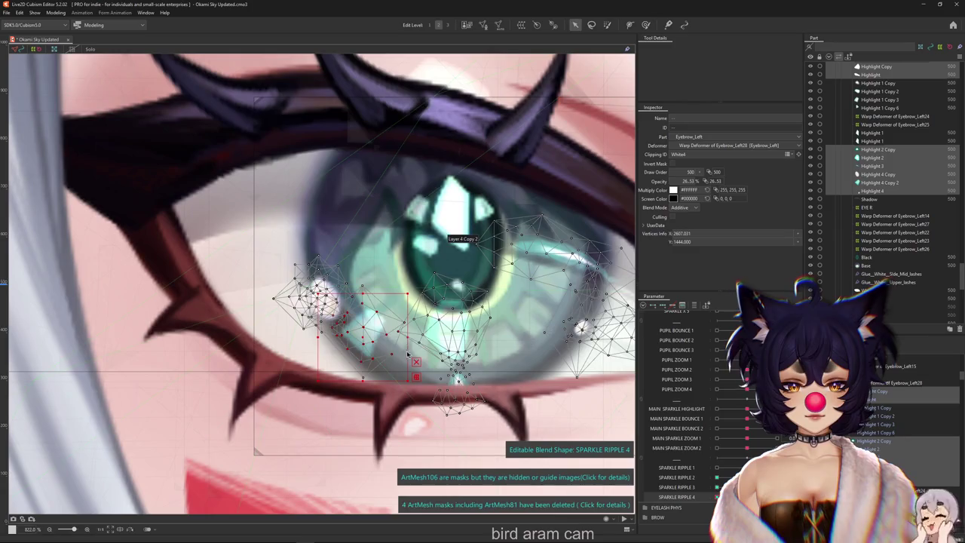
pyautogui.moveTo(415, 377); pyautogui.dragTo(395, 366)
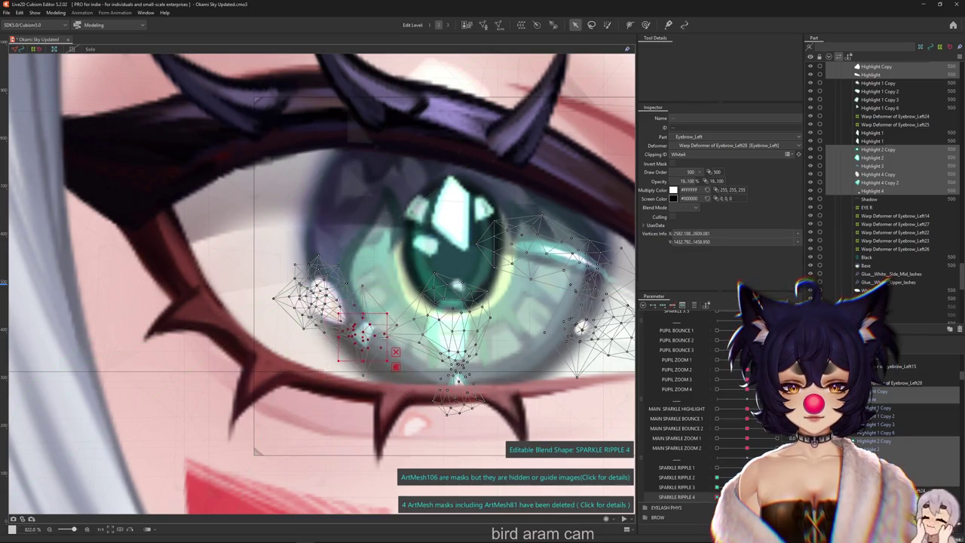
pyautogui.click(608, 24)
pyautogui.moveTo(324, 309); pyautogui.dragTo(347, 289)
pyautogui.click(575, 25)
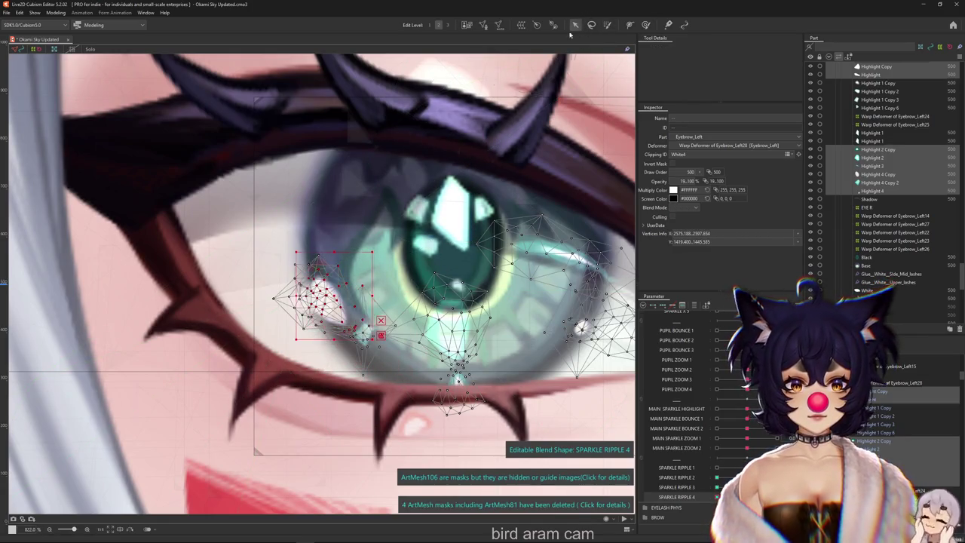
pyautogui.scroll(-6, 357, 292)
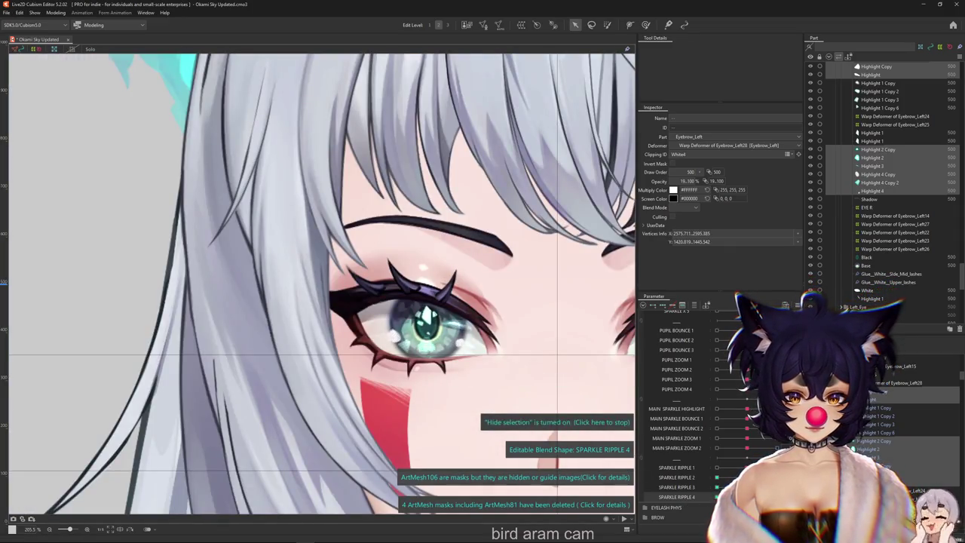
# Step: Make SPARKLE RIPPLE 2 the editable blend shape with Highlight 1 Copy through Copy 6 selected
pyautogui.click(676, 487)
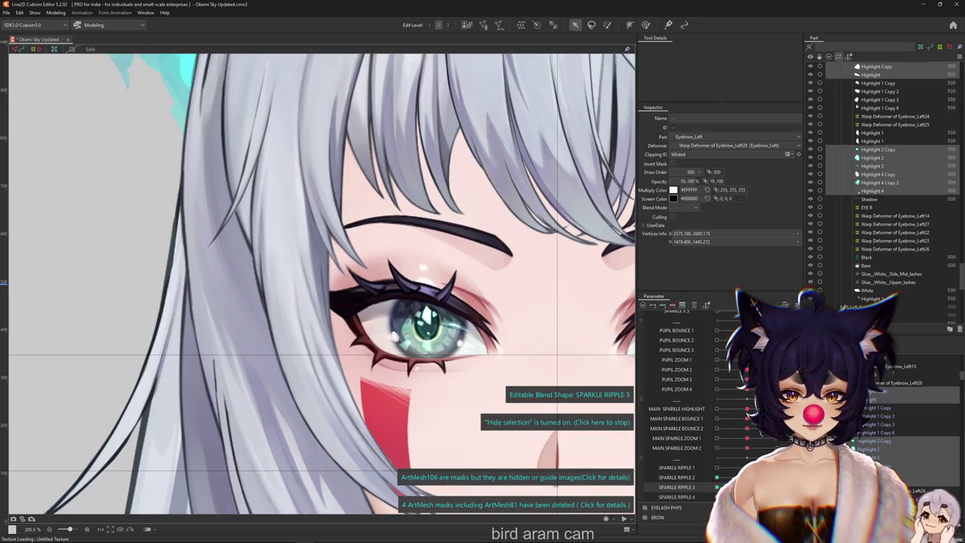
pyautogui.click(728, 477)
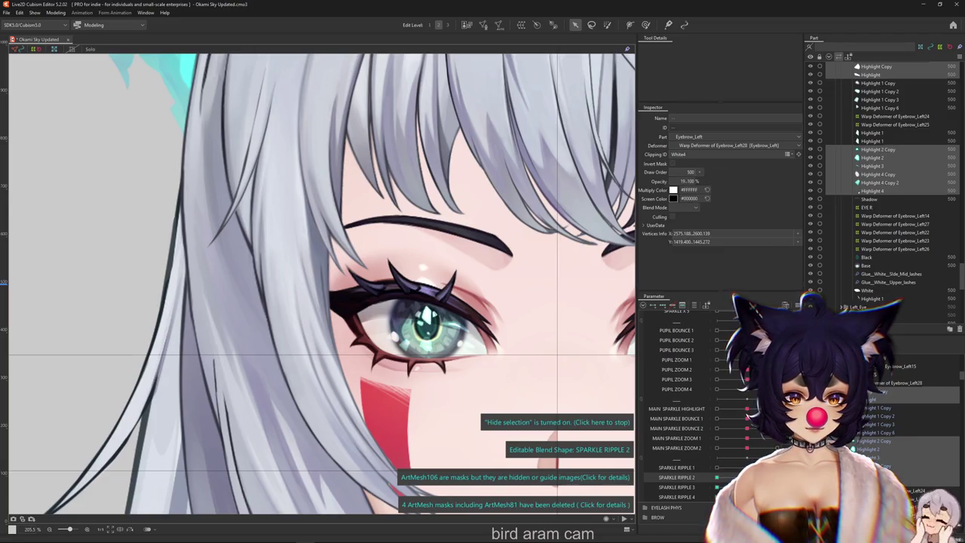
pyautogui.moveTo(871, 408); pyautogui.dragTo(866, 433)
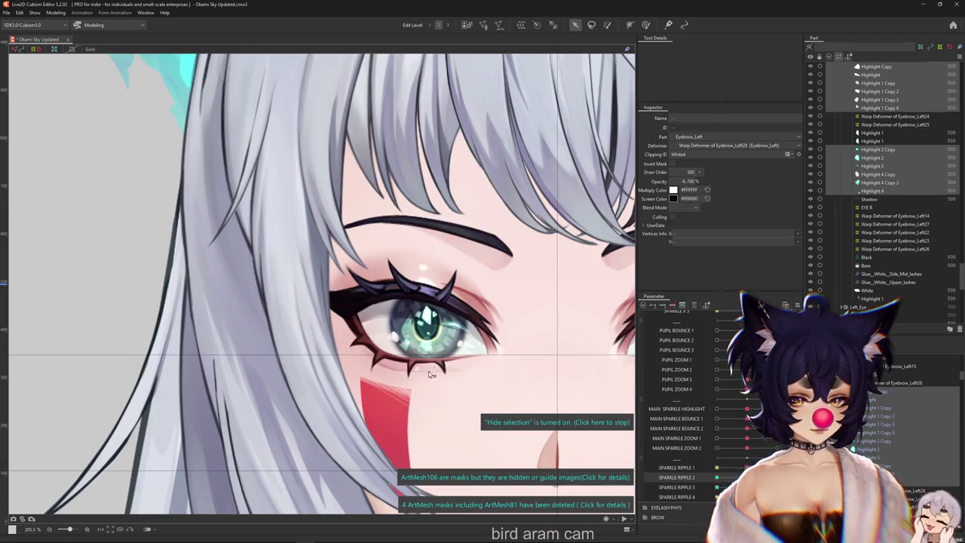
pyautogui.scroll(3, 427, 365)
pyautogui.click(676, 468)
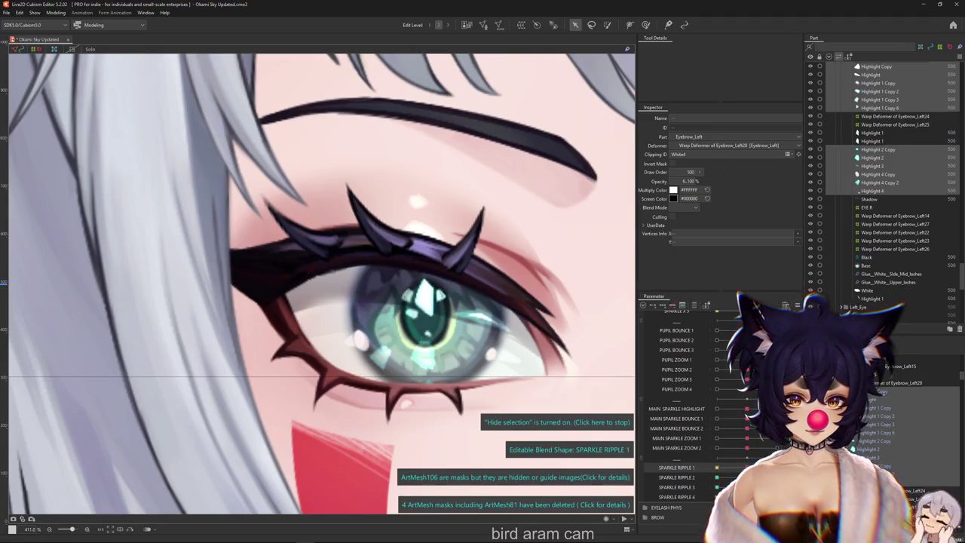
pyautogui.click(676, 478)
pyautogui.scroll(2, 458, 332)
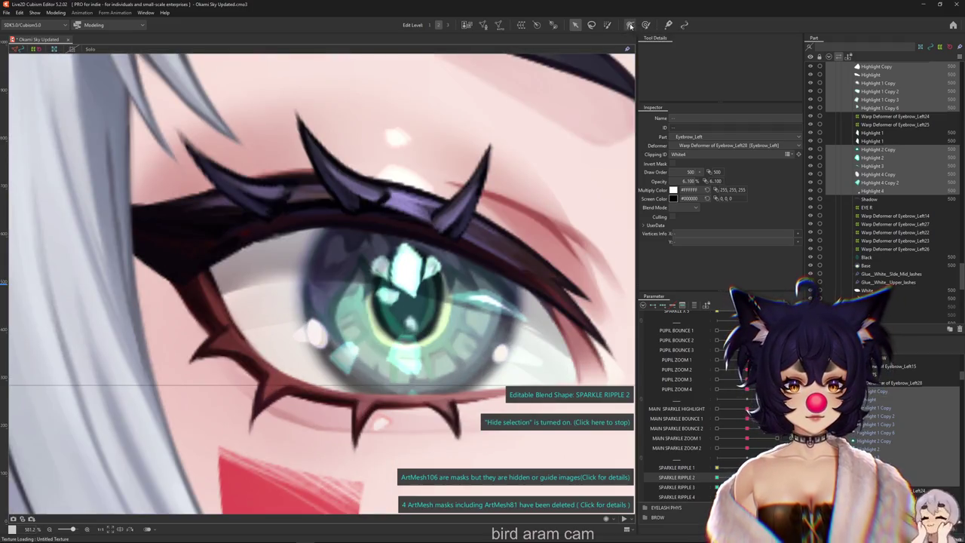
# Step: Paint SPARKLE RIPPLE 2 weight onto the iris sparkle mesh and preview the larger highlight
pyautogui.click(428, 326)
pyautogui.click(411, 317)
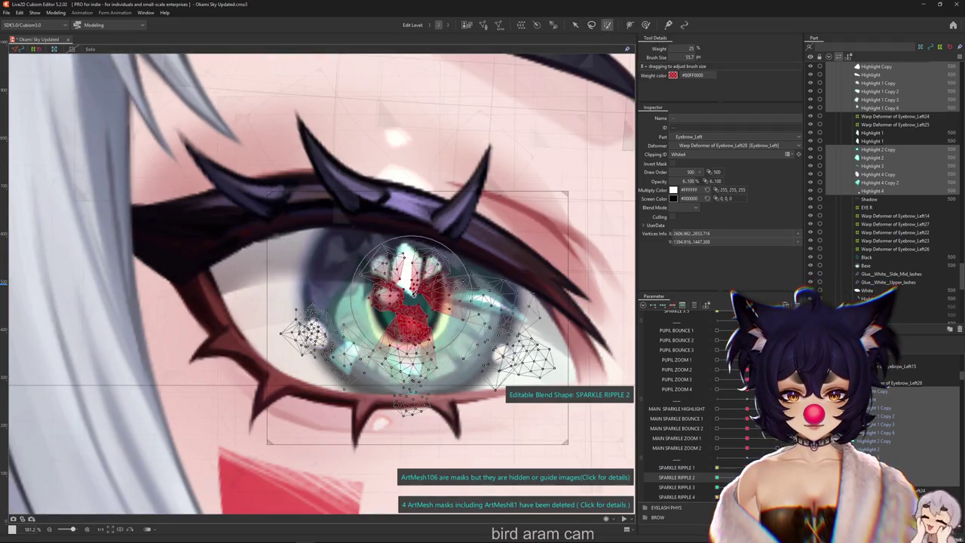
pyautogui.click(573, 25)
pyautogui.click(407, 301)
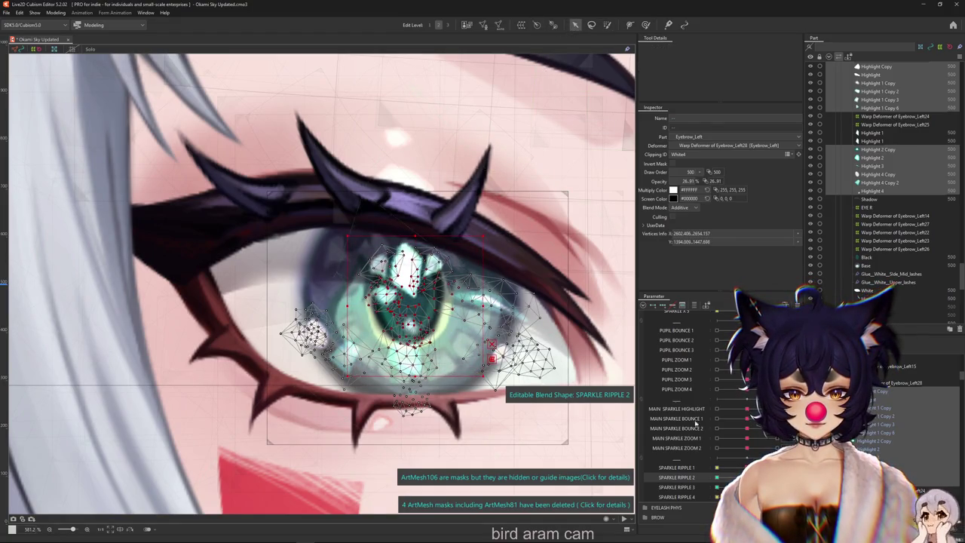
pyautogui.hotkey('ctrl', 'h')
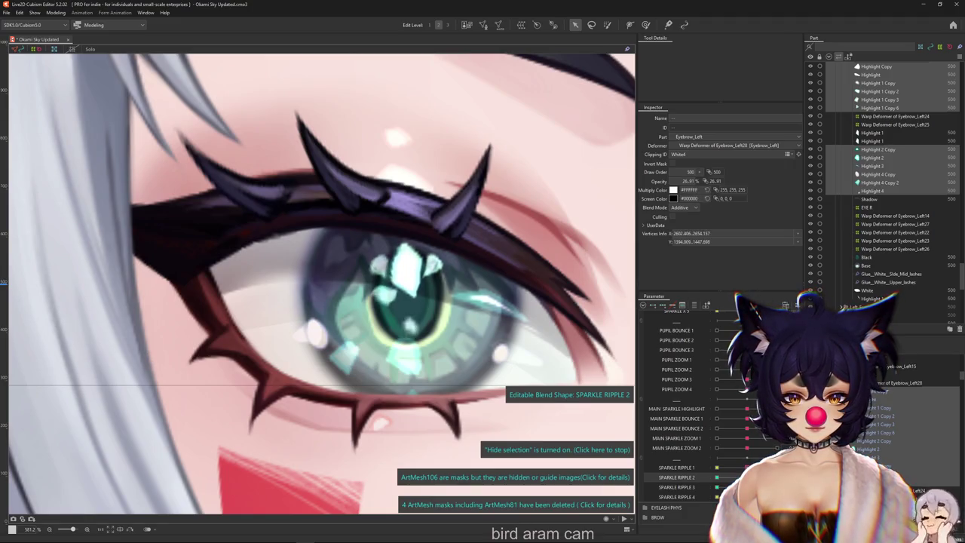
pyautogui.hotkey('ctrl', 'h')
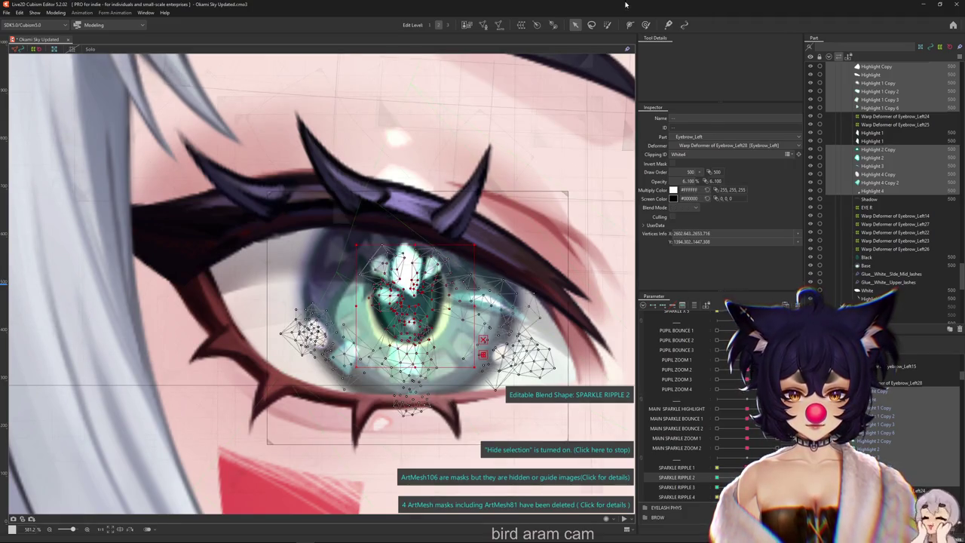
# Step: Shrink the weight brush, preview the eye, and open Modeling > Physics Settings
pyautogui.click(607, 25)
pyautogui.moveTo(430, 377); pyautogui.dragTo(399, 343)
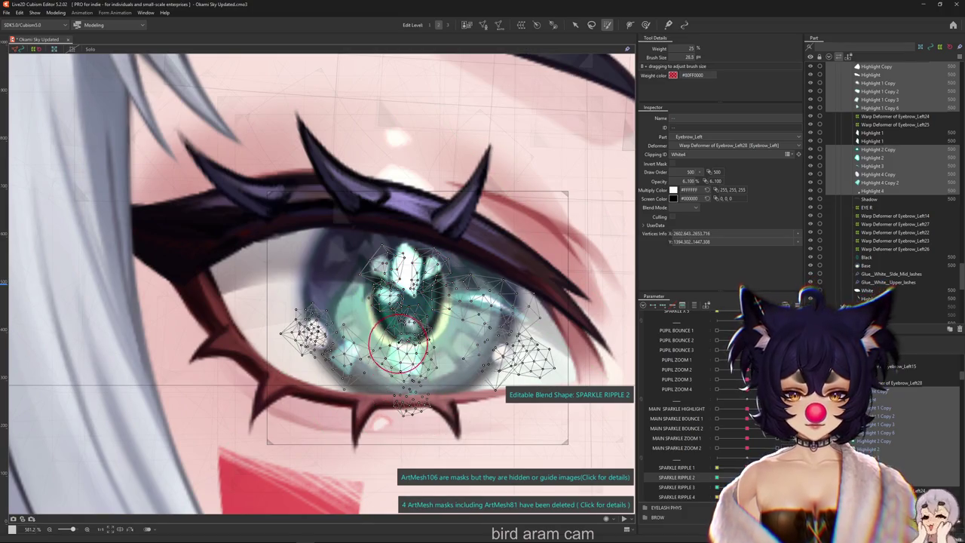
pyautogui.click(576, 26)
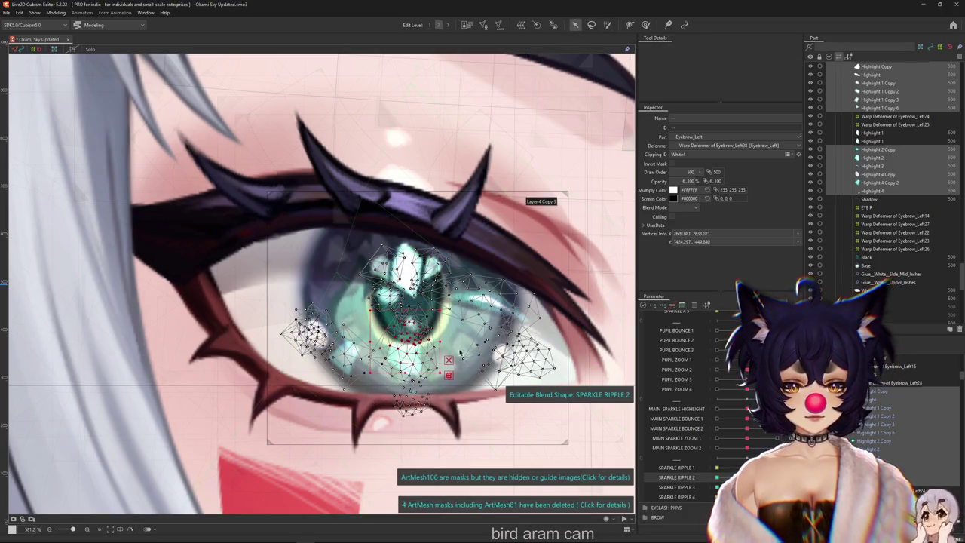
pyautogui.hotkey('ctrl', 'h')
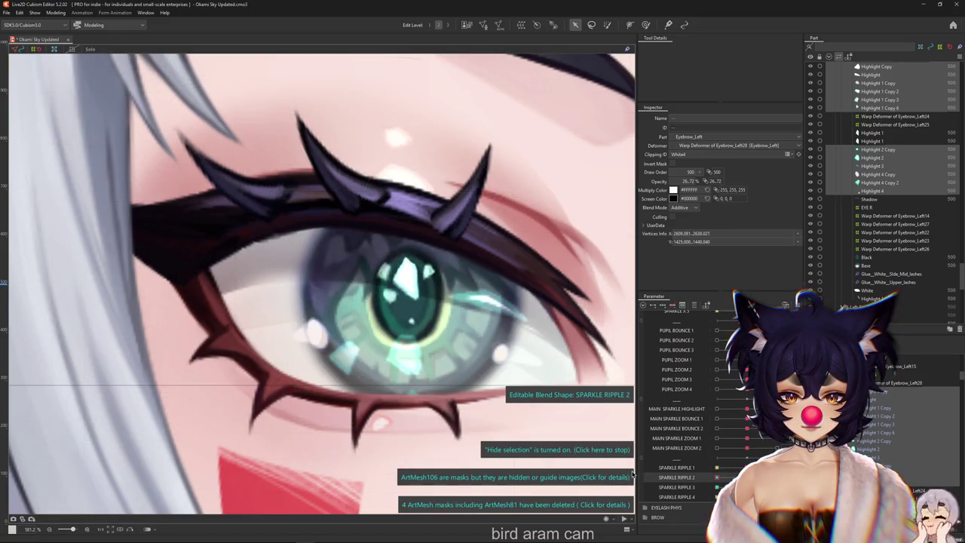
pyautogui.click(61, 13)
pyautogui.click(88, 184)
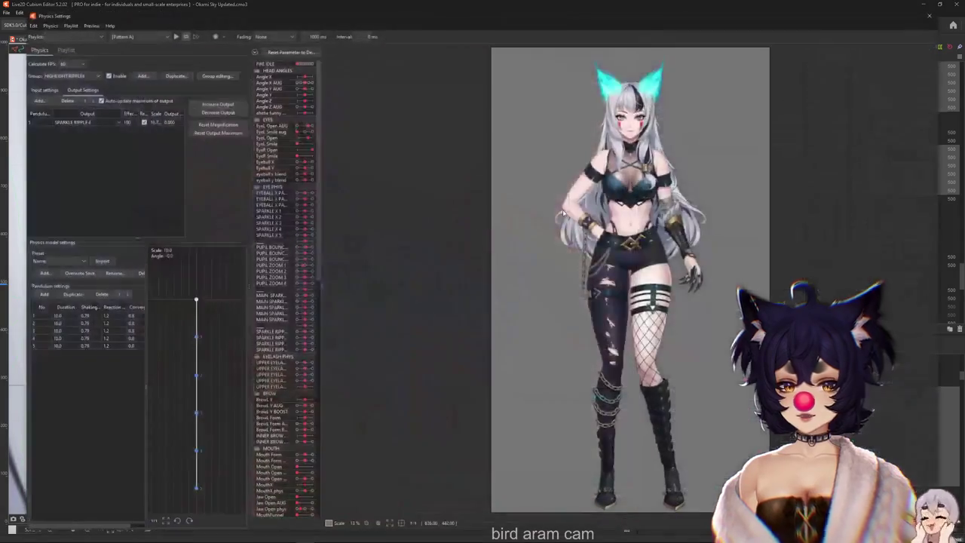
# Step: Select the HIGHLIGHT RIPPLE group in Physics Settings
pyautogui.scroll(2, 456, 219)
pyautogui.scroll(2, 456, 219)
pyautogui.scroll(2, 456, 219)
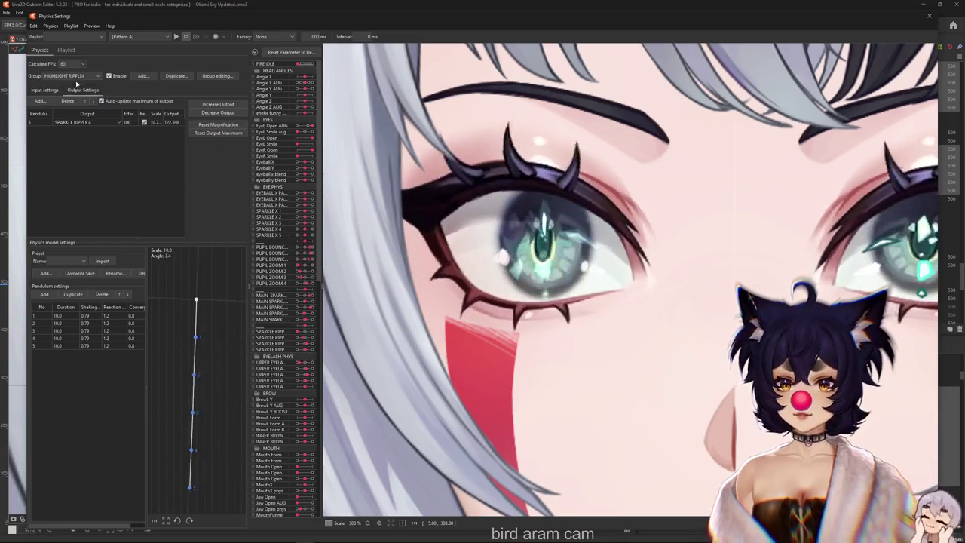
pyautogui.click(75, 76)
pyautogui.click(83, 168)
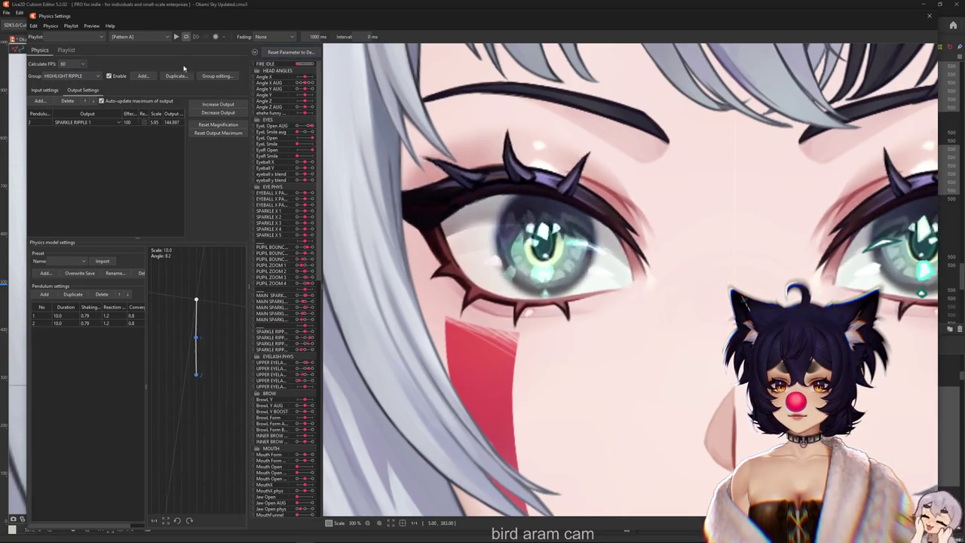
pyautogui.click(92, 26)
pyautogui.click(130, 64)
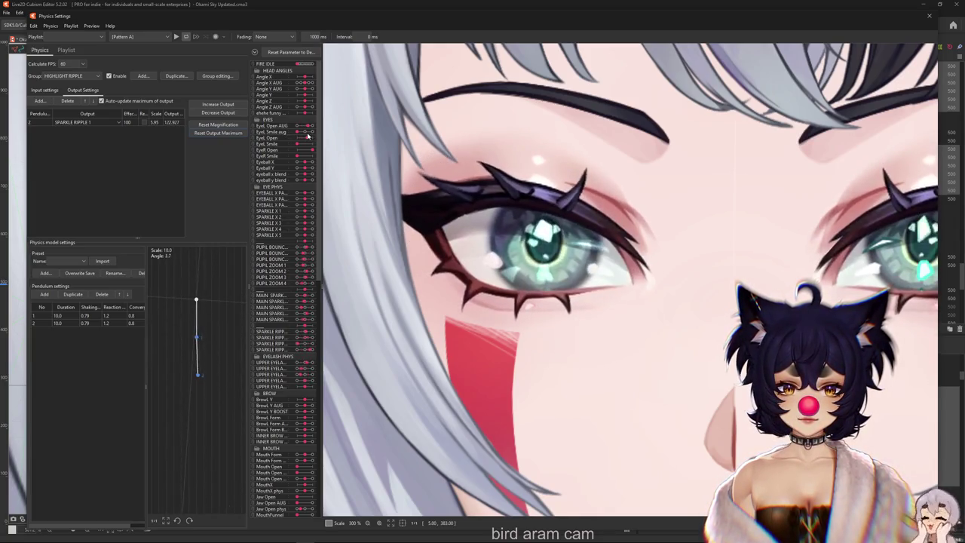
# Step: Close Physics Settings and reopen it from the Modeling menu
pyautogui.click(928, 16)
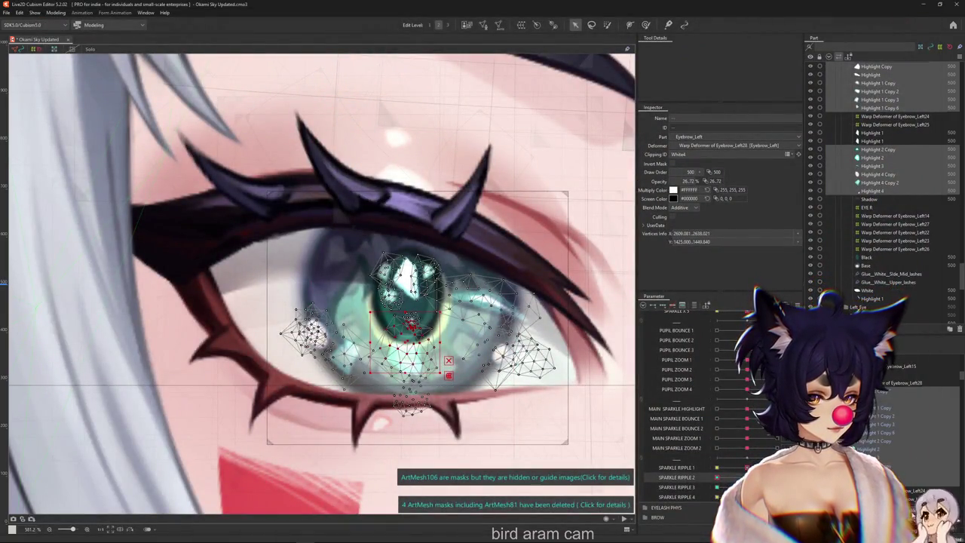
pyautogui.click(56, 13)
pyautogui.click(83, 182)
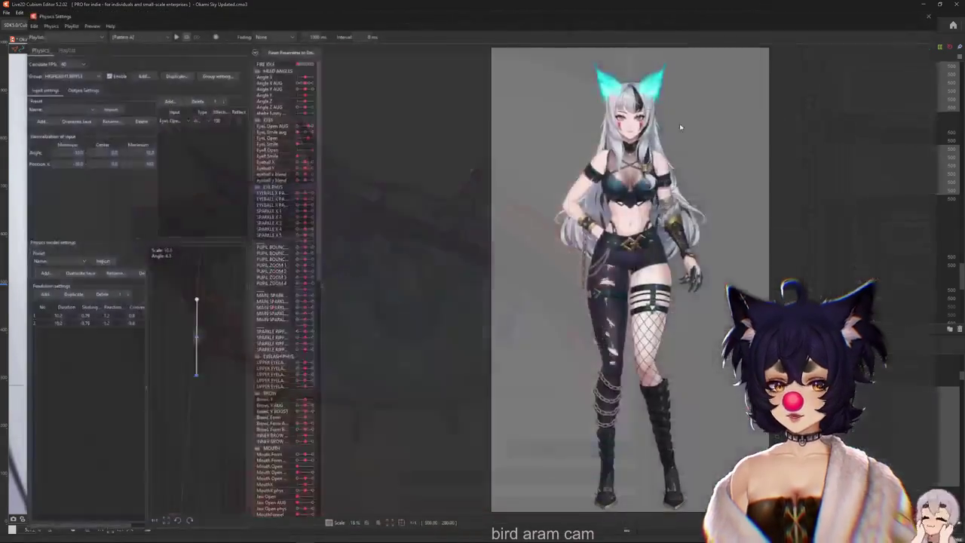
# Step: Reset the HIGHLIGHT RIPPLE group's output magnification in Output Settings
pyautogui.scroll(3, 678, 125)
pyautogui.scroll(2, 616, 185)
pyautogui.scroll(2, 617, 186)
pyautogui.scroll(2, 617, 186)
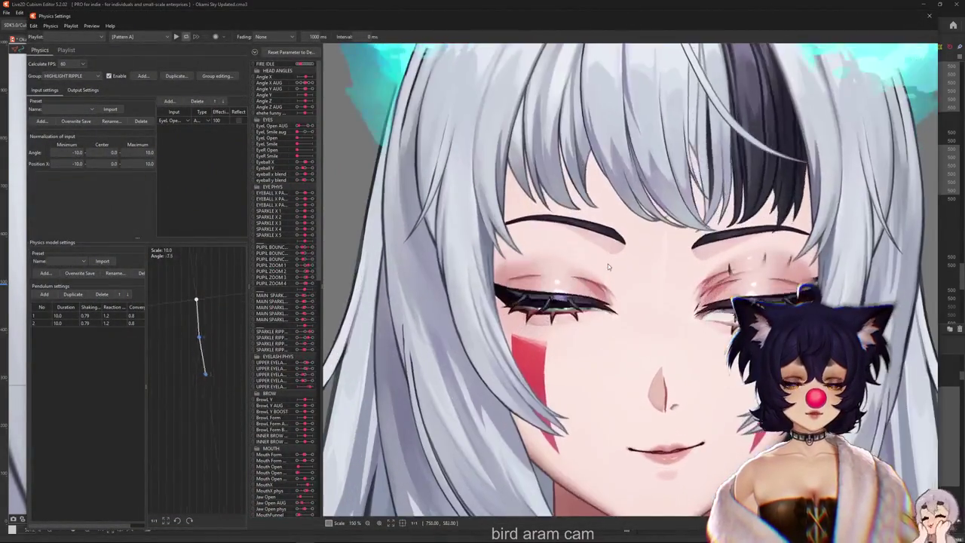
pyautogui.scroll(1, 530, 345)
pyautogui.scroll(1, 530, 345)
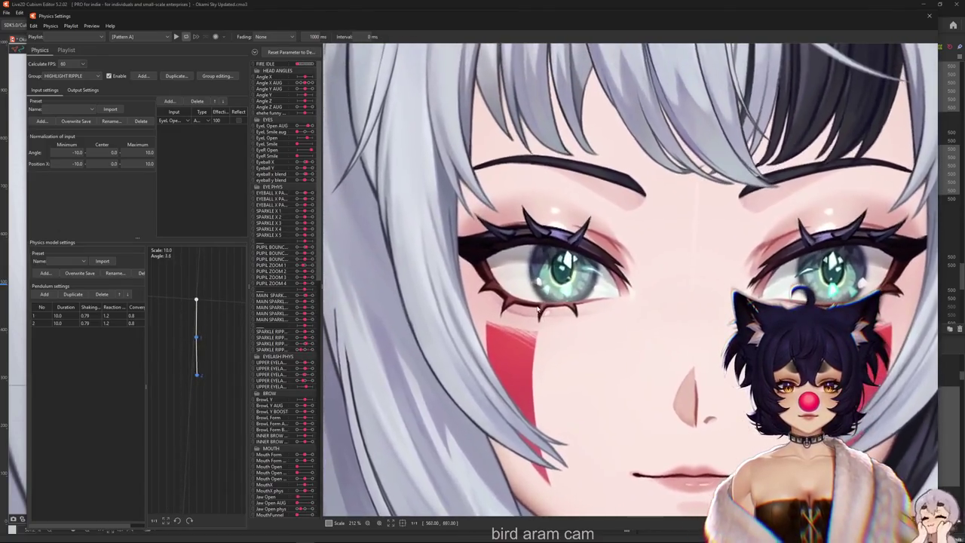
pyautogui.scroll(2, 544, 294)
pyautogui.click(83, 89)
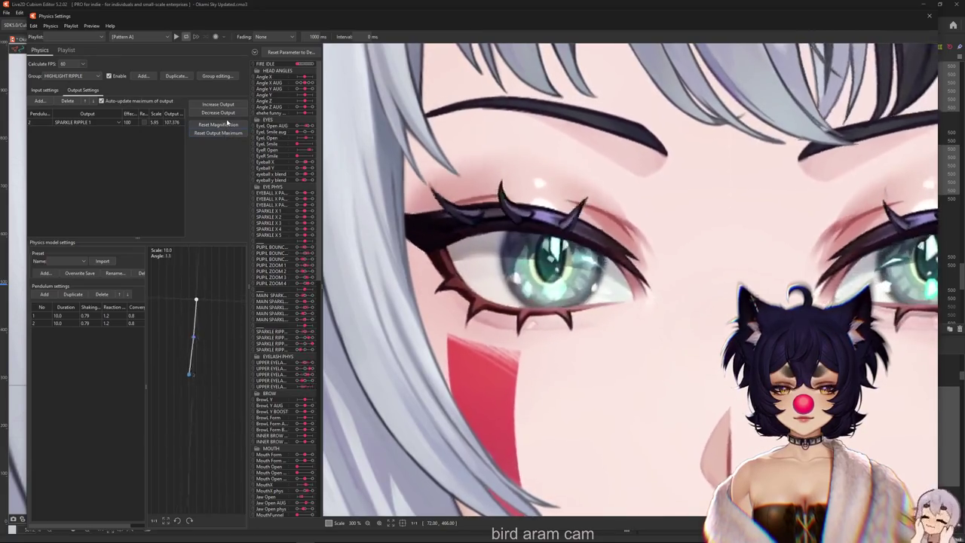
pyautogui.click(226, 124)
pyautogui.click(510, 282)
# Step: Raise the SPARKLE RIPPLE 2 and 3 outputs to about 100% in HIGHLIGHT RIPPLE2 and RIPPLE3
pyautogui.click(90, 77)
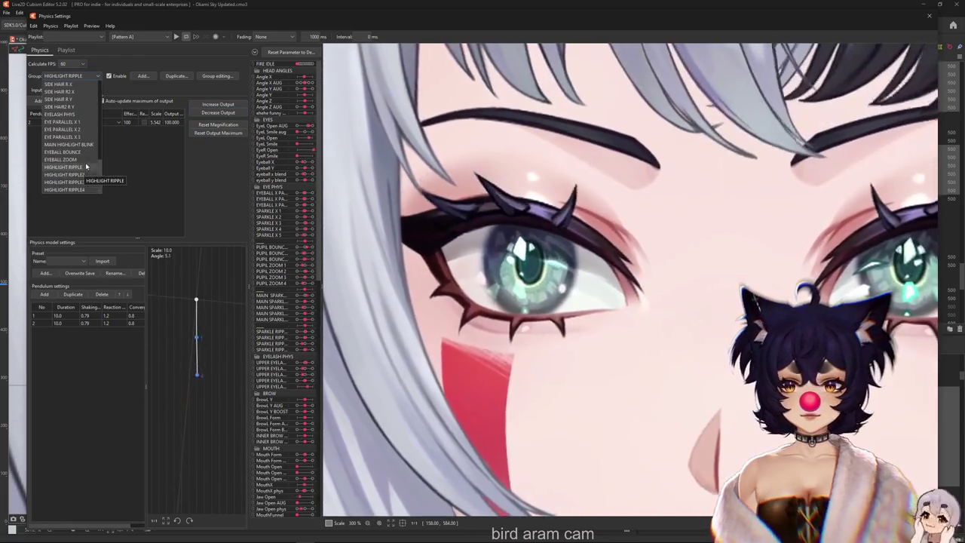
pyautogui.click(82, 174)
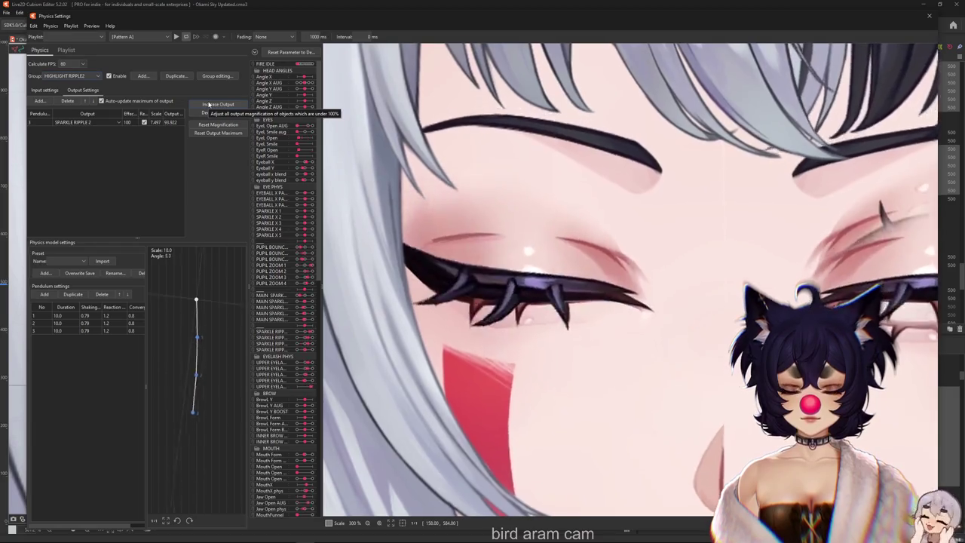
pyautogui.click(209, 104)
pyautogui.click(508, 285)
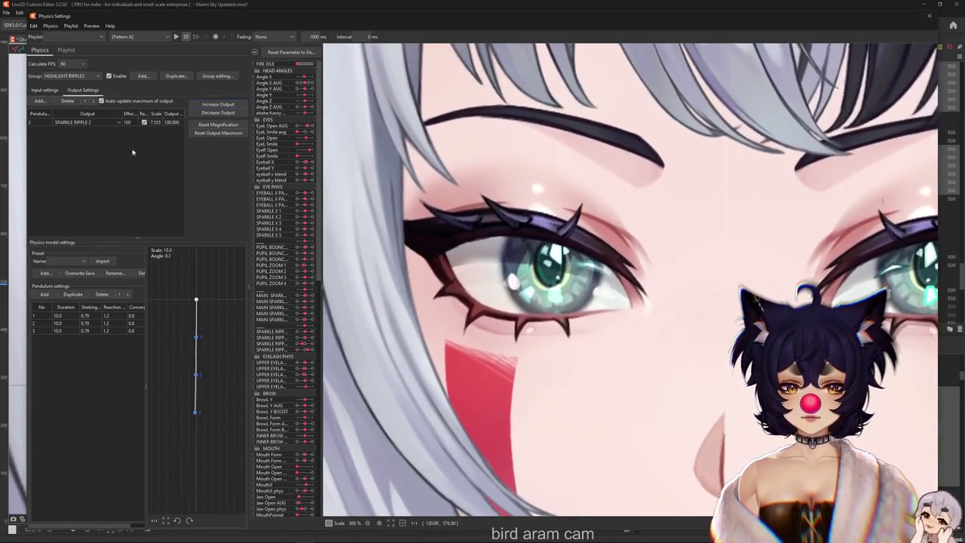
pyautogui.click(72, 75)
pyautogui.click(81, 183)
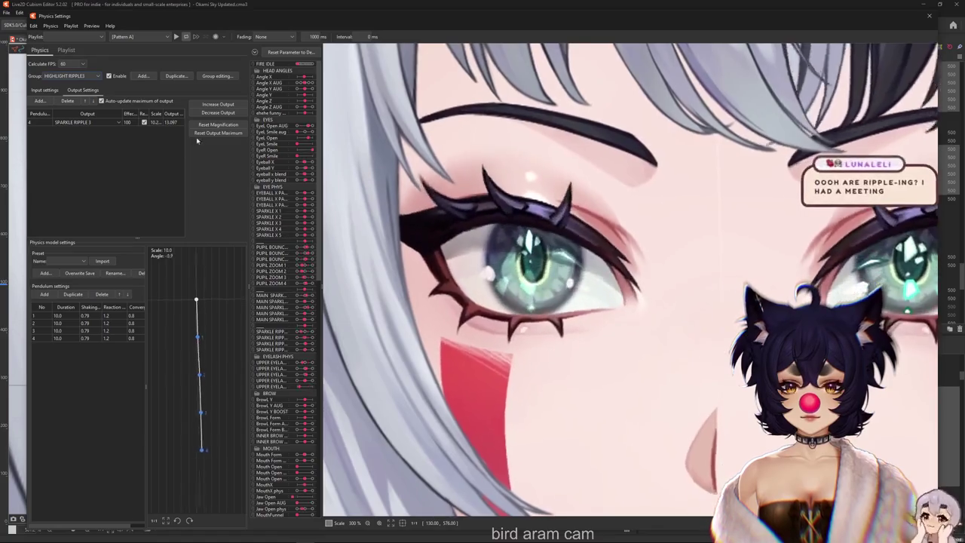
pyautogui.click(218, 104)
pyautogui.click(506, 281)
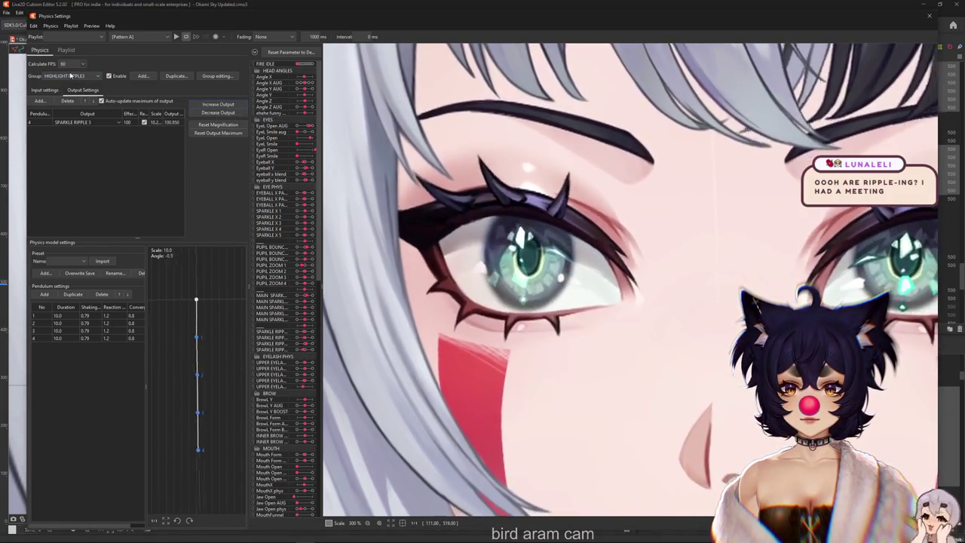
# Step: Refit HIGHLIGHT RIPPLE4's SPARKLE RIPPLE 4 output to scale 9.934, maximum 100
pyautogui.click(83, 76)
pyautogui.click(83, 181)
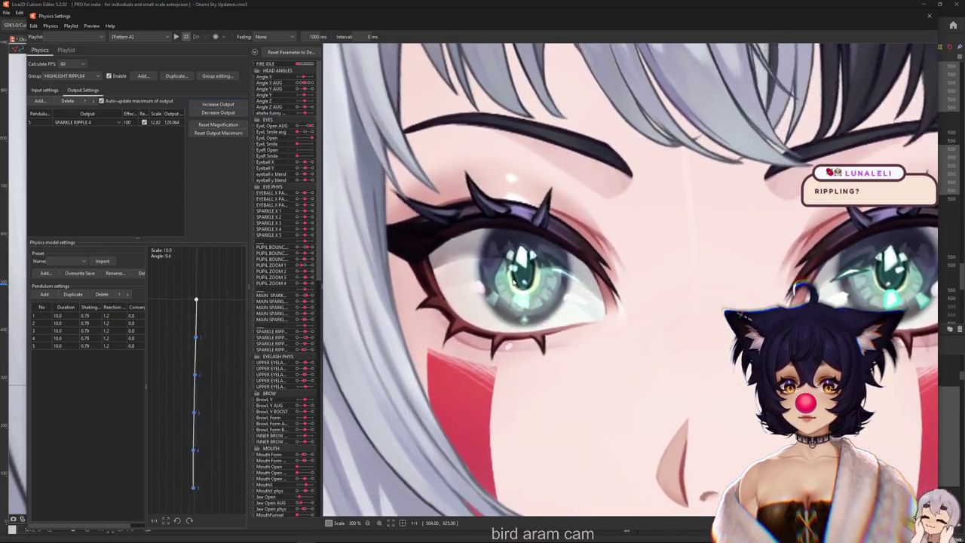
pyautogui.click(500, 286)
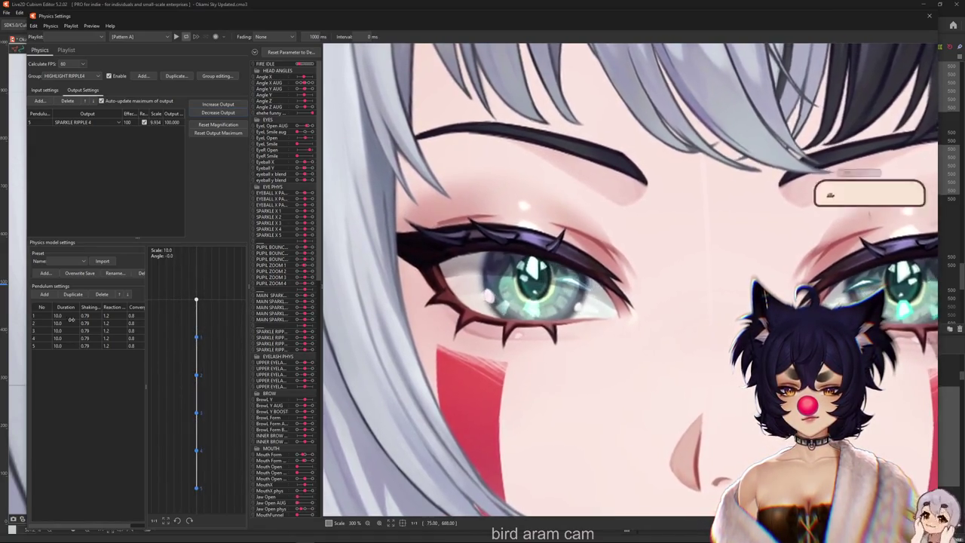
# Step: Set the shaking of all five HIGHLIGHT RIPPLE4 pendulums to 0.7
pyautogui.doubleClick(90, 308)
pyautogui.write('0.7')
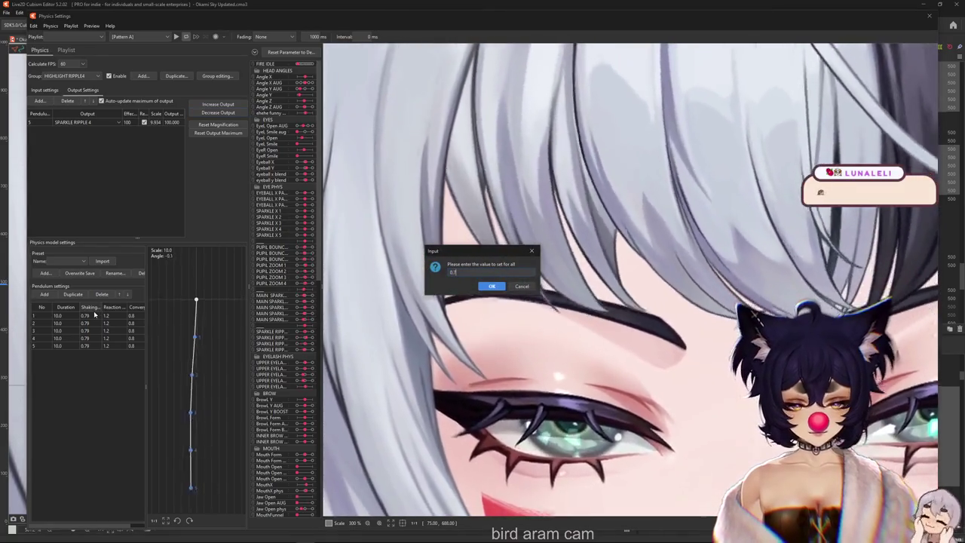
pyautogui.press('Return')
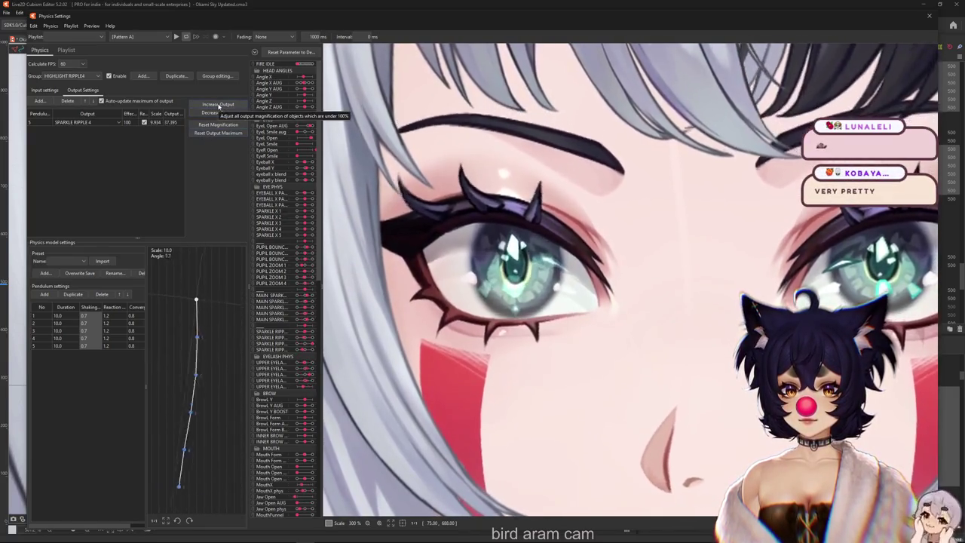
# Step: Refit SPARKLE RIPPLE 4's output magnification to about 22.0, maximum 100
pyautogui.click(218, 124)
pyautogui.click(509, 285)
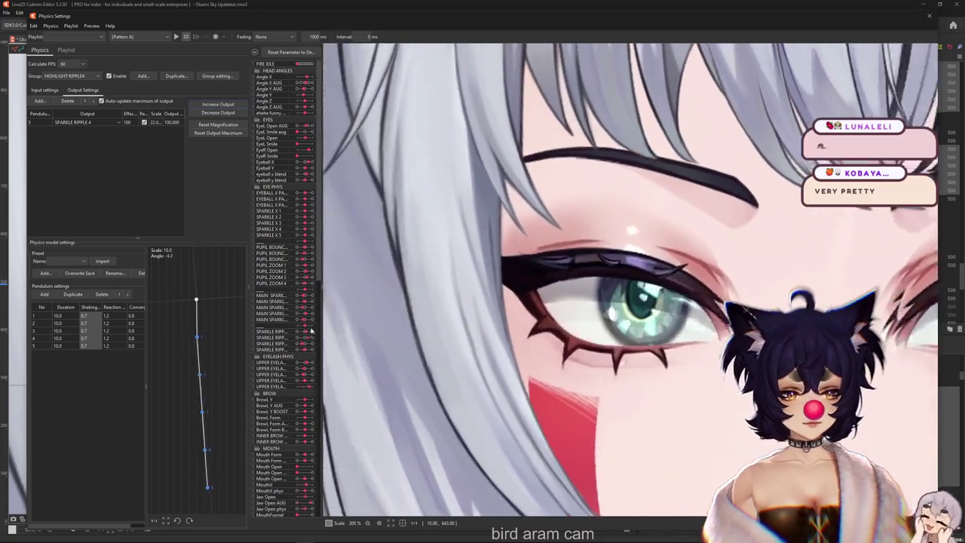
pyautogui.scroll(-3, 533, 293)
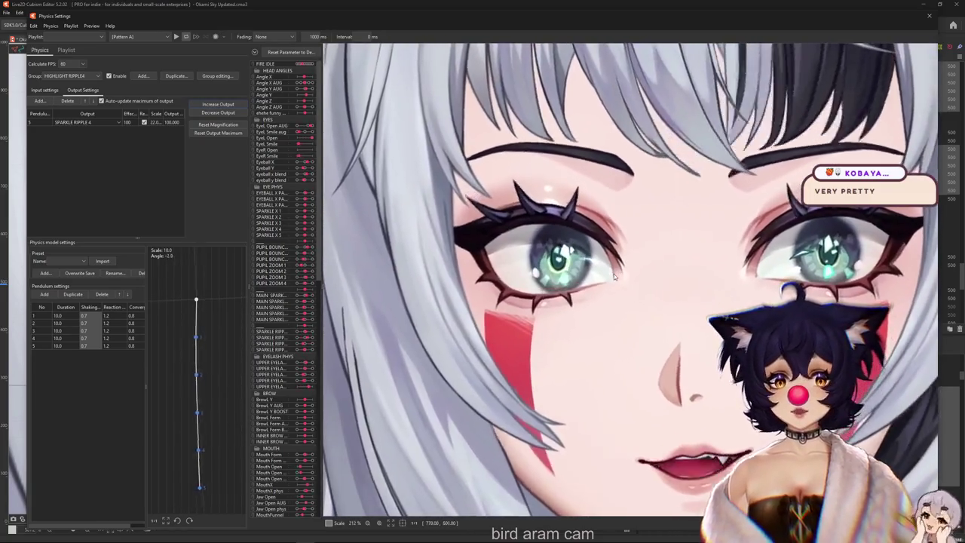
pyautogui.scroll(2, 621, 287)
pyautogui.scroll(-3, 614, 291)
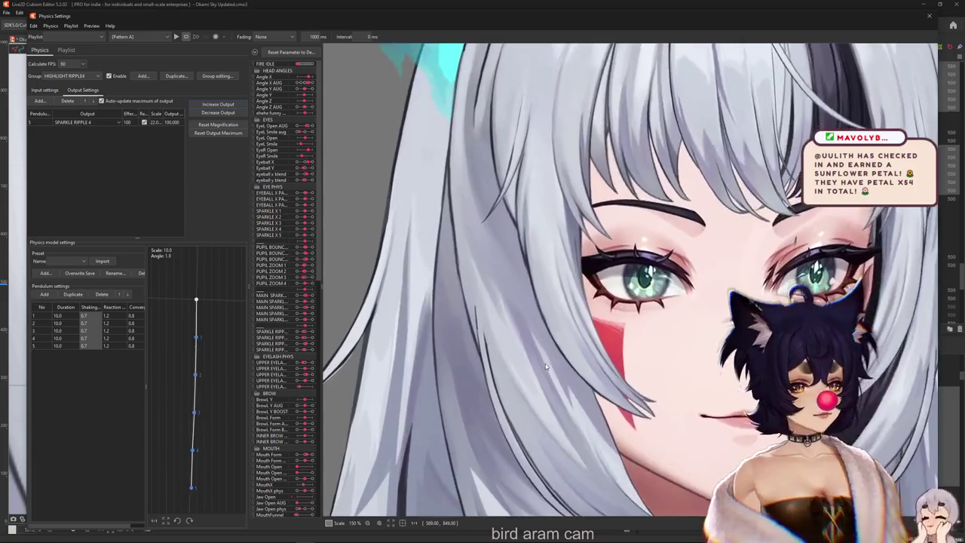
# Step: Browse the physics Group list without switching groups, then return to the eye close-up
pyautogui.scroll(3, 540, 272)
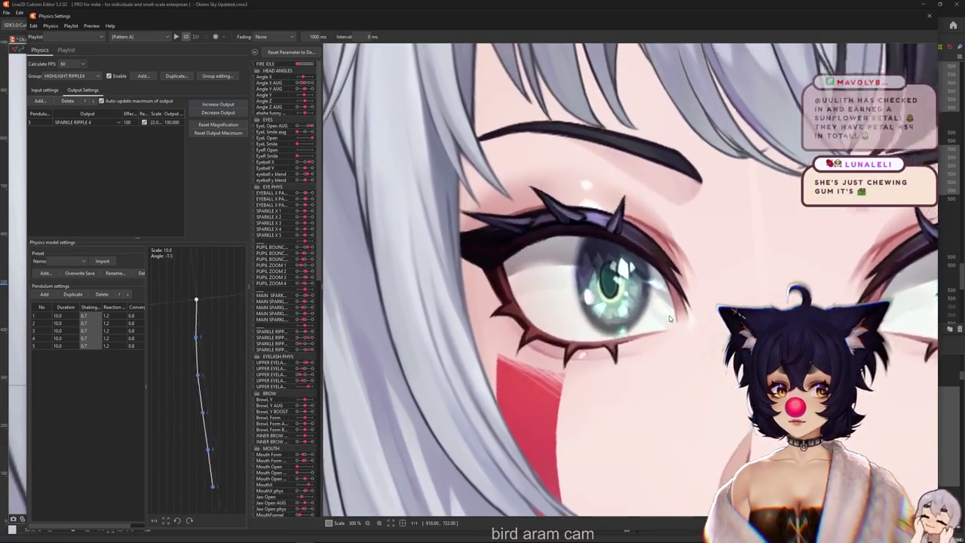
pyautogui.click(76, 76)
pyautogui.scroll(5, 79, 98)
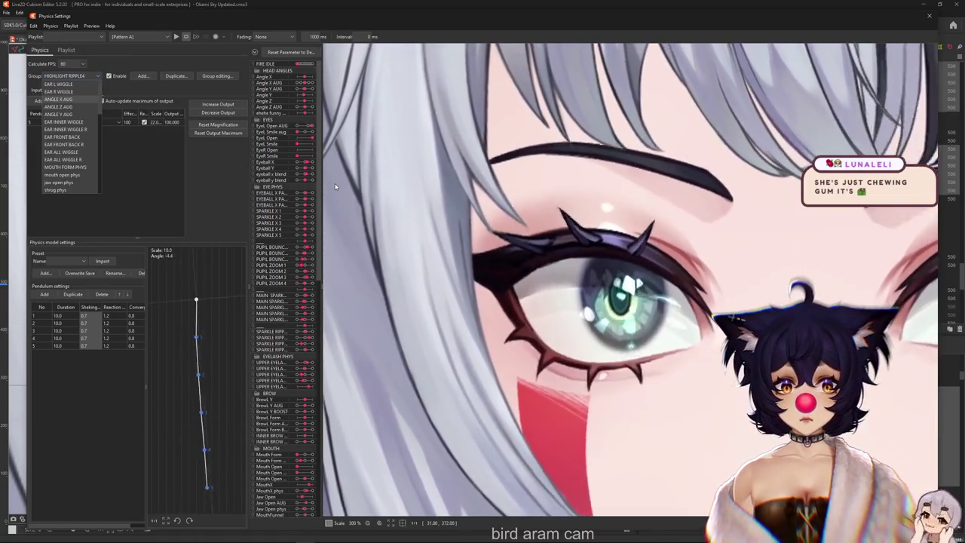
pyautogui.click(600, 228)
pyautogui.scroll(-3, 599, 228)
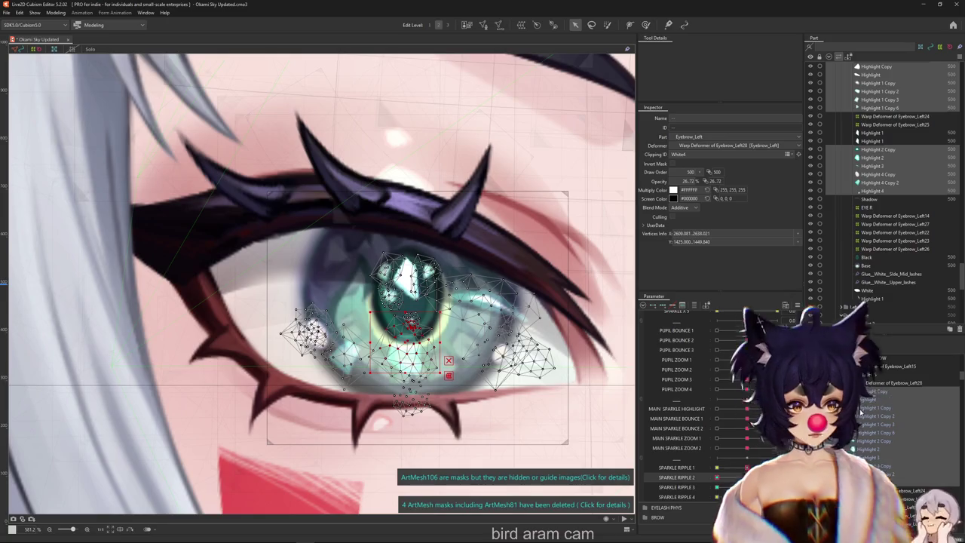
pyautogui.scroll(-5, 407, 315)
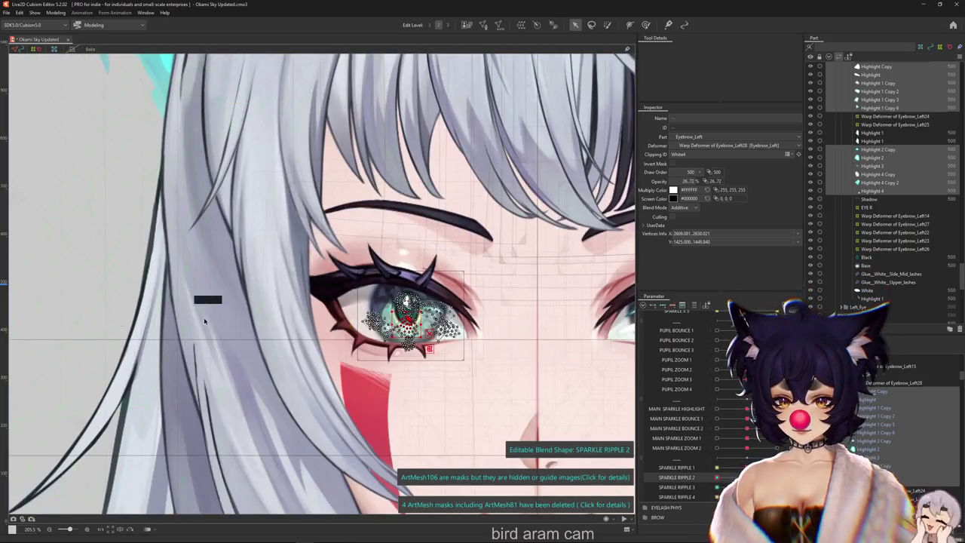
pyautogui.scroll(-5, 226, 331)
pyautogui.scroll(2, 249, 347)
pyautogui.scroll(3, 317, 362)
pyautogui.scroll(2, 389, 377)
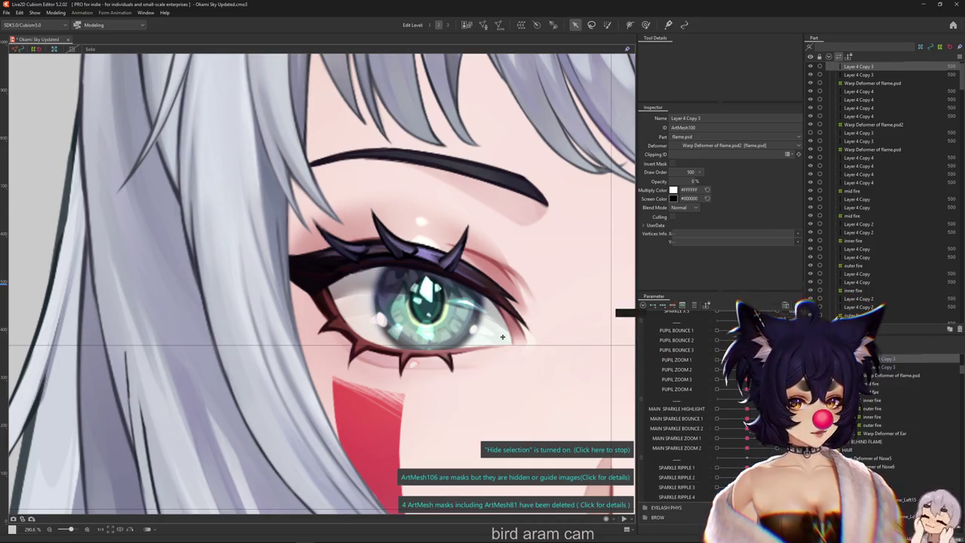
pyautogui.hotkey('ctrl', 's')
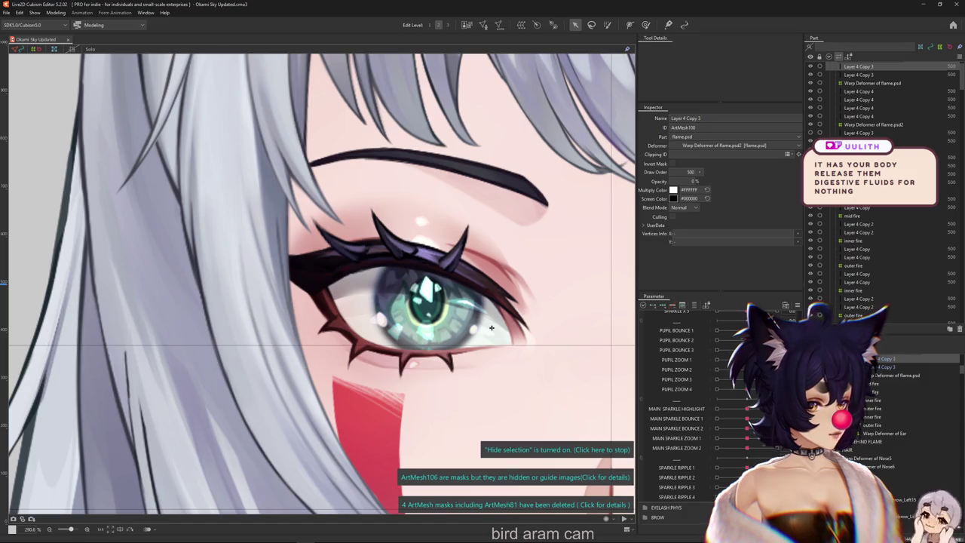
pyautogui.scroll(1, 490, 327)
pyautogui.scroll(1, 491, 328)
pyautogui.scroll(1, 491, 328)
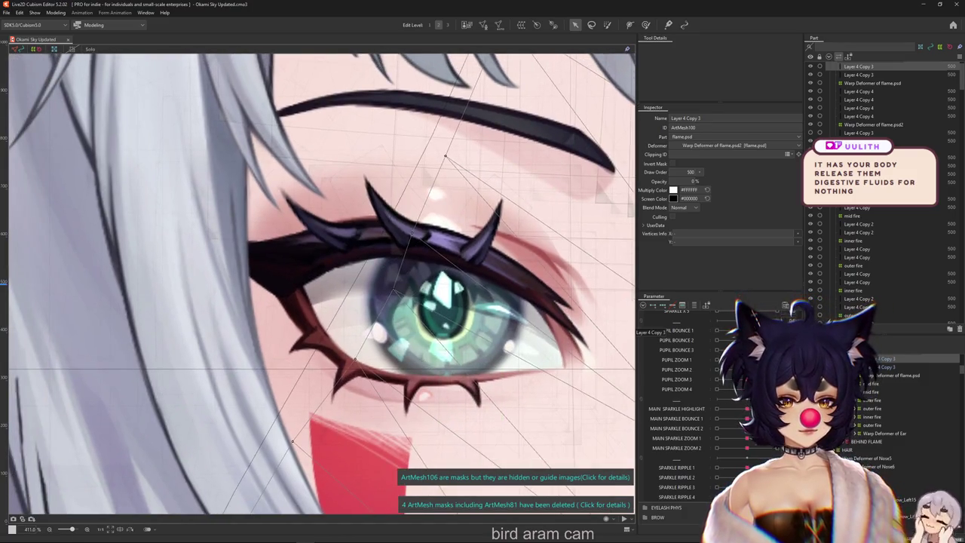
pyautogui.scroll(-2, 488, 299)
pyautogui.scroll(-2, 488, 299)
pyautogui.scroll(1, 488, 299)
pyautogui.scroll(1, 492, 298)
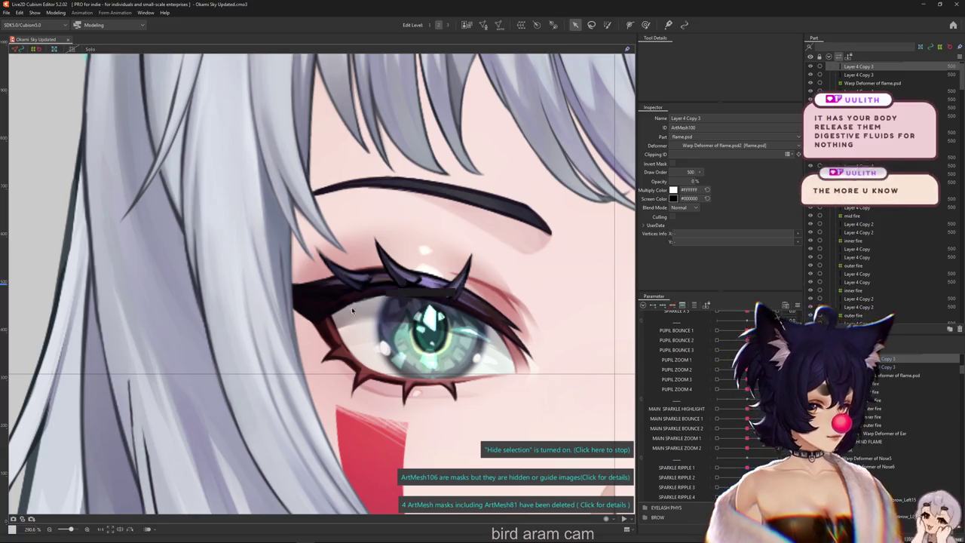
pyautogui.scroll(1, 539, 327)
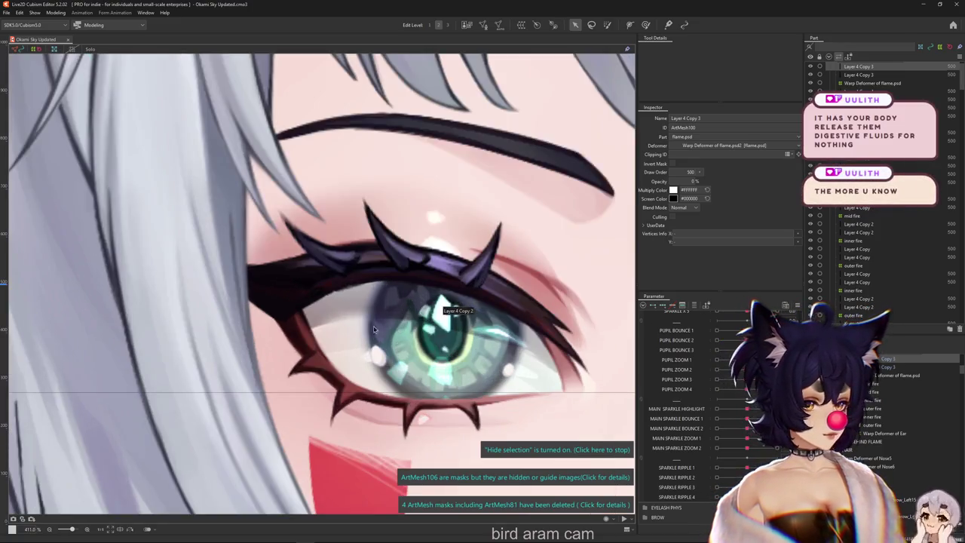
pyautogui.scroll(2, 681, 375)
pyautogui.scroll(-5, 686, 369)
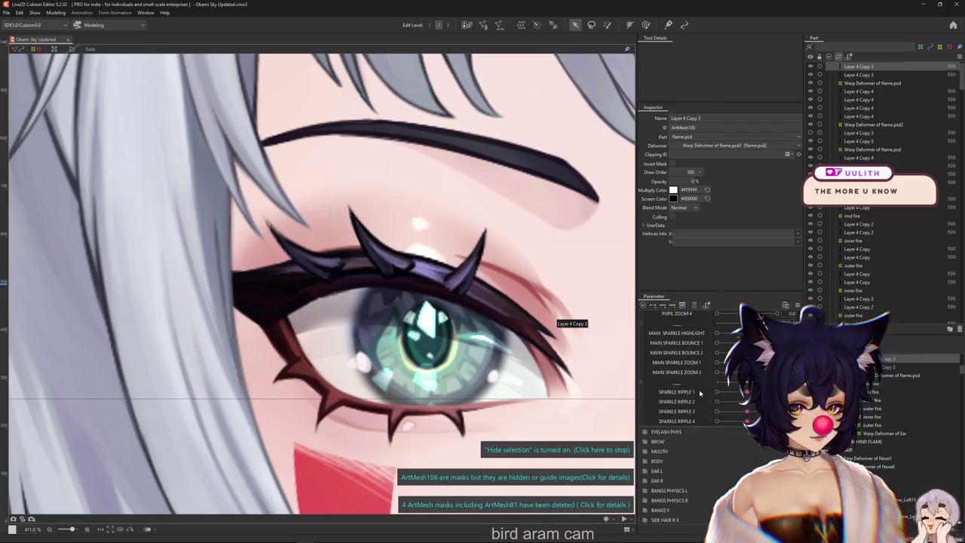
pyautogui.scroll(2, 682, 389)
pyautogui.scroll(3, 686, 386)
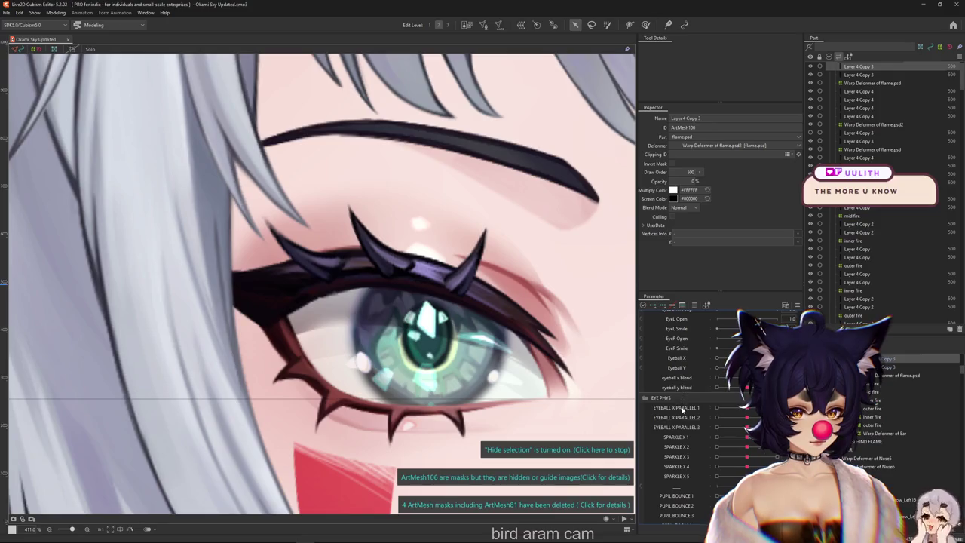
# Step: Expand EYELASH PHYS and select UPPER EYELASH 5, cancelling the delete prompt
pyautogui.click(645, 397)
pyautogui.click(645, 407)
pyautogui.click(679, 456)
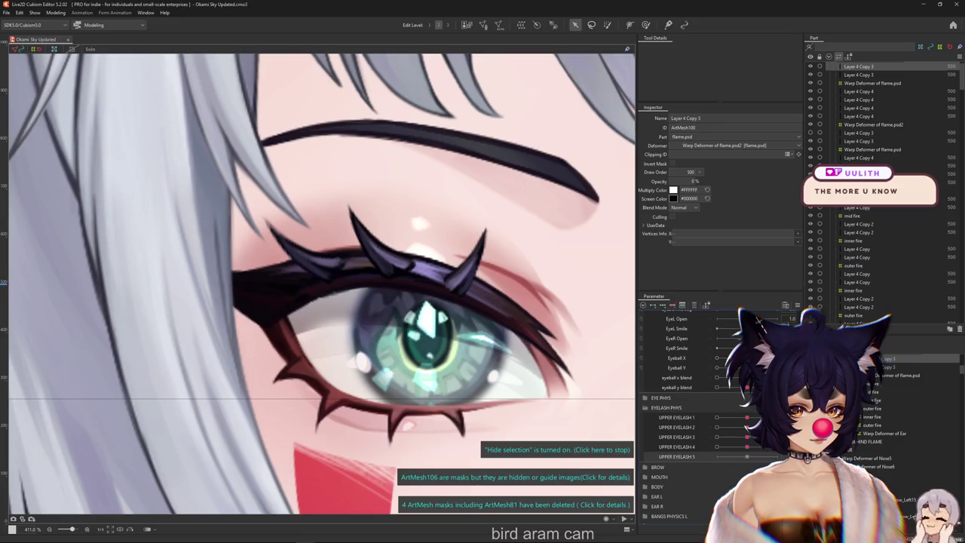
pyautogui.press('Delete')
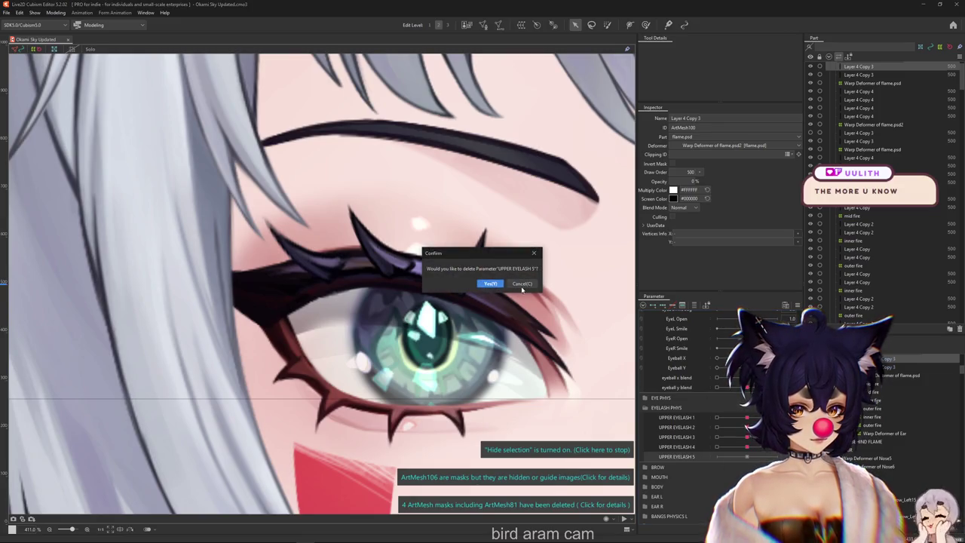
pyautogui.click(520, 283)
# Step: Clear the UPPER EYELASH 5 name and dock Tool Details in its own left column
pyautogui.doubleClick(701, 461)
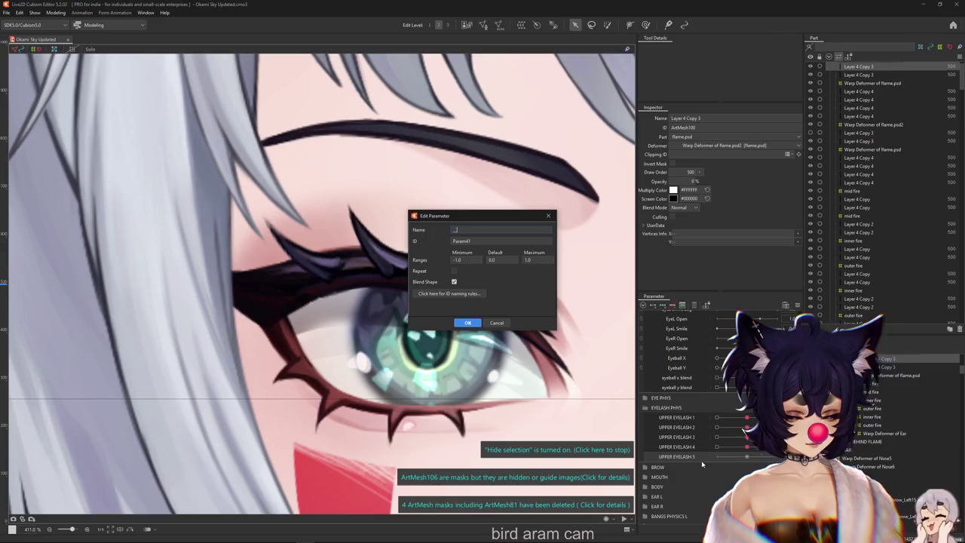
pyautogui.press('Return')
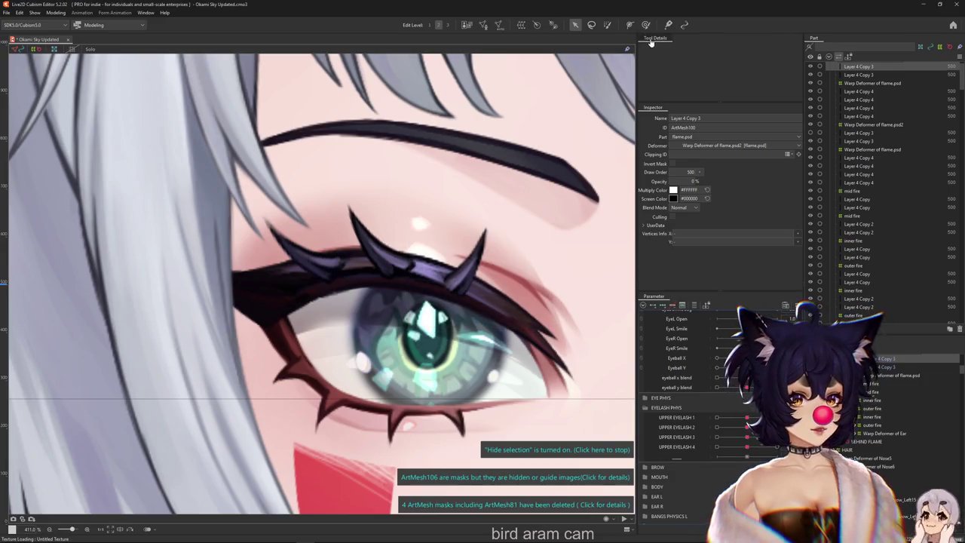
pyautogui.moveTo(2, 41); pyautogui.dragTo(3, 42)
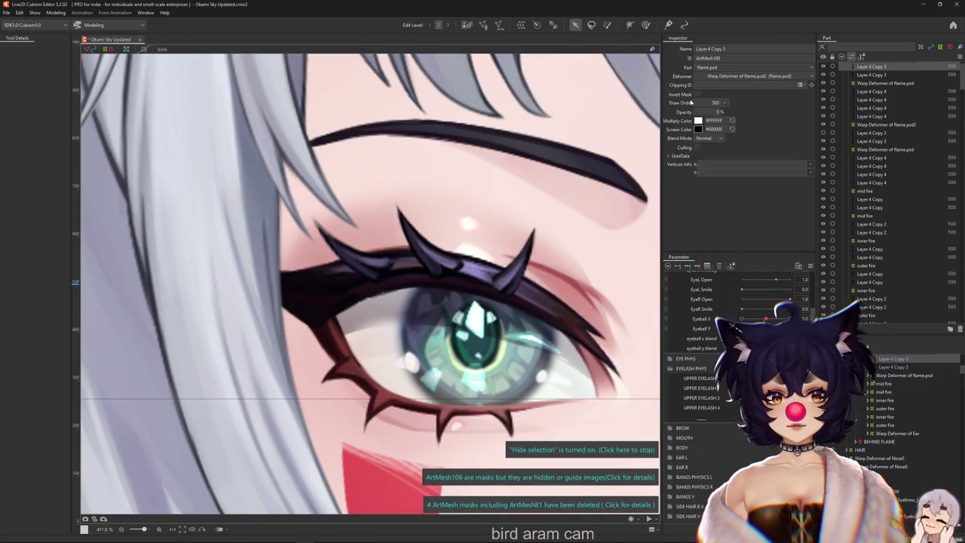
# Step: Dock the Inspector and Parameter palette in the left column, widened so eyelash names show
pyautogui.moveTo(124, 98); pyautogui.dragTo(39, 468)
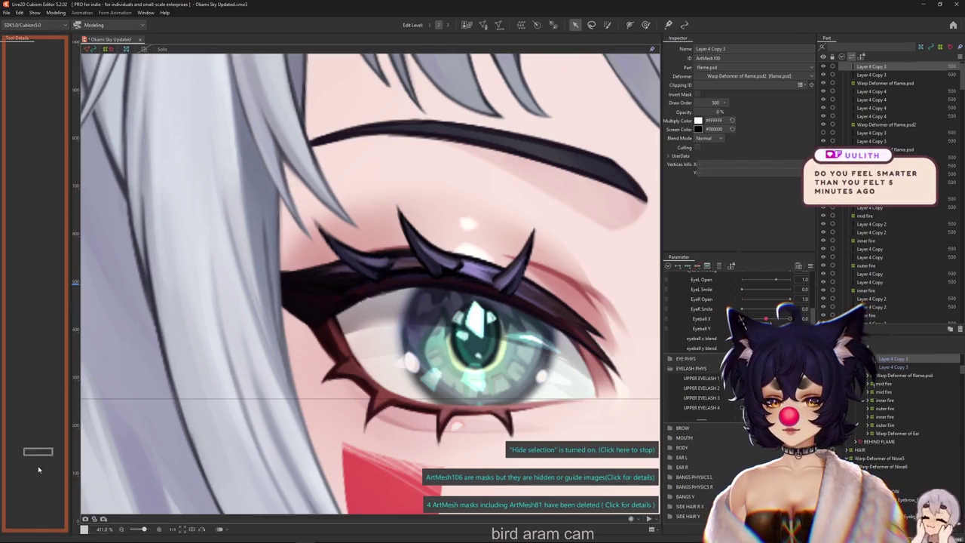
pyautogui.moveTo(33, 528); pyautogui.dragTo(34, 529)
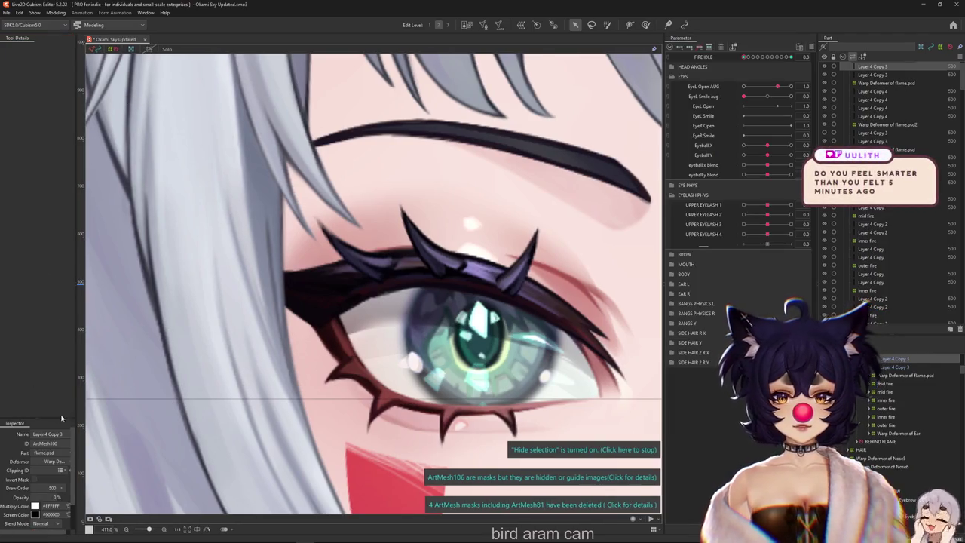
pyautogui.moveTo(38, 420); pyautogui.dragTo(37, 119)
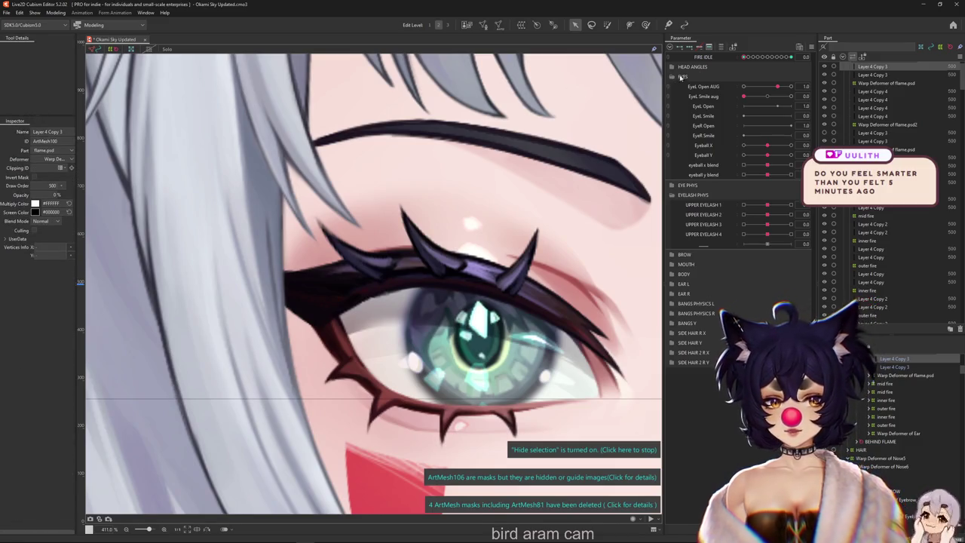
pyautogui.moveTo(681, 38)
pyautogui.mouseDown()
pyautogui.moveTo(39, 424)
pyautogui.moveTo(50, 285)
pyautogui.mouseUp()
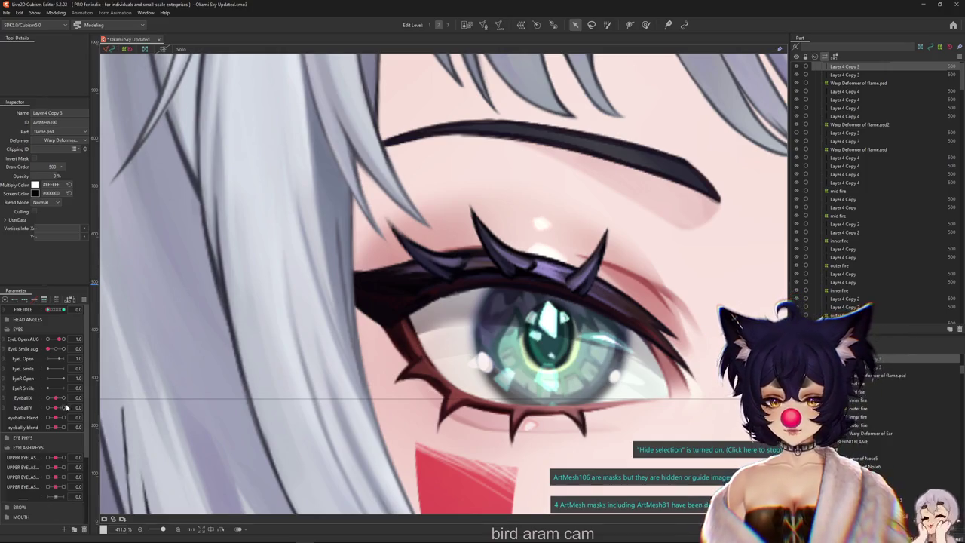
pyautogui.moveTo(89, 422); pyautogui.dragTo(123, 426)
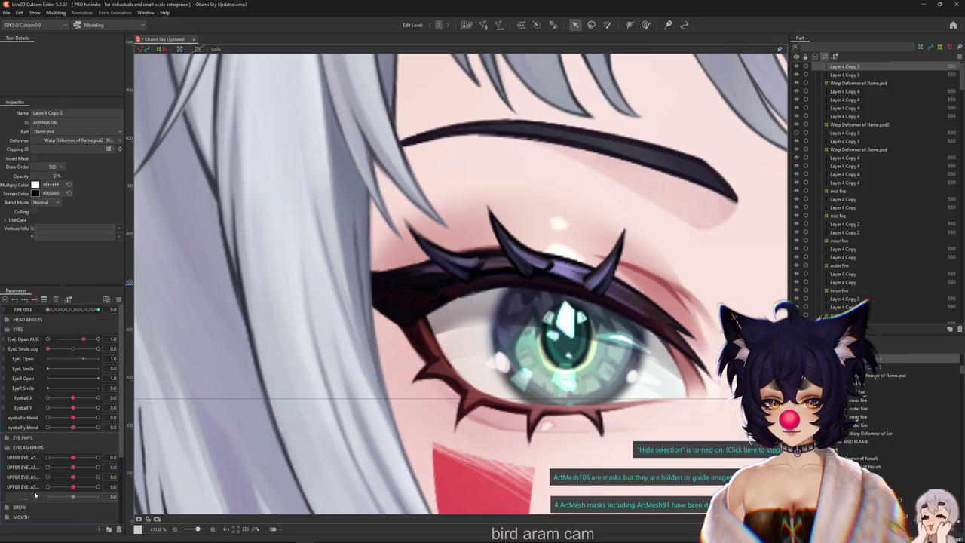
pyautogui.moveTo(20, 466); pyautogui.dragTo(49, 467)
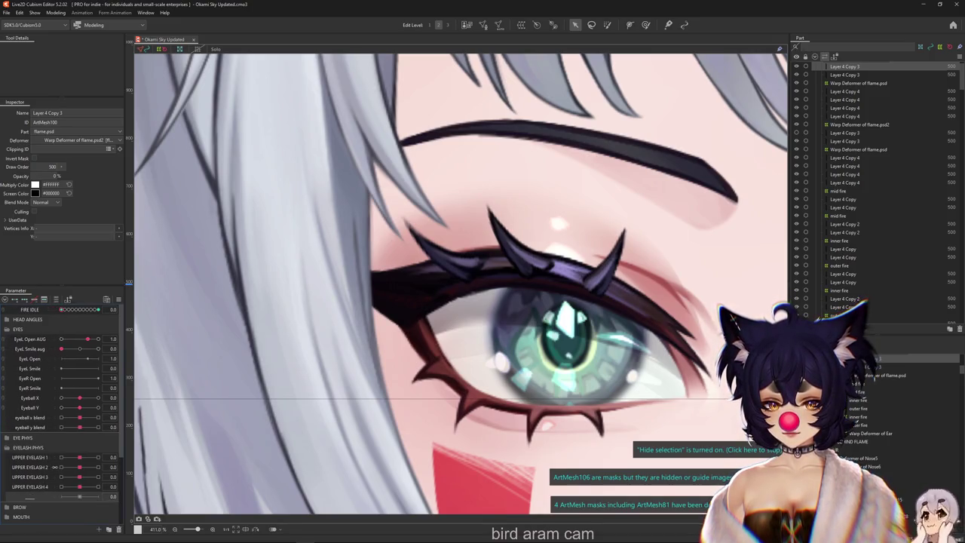
# Step: Create TOP LASH PHYS 1 below UPPER EYELASH 4, then select eyelid mesh 1
pyautogui.click(17, 498)
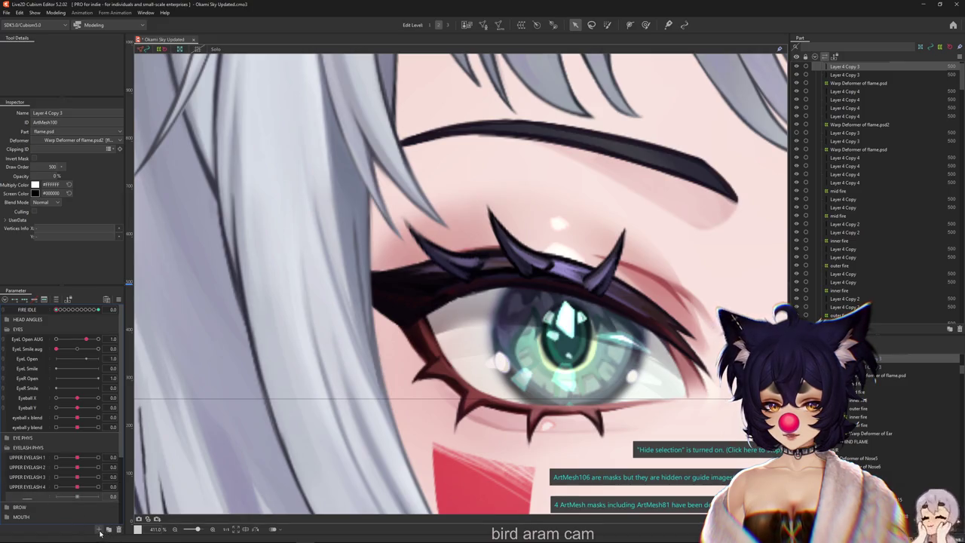
pyautogui.click(100, 530)
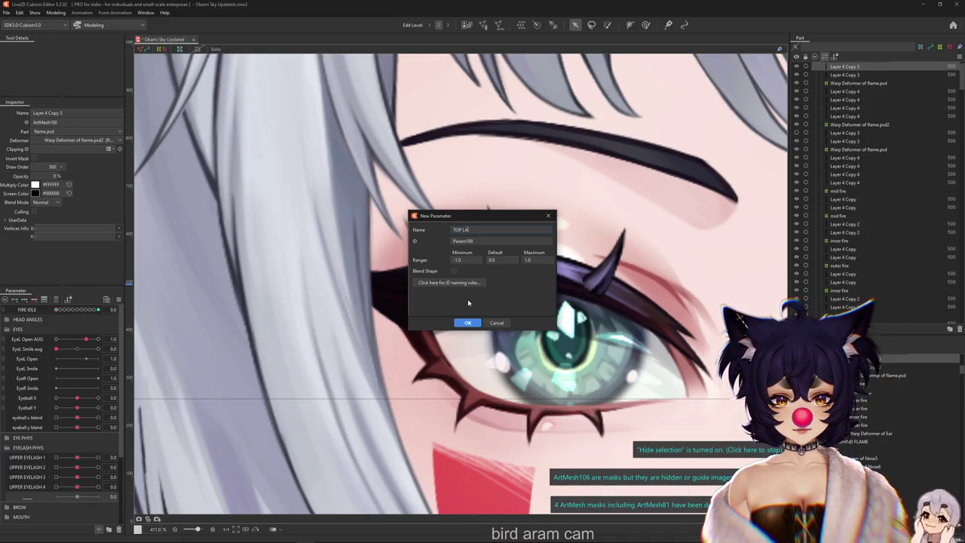
pyautogui.write('TOP LASH PHYS 1')
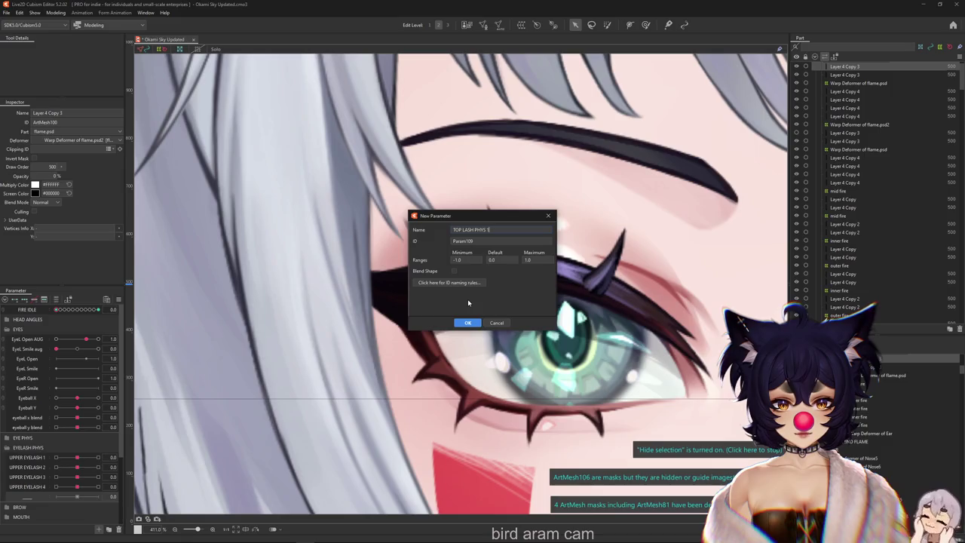
pyautogui.click(467, 322)
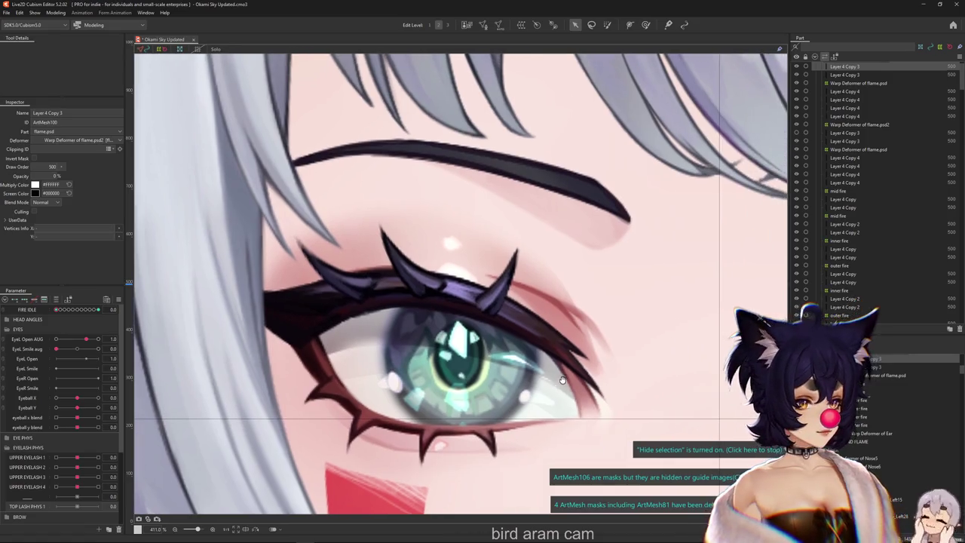
pyautogui.rightClick(532, 336)
pyautogui.click(567, 309)
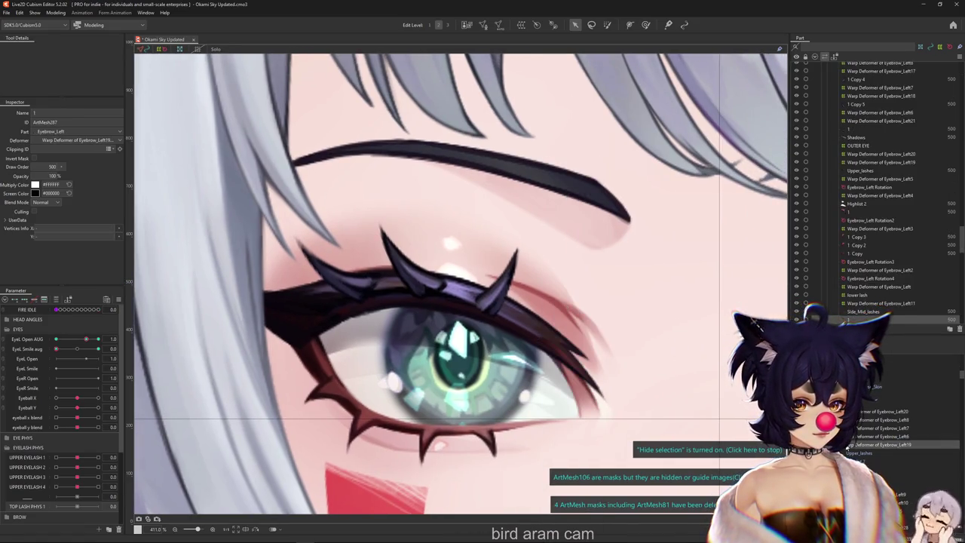
# Step: Select the Eyebrow_Left19 warp deformer around the eye and filter parameters to the selection
pyautogui.click(874, 444)
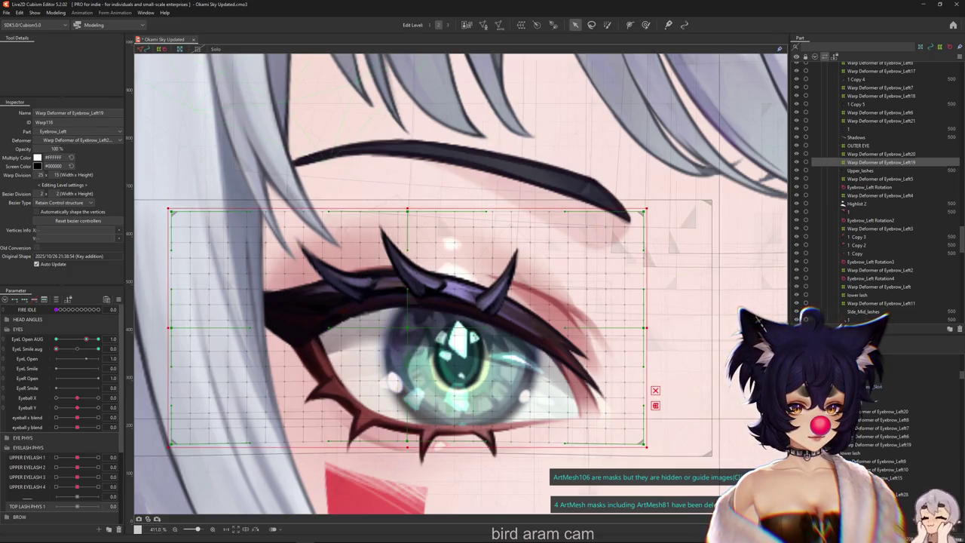
pyautogui.click(437, 341)
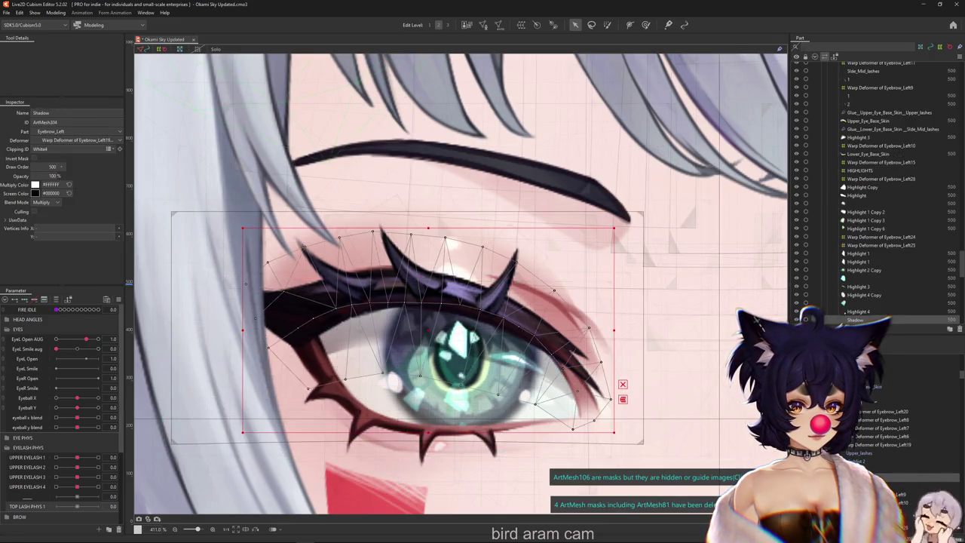
pyautogui.click(437, 340)
pyautogui.click(436, 338)
pyautogui.click(436, 337)
pyautogui.click(436, 338)
pyautogui.click(435, 338)
pyautogui.click(436, 337)
pyautogui.click(436, 337)
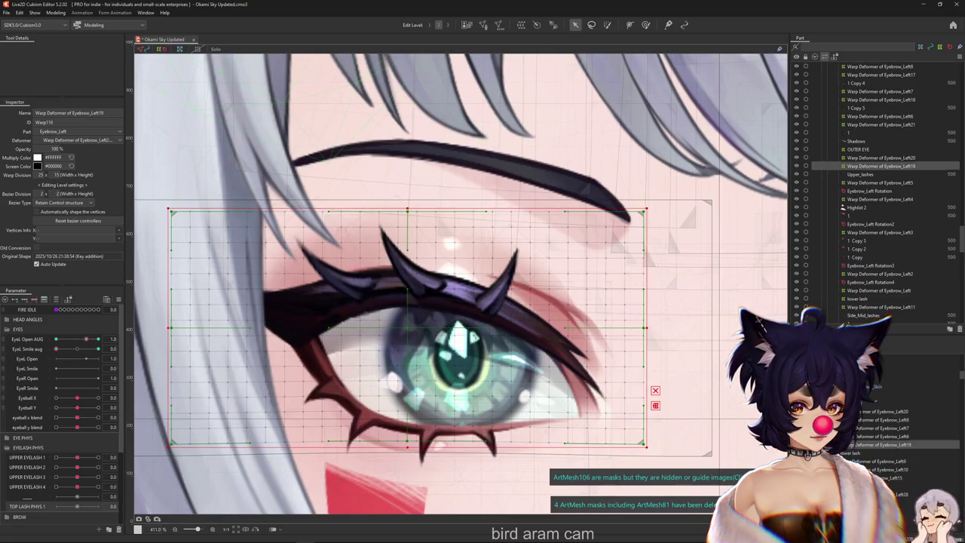
pyautogui.click(57, 299)
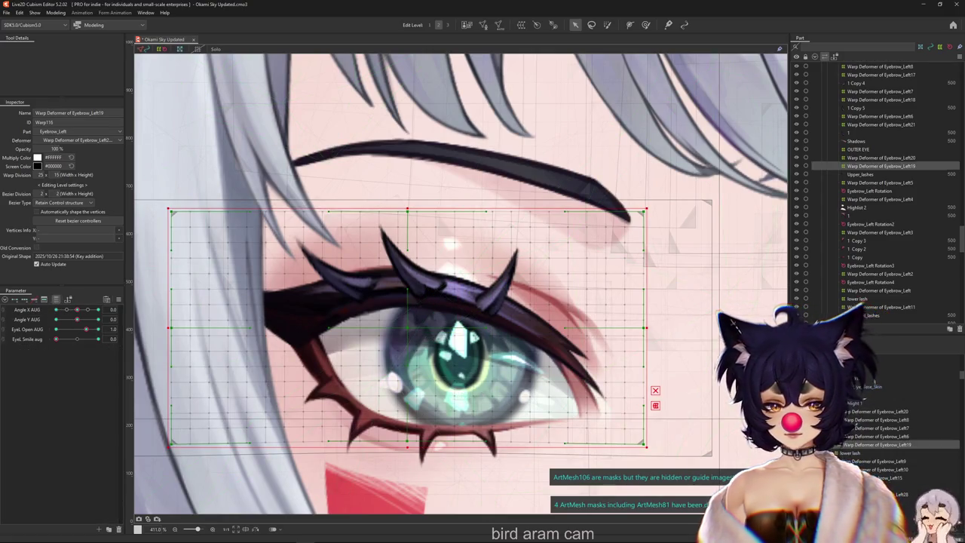
# Step: Wrap the small Highlist 2 mesh in new warp deformers, including Eyebrow_Left30
pyautogui.click(856, 460)
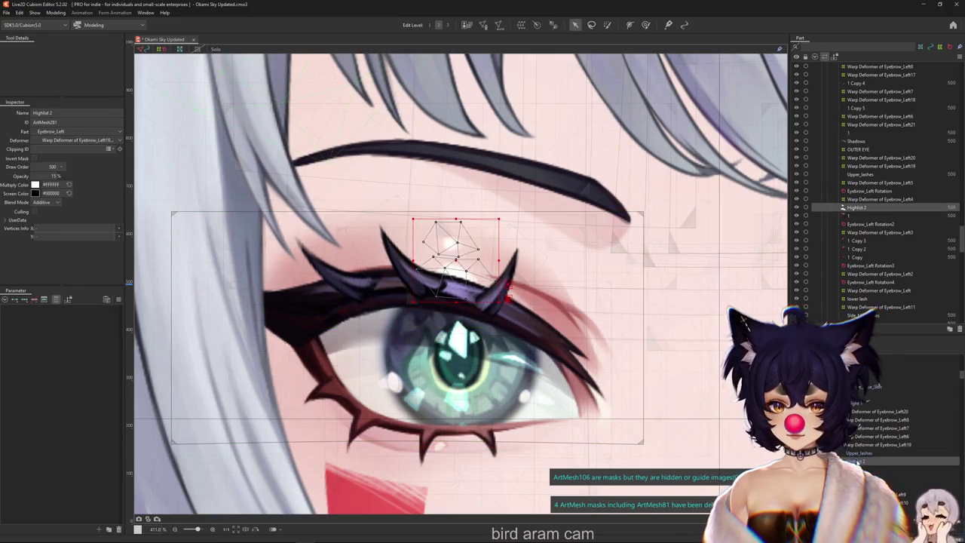
pyautogui.press('Down')
pyautogui.press('Down')
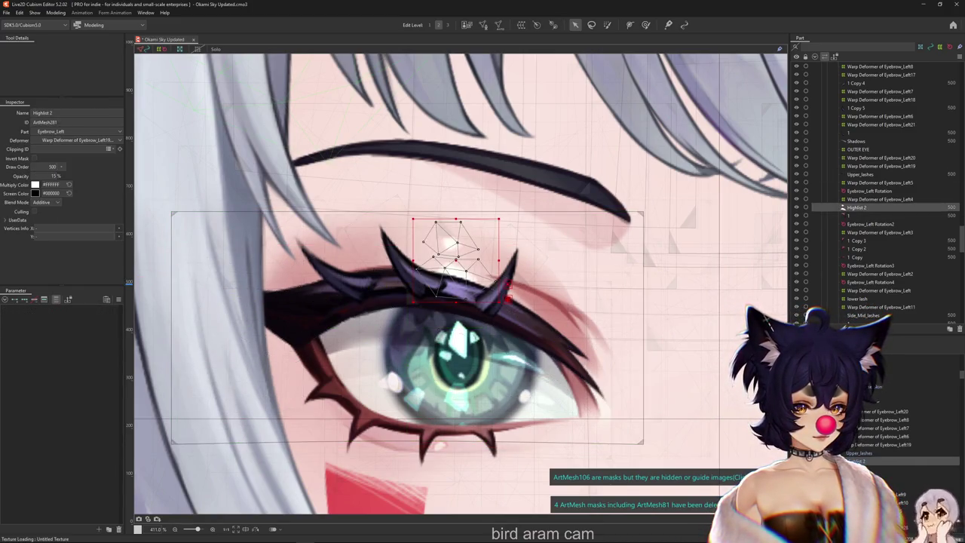
pyautogui.press('Down')
pyautogui.press('Down')
pyautogui.click(857, 453)
pyautogui.click(856, 461)
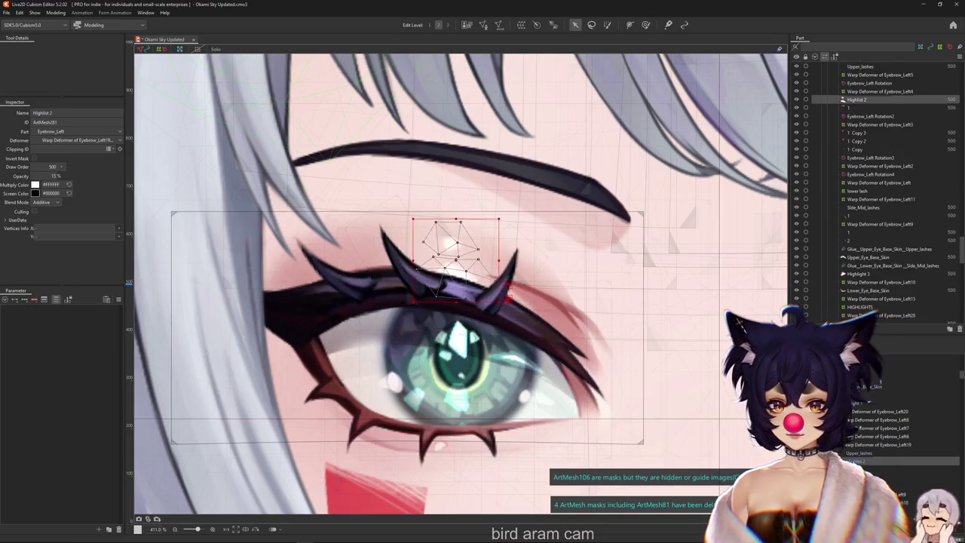
pyautogui.click(521, 25)
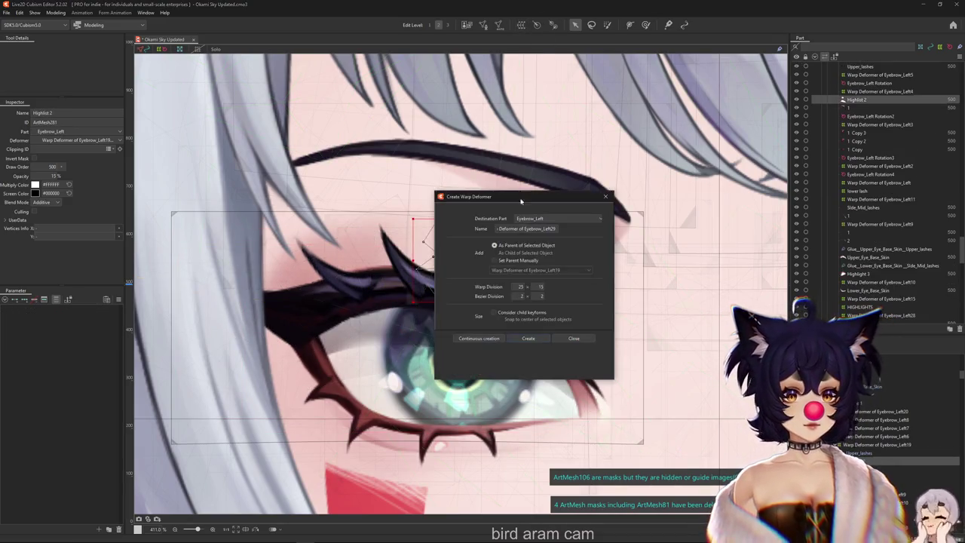
pyautogui.click(535, 340)
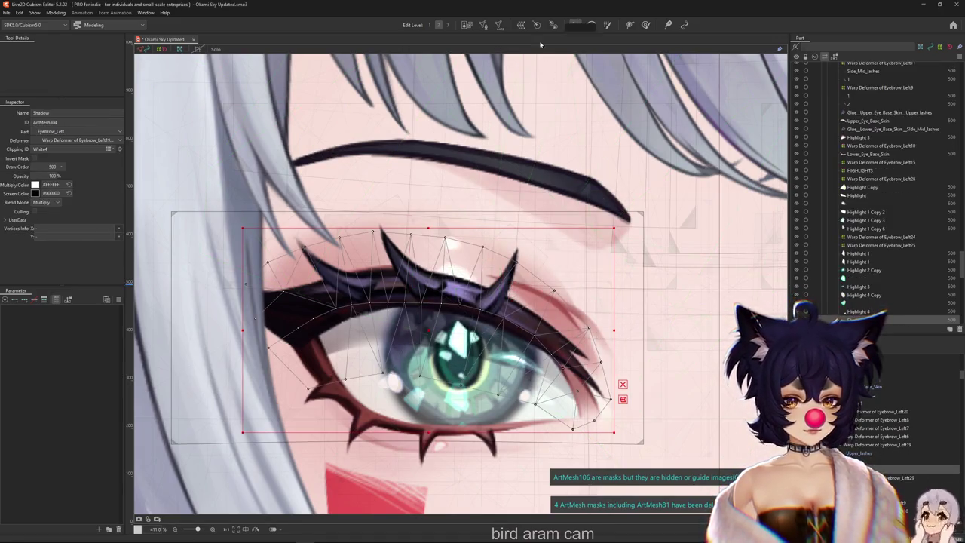
pyautogui.click(574, 25)
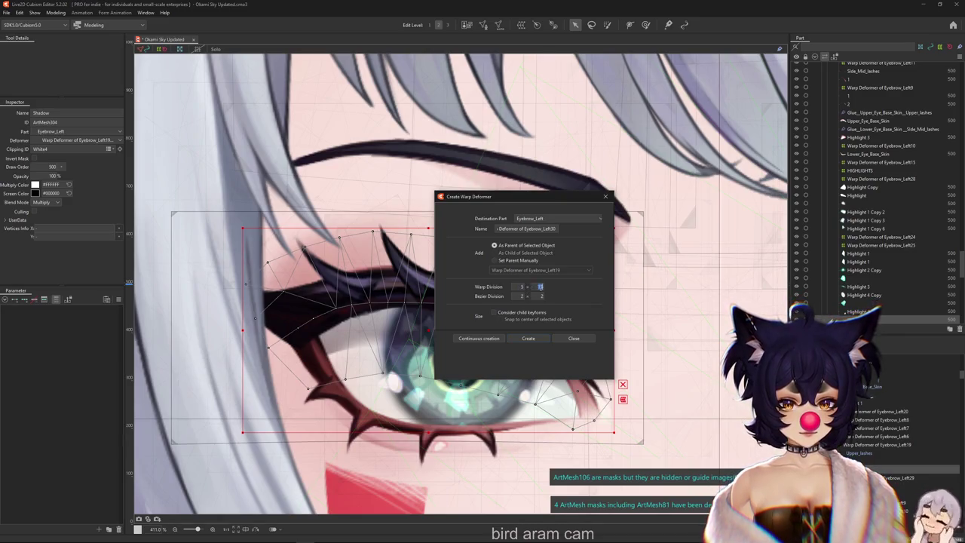
pyautogui.click(528, 338)
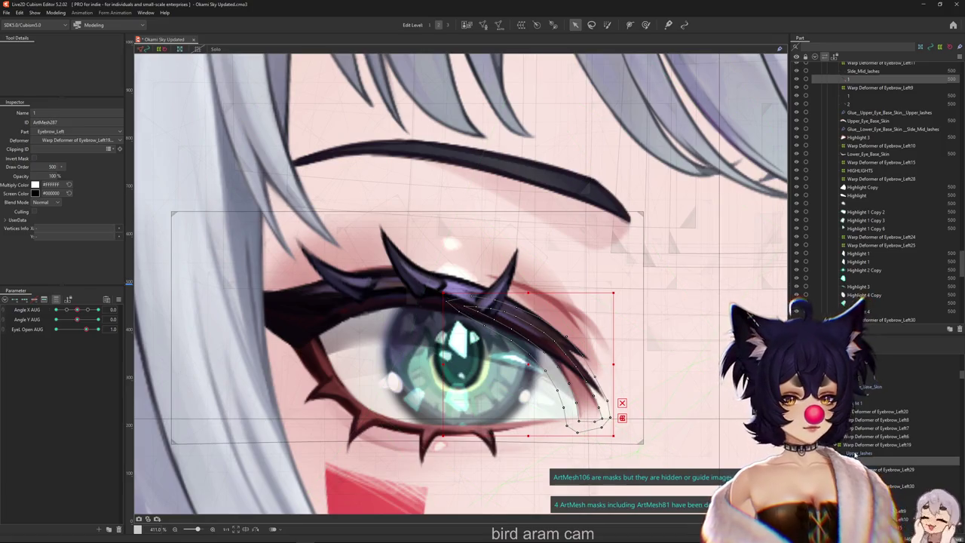
# Step: Inspect the Eyebrow_Left19, Left8, Left20 and Left30 warp deformers and the Upper_lashes mesh
pyautogui.click(866, 445)
pyautogui.click(55, 13)
pyautogui.moveTo(65, 22)
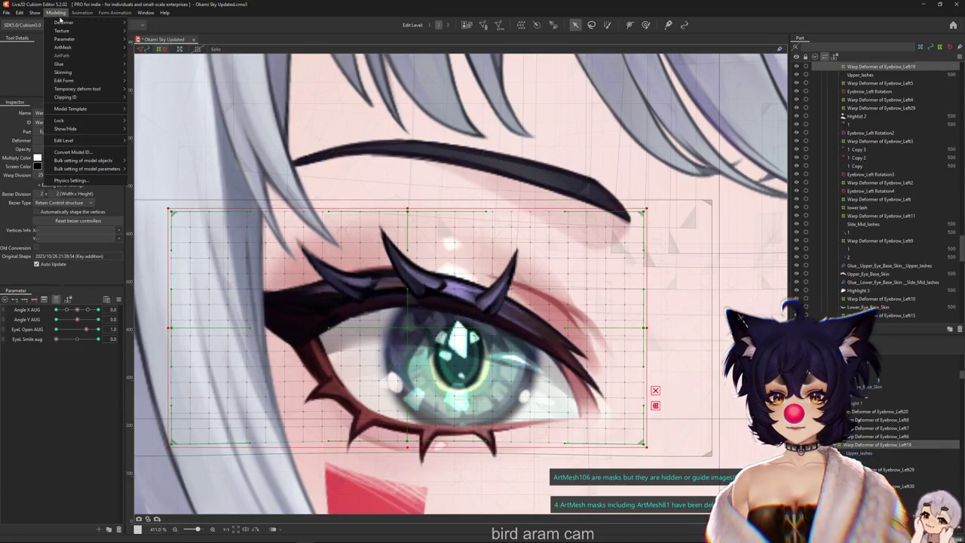
pyautogui.click(170, 73)
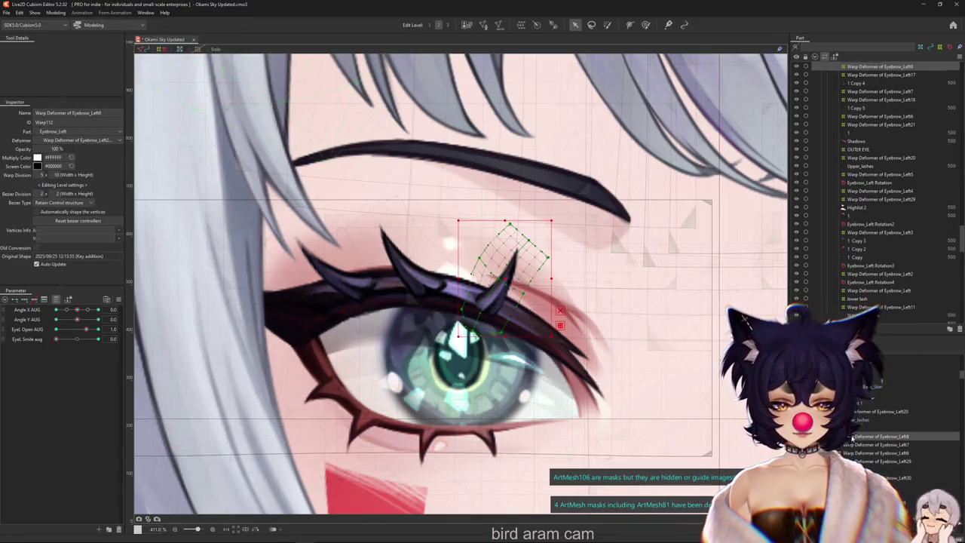
pyautogui.click(454, 114)
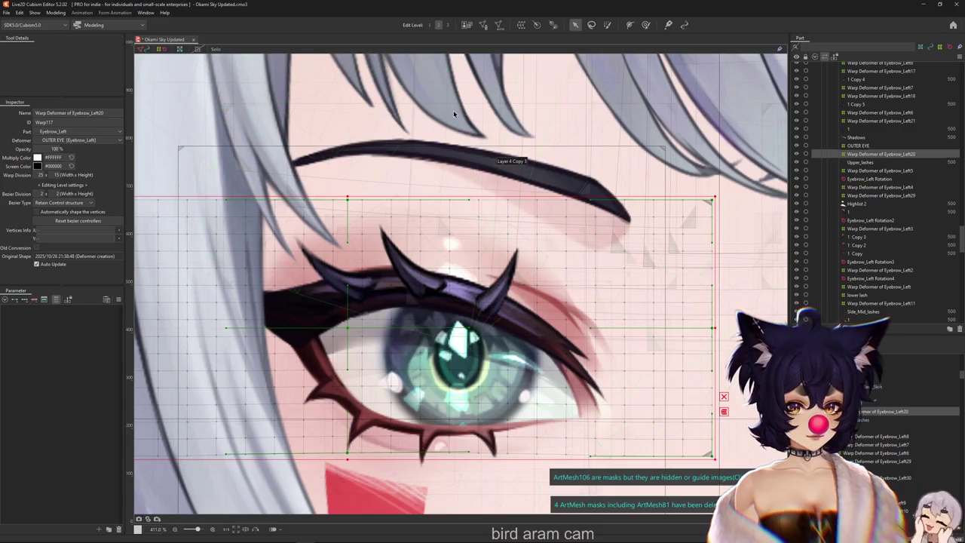
pyautogui.click(851, 437)
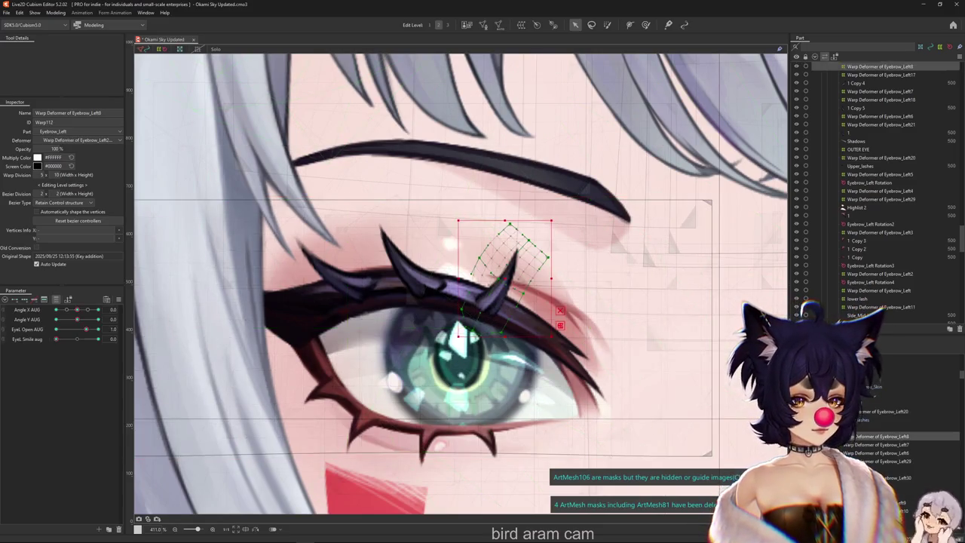
pyautogui.click(210, 279)
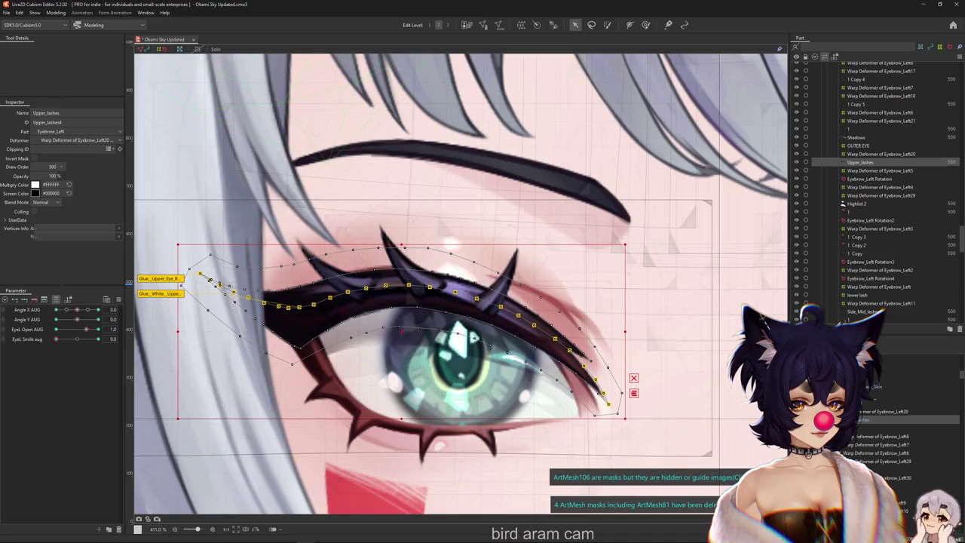
pyautogui.click(878, 469)
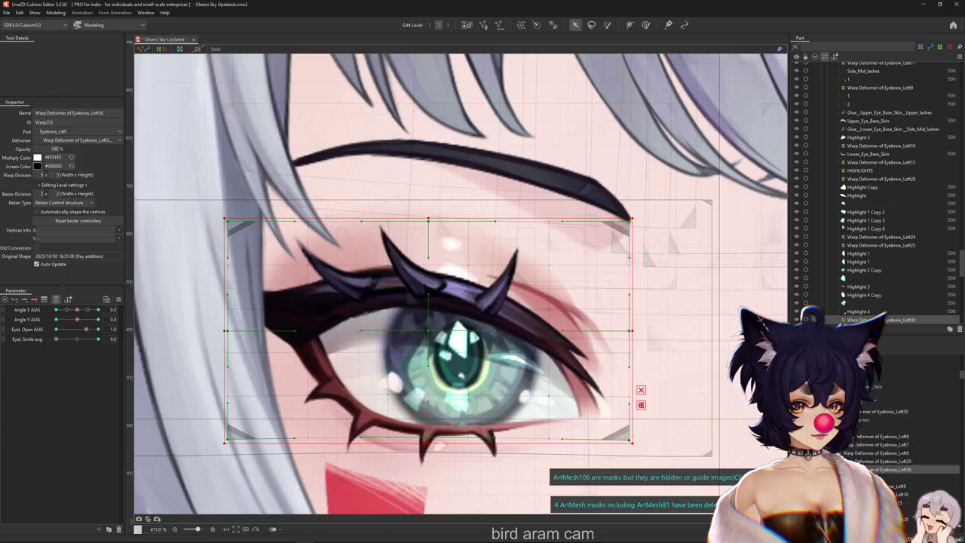
# Step: Wrap the multi-selected eye and lash meshes in a 25 × 15 warp deformer covering the eye
pyautogui.keyDown('shift'); pyautogui.click(867, 415); pyautogui.keyUp('shift')
pyautogui.click(521, 26)
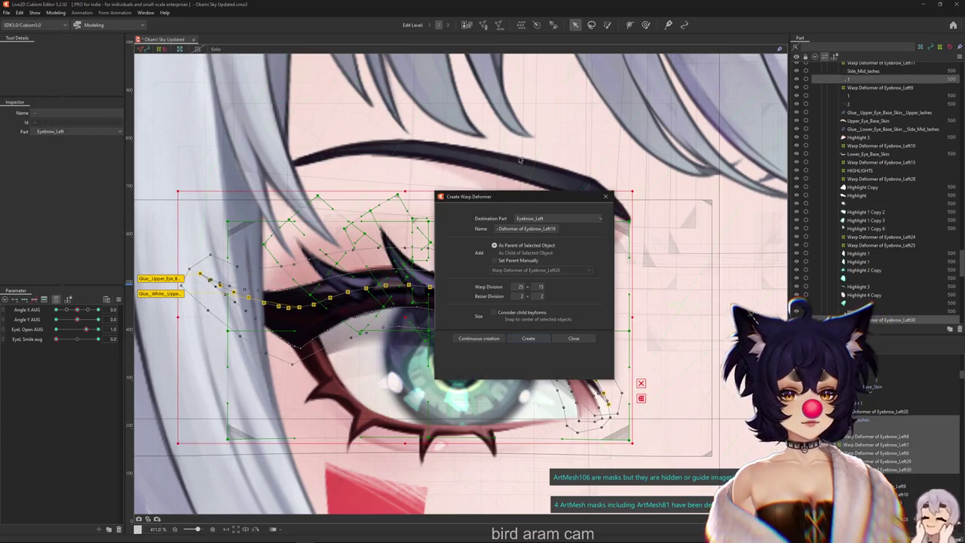
pyautogui.click(544, 340)
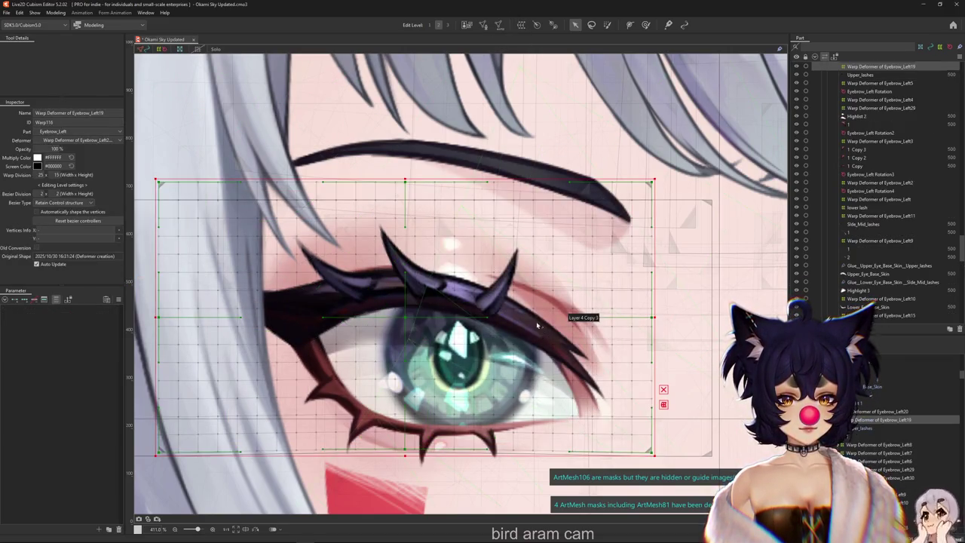
pyautogui.click(645, 25)
# Step: Replicate TOP LASH PHYS 1 twice in the EYELASH PHYS group
pyautogui.scroll(1, 618, 355)
pyautogui.scroll(1, 377, 339)
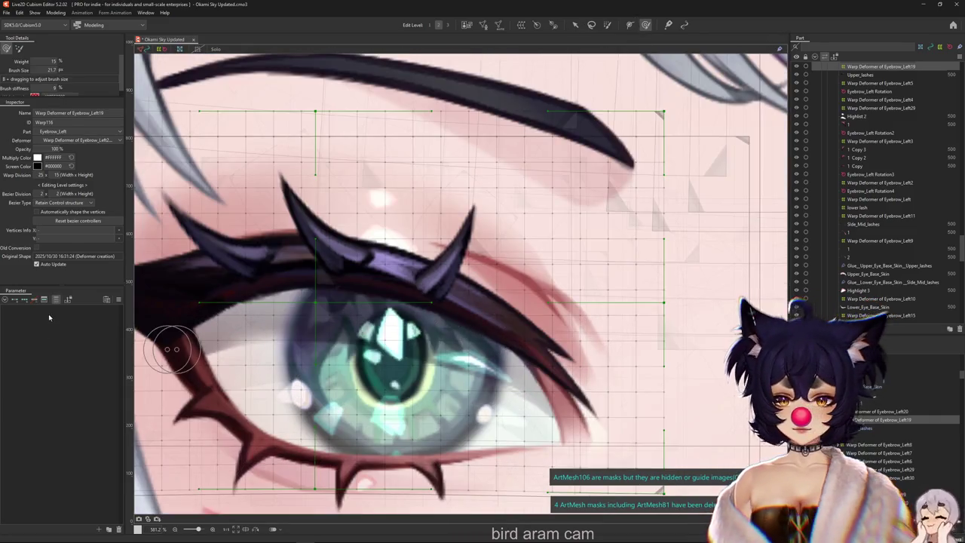
pyautogui.scroll(-2, 53, 450)
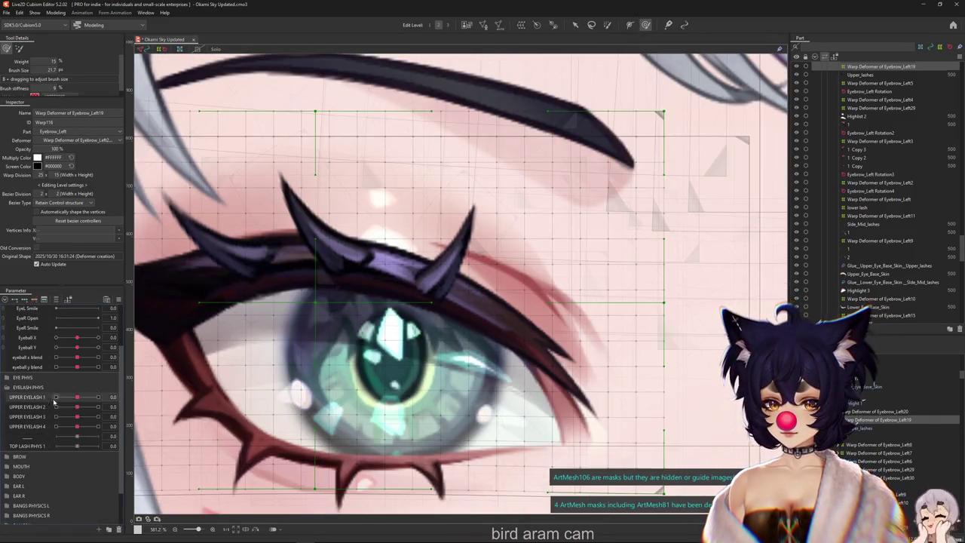
pyautogui.rightClick(41, 448)
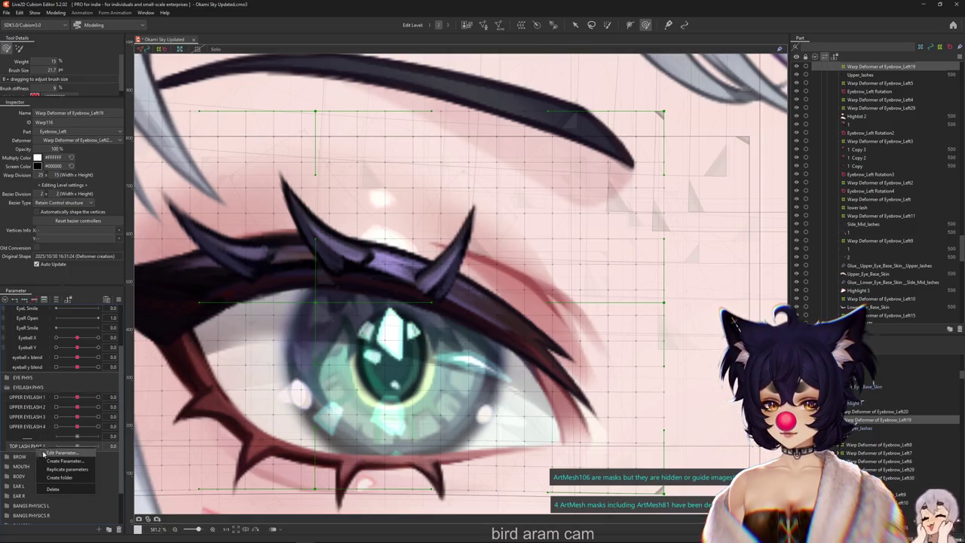
pyautogui.click(55, 471)
pyautogui.rightClick(43, 457)
pyautogui.click(63, 480)
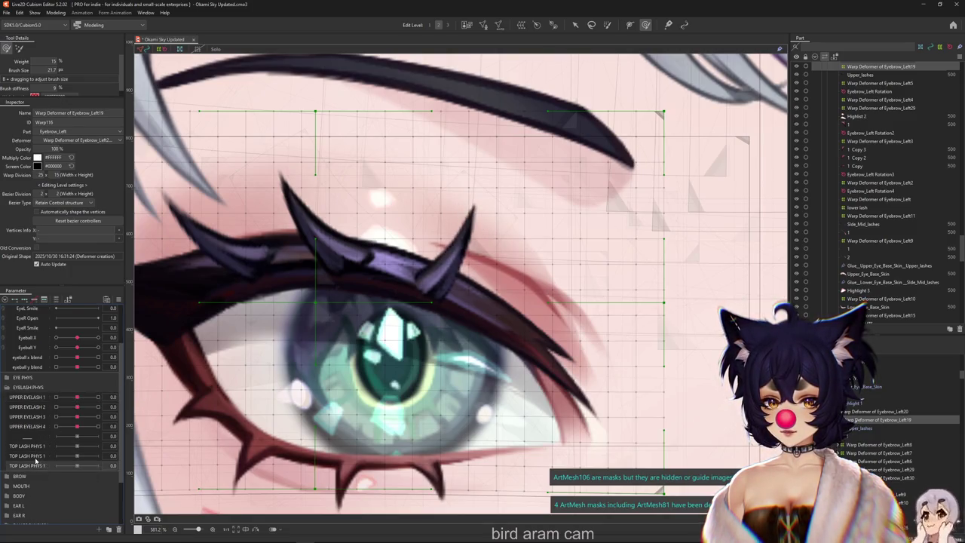
# Step: Rename the second copy to TOP LASH PHYS 2
pyautogui.rightClick(45, 456)
pyautogui.click(57, 464)
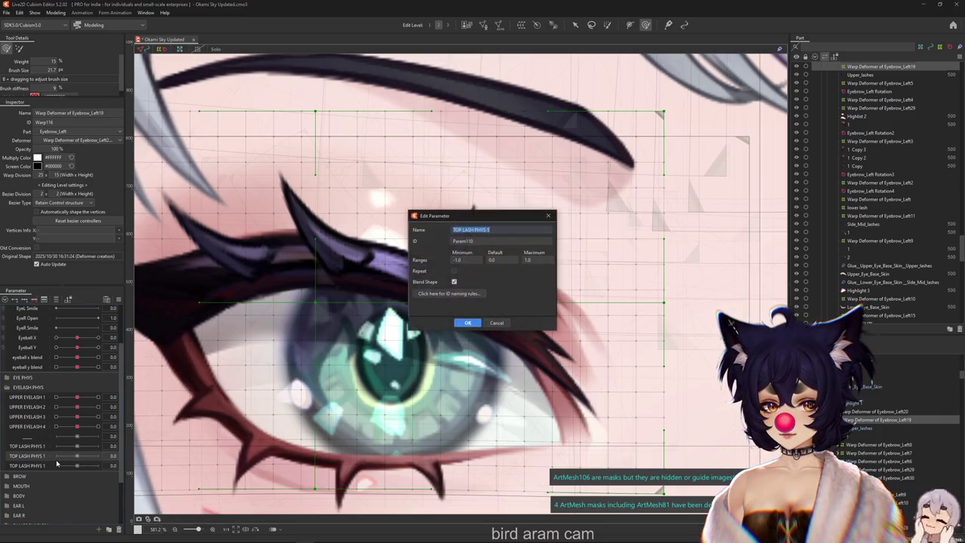
pyautogui.write('2')
pyautogui.press('Return')
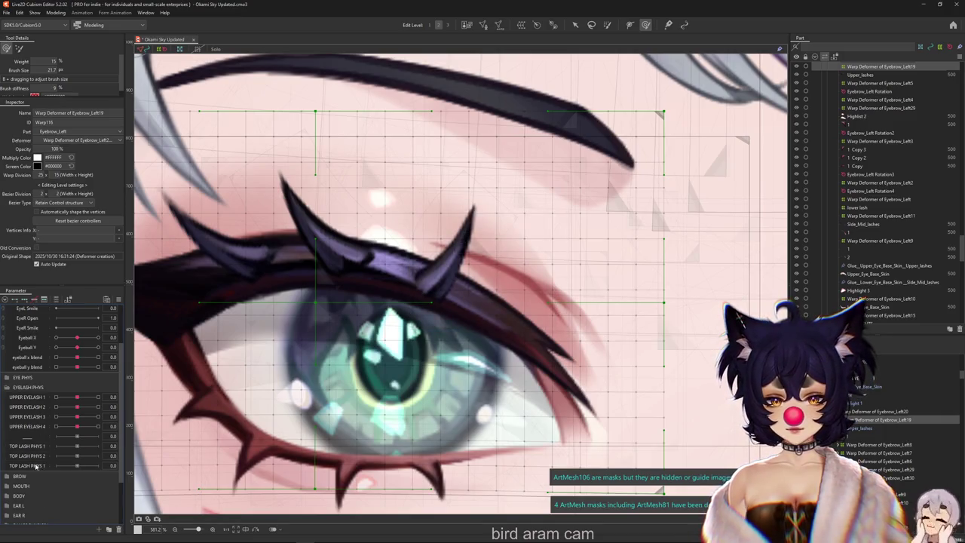
# Step: Rename the third lash parameter to TOP LASH PHYS 3
pyautogui.rightClick(36, 466)
pyautogui.click(57, 473)
pyautogui.write('3')
pyautogui.press('Return')
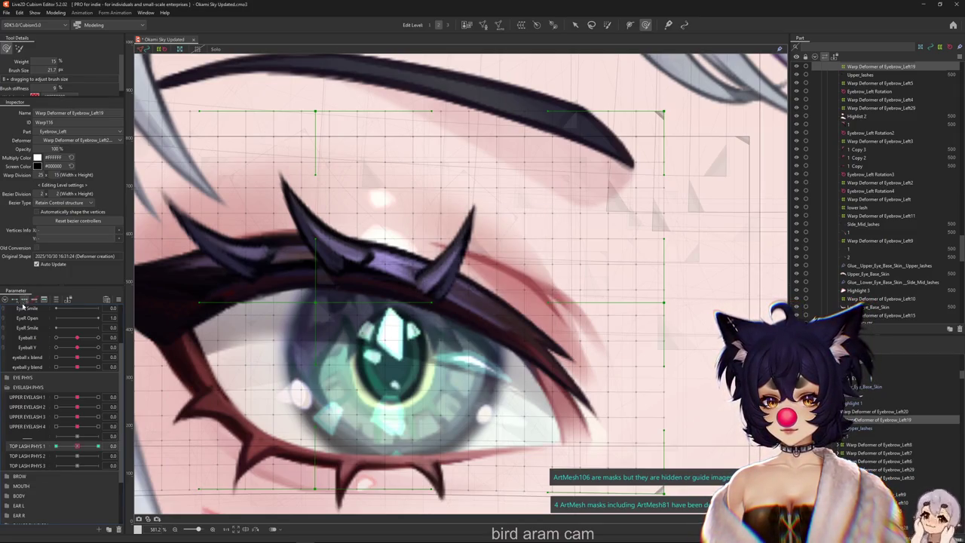
# Step: Brush-bend the upper lash for TOP LASH PHYS 1's 1.0 and -1.0 keys, then reset to 0
pyautogui.click(98, 446)
pyautogui.moveTo(392, 362); pyautogui.dragTo(425, 359)
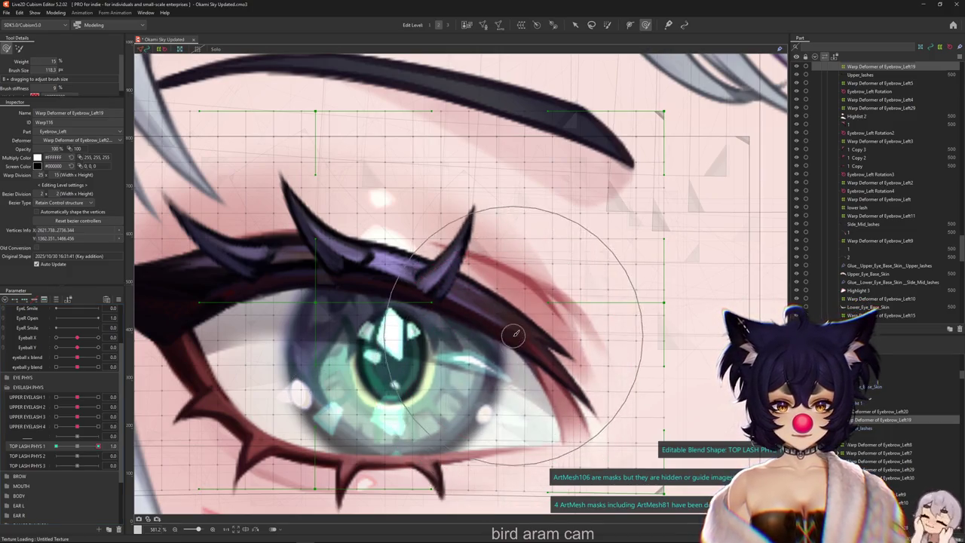
pyautogui.moveTo(490, 309); pyautogui.dragTo(510, 318)
pyautogui.moveTo(98, 445); pyautogui.dragTo(56, 445)
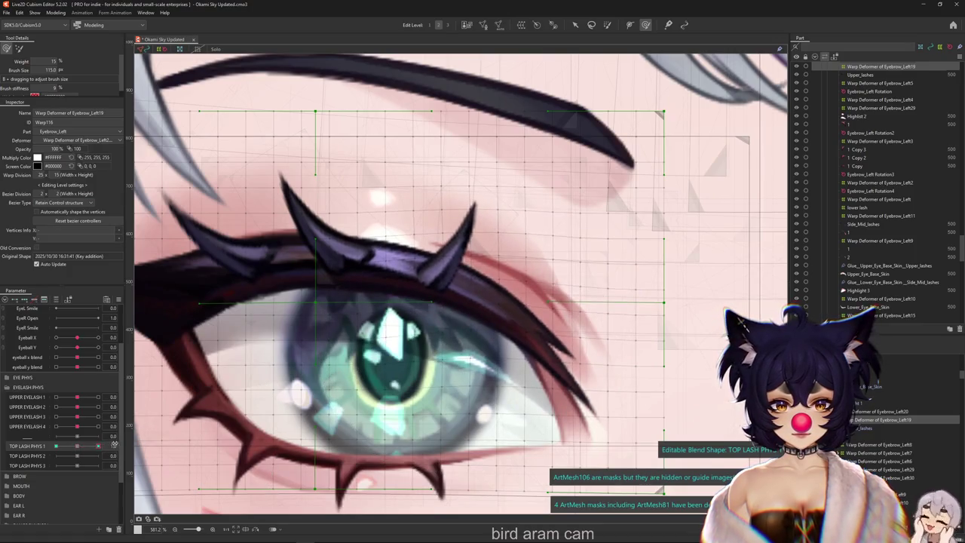
pyautogui.moveTo(397, 254); pyautogui.dragTo(411, 196)
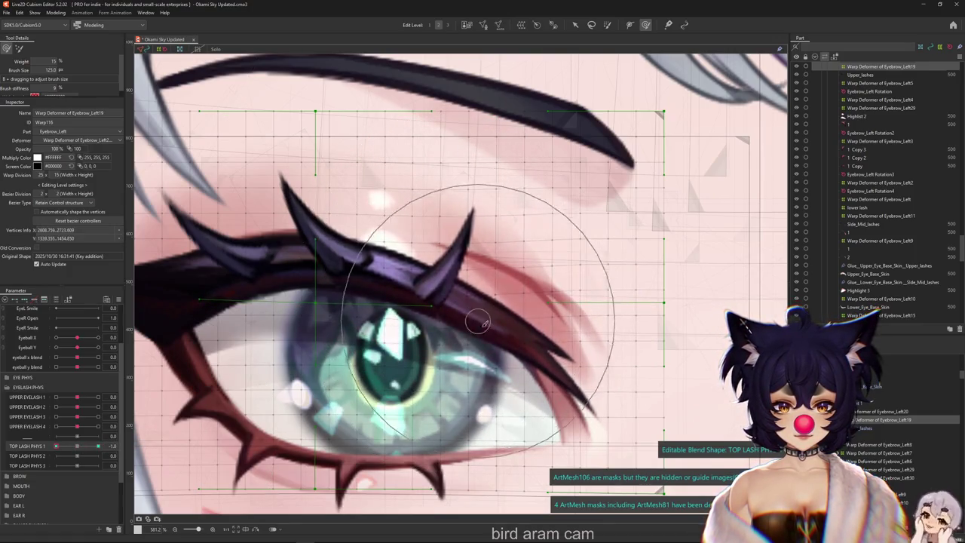
pyautogui.moveTo(519, 340); pyautogui.dragTo(483, 316)
pyautogui.hotkey('ctrl', 'h')
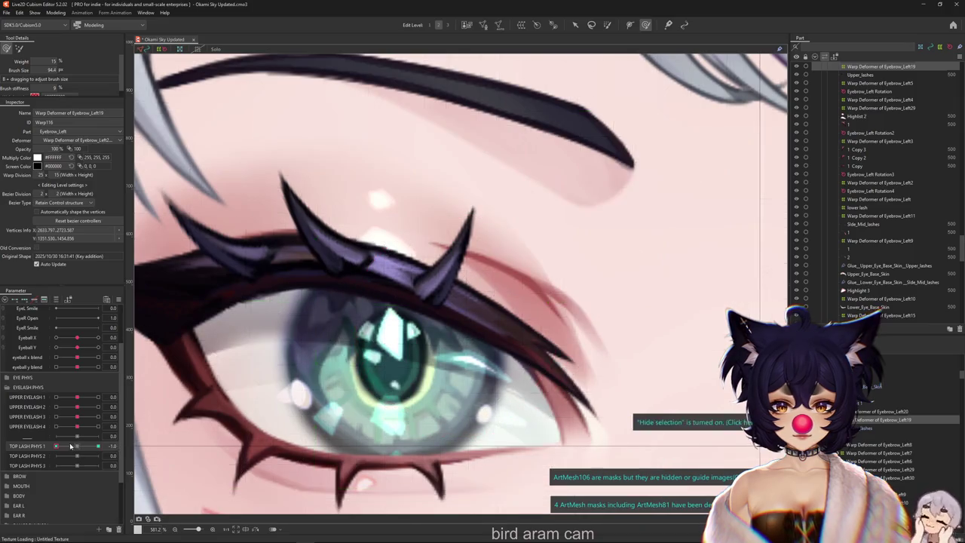
pyautogui.moveTo(63, 447); pyautogui.dragTo(98, 445)
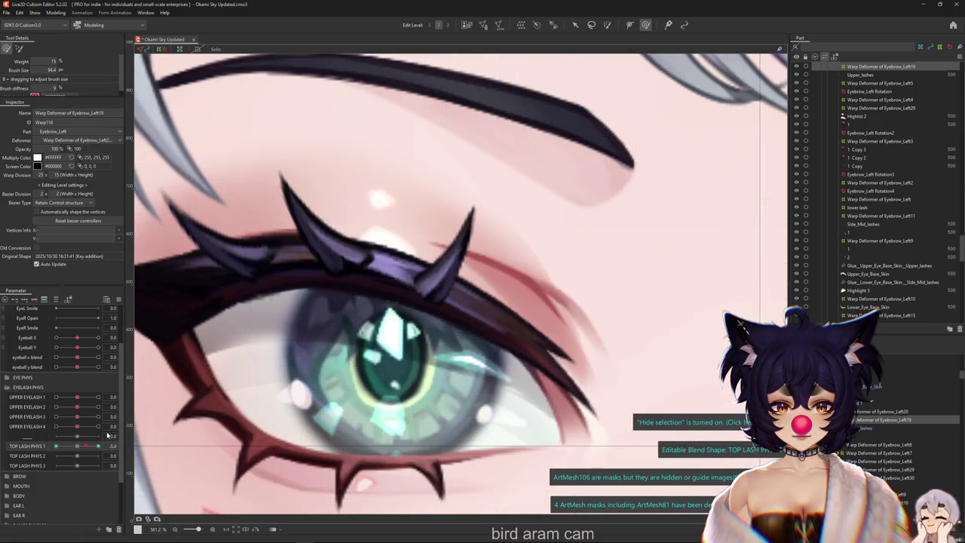
pyautogui.click(77, 446)
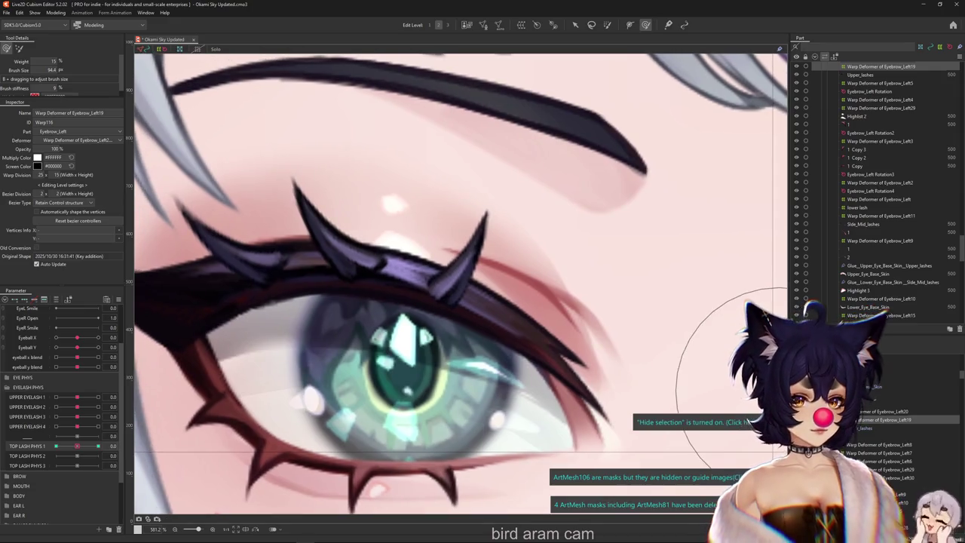
pyautogui.hotkey('ctrl', 'h')
# Step: Reselect the Eyebrow_Left19 warp and bend the upper lash for TOP LASH PHYS 2
pyautogui.rightClick(561, 340)
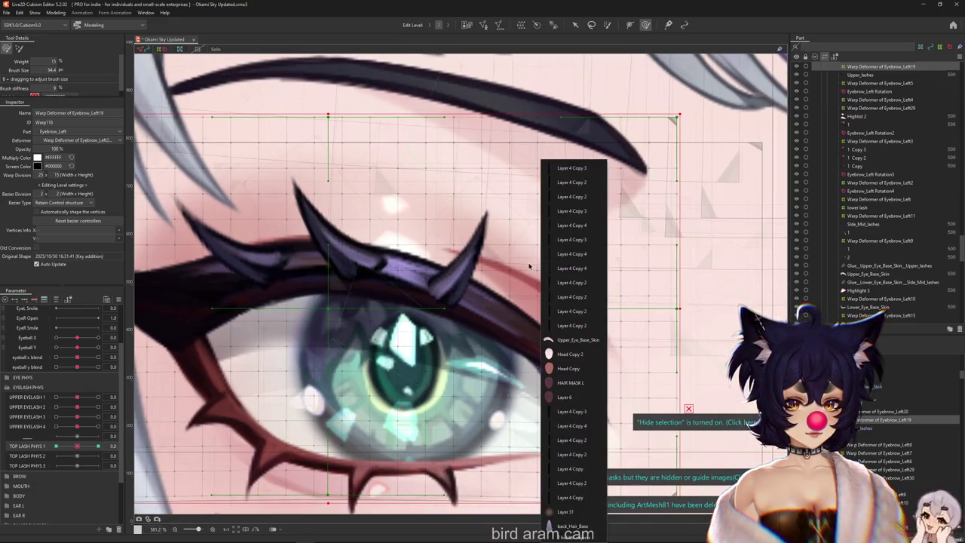
pyautogui.click(562, 340)
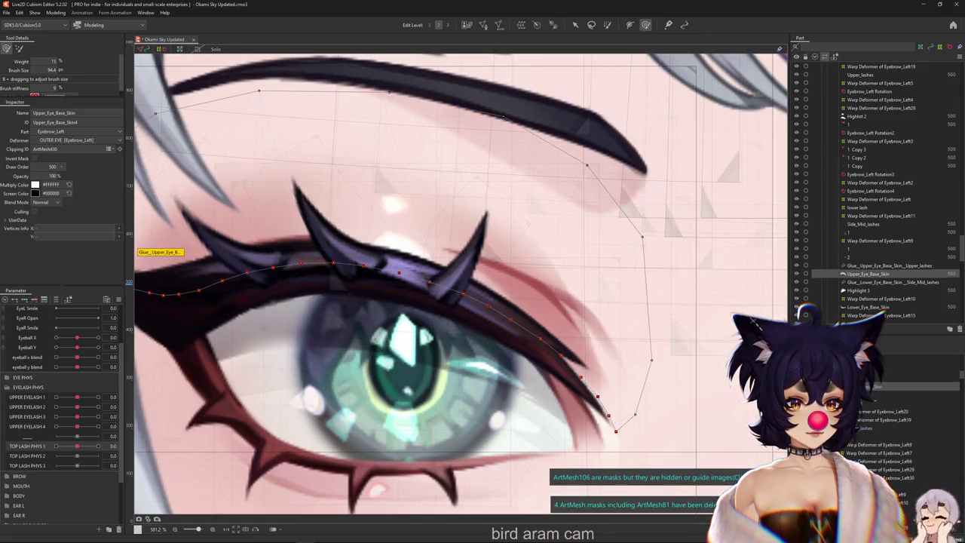
pyautogui.moveTo(77, 446)
pyautogui.mouseDown()
pyautogui.moveTo(3, 450)
pyautogui.moveTo(77, 445)
pyautogui.mouseUp()
pyautogui.click(880, 66)
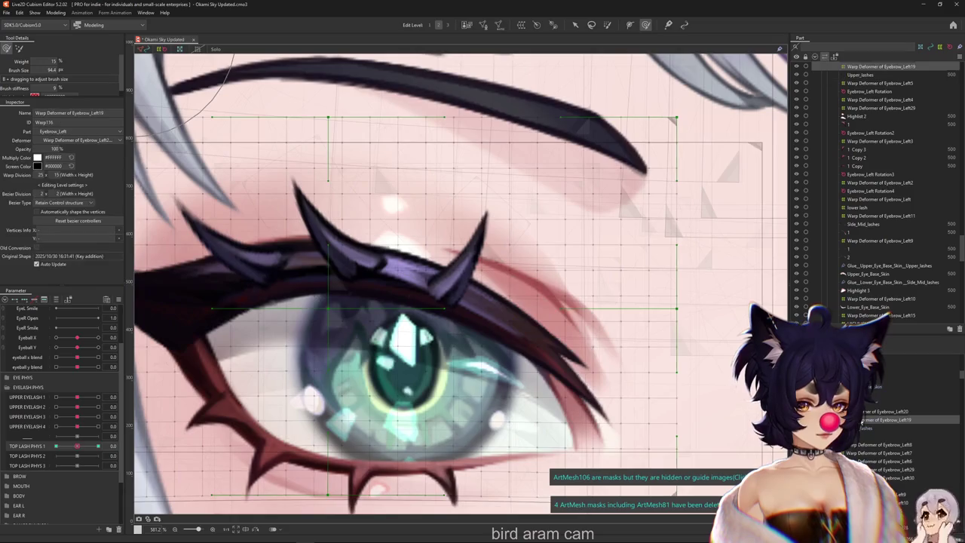
pyautogui.moveTo(77, 445); pyautogui.dragTo(76, 455)
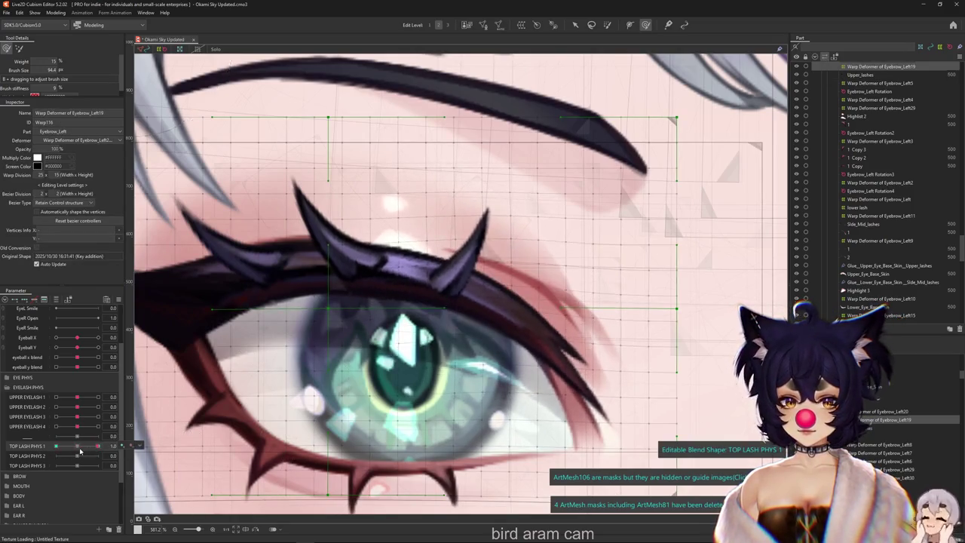
pyautogui.click(75, 455)
pyautogui.moveTo(362, 279)
pyautogui.mouseDown()
pyautogui.moveTo(324, 271)
pyautogui.moveTo(431, 284)
pyautogui.mouseUp()
pyautogui.click(30, 445)
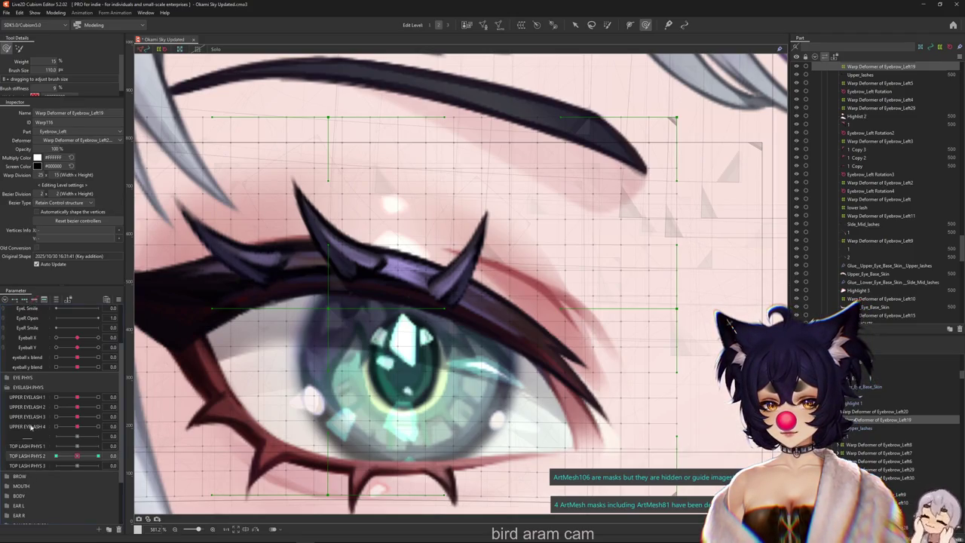
# Step: Refine the upper lash bends for TOP LASH PHYS 1 at 1.0 and -1.0, then reset to 0
pyautogui.click(75, 447)
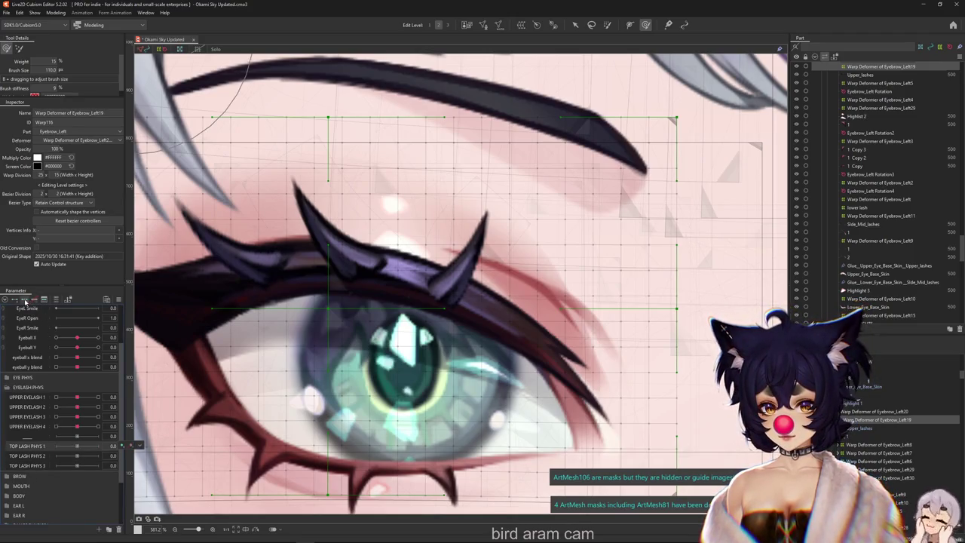
pyautogui.scroll(-1, 453, 269)
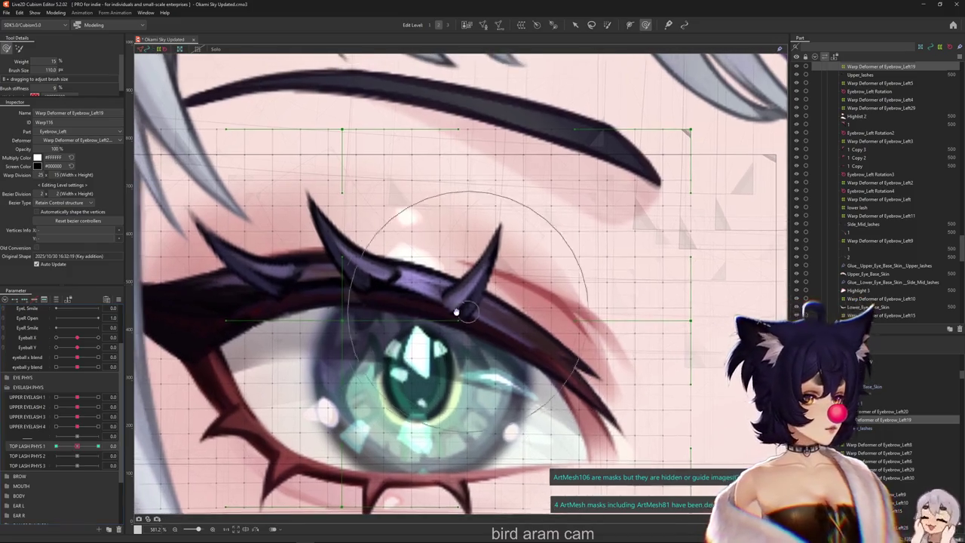
pyautogui.moveTo(430, 204); pyautogui.dragTo(394, 306)
pyautogui.moveTo(334, 248)
pyautogui.mouseDown()
pyautogui.moveTo(340, 275)
pyautogui.moveTo(334, 259)
pyautogui.mouseUp()
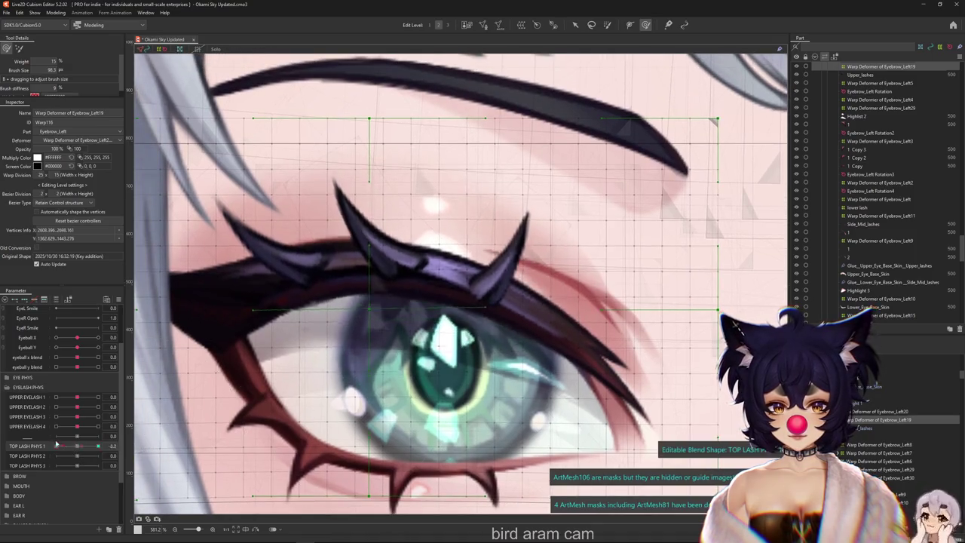
pyautogui.click(77, 446)
# Step: Brush-bend the upper lash into TOP LASH PHYS 2's -1.0 pose
pyautogui.click(77, 456)
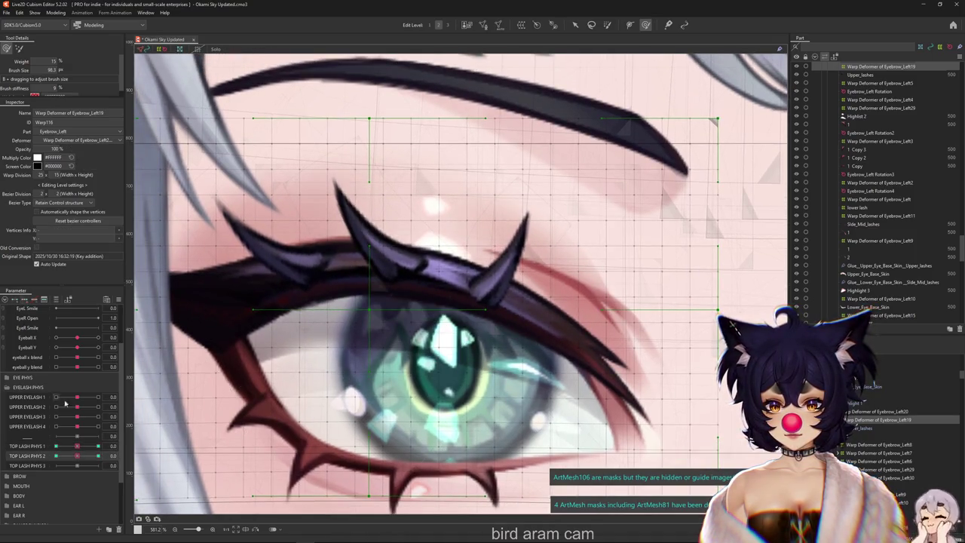
pyautogui.moveTo(309, 278)
pyautogui.mouseDown()
pyautogui.moveTo(391, 238)
pyautogui.moveTo(409, 269)
pyautogui.mouseUp()
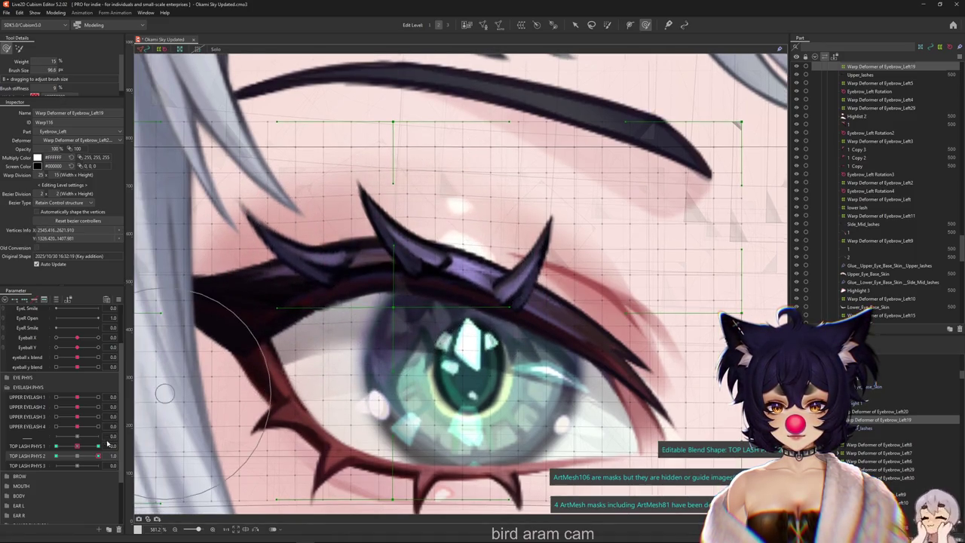
pyautogui.moveTo(108, 445); pyautogui.dragTo(57, 455)
pyautogui.moveTo(269, 282); pyautogui.dragTo(344, 279)
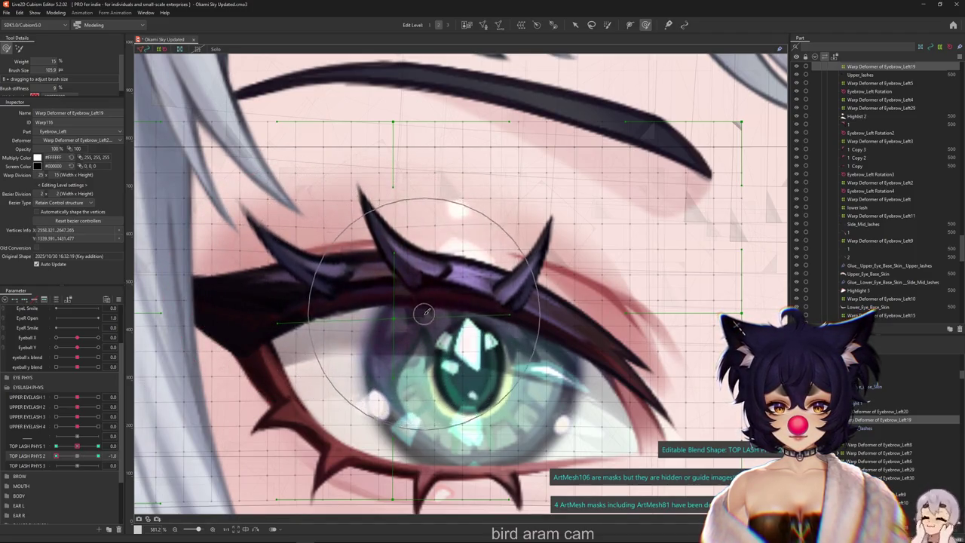
pyautogui.moveTo(363, 313); pyautogui.dragTo(248, 272)
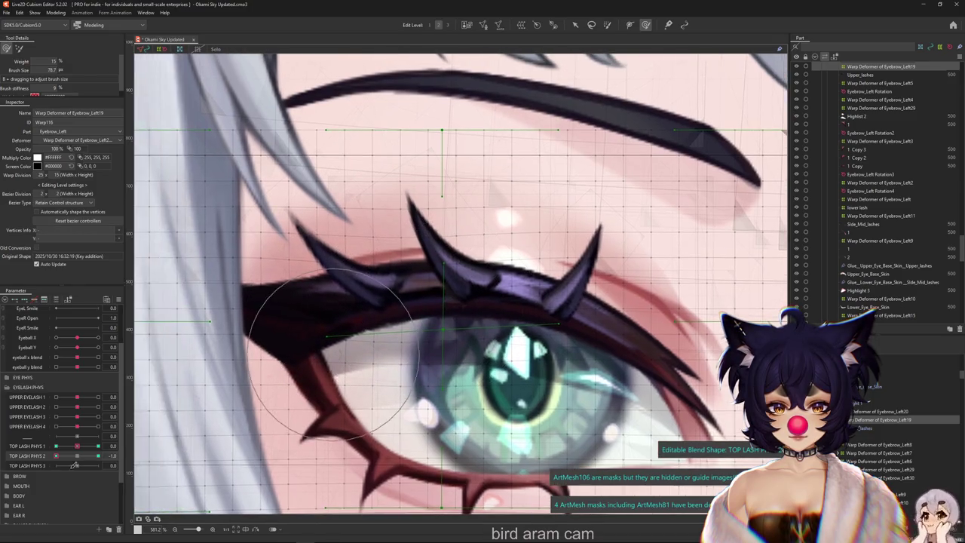
pyautogui.moveTo(75, 456)
pyautogui.mouseDown()
pyautogui.moveTo(58, 456)
pyautogui.moveTo(77, 456)
pyautogui.mouseUp()
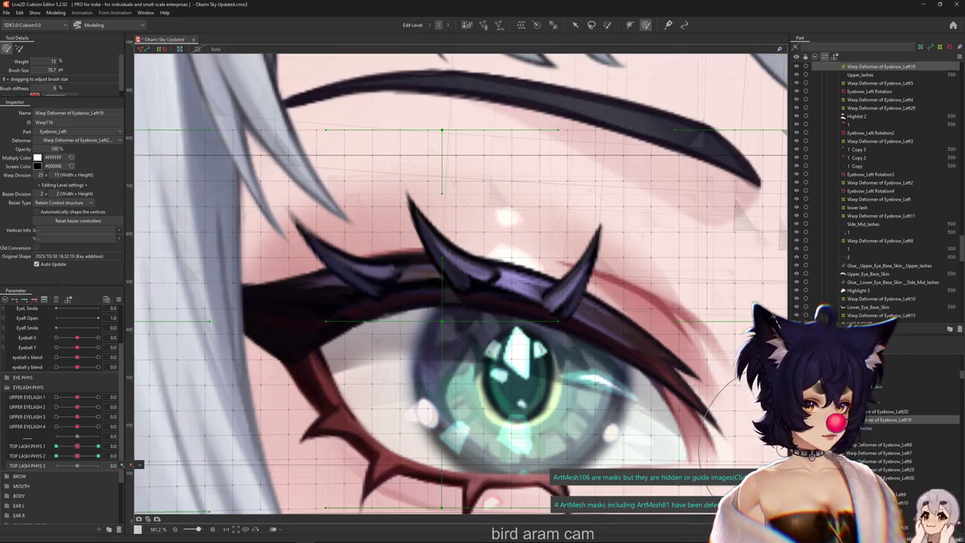
pyautogui.click(890, 412)
# Step: Select the Upper_lashes and Side_Mid_lashes meshes and preview their motion
pyautogui.keyDown('ctrl'); pyautogui.click(857, 216); pyautogui.keyUp('ctrl')
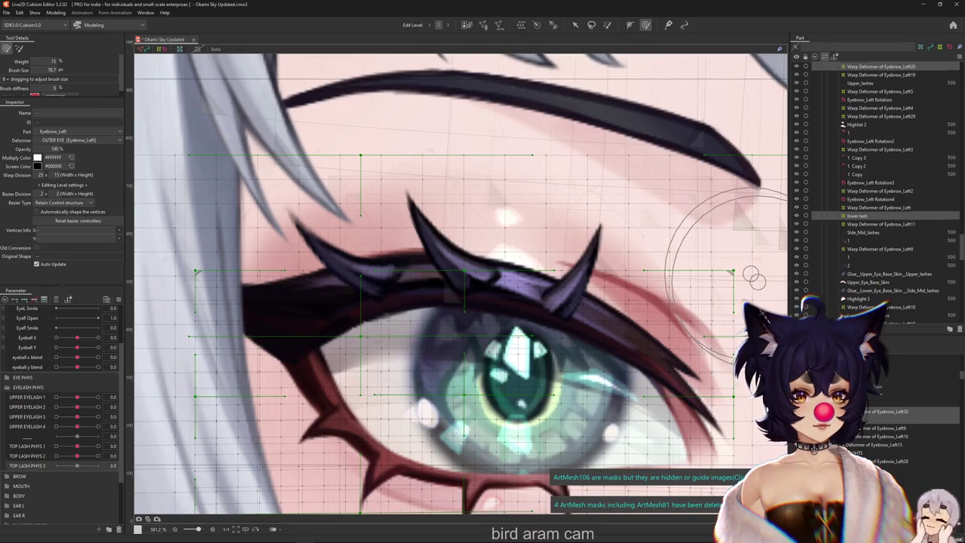
pyautogui.hotkey('ctrl', 'z')
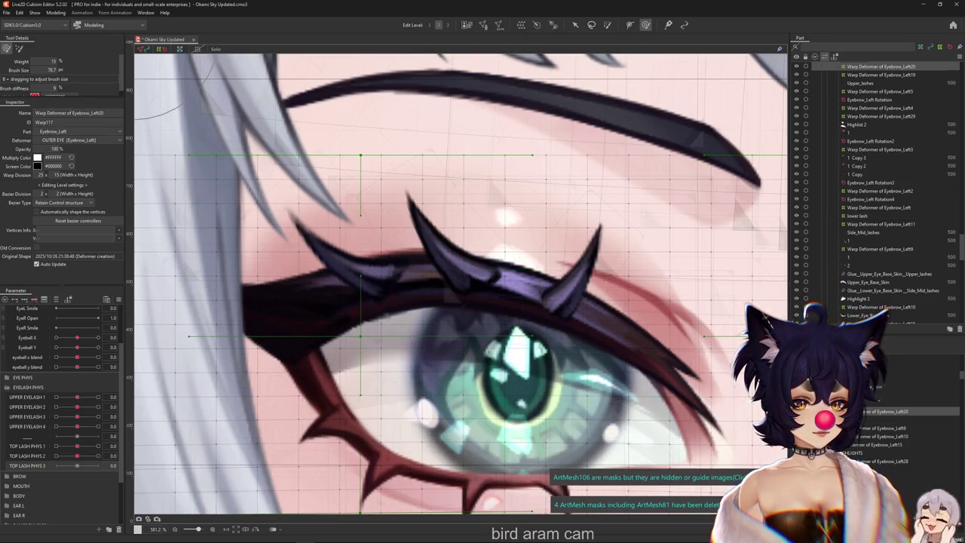
pyautogui.rightClick(311, 275)
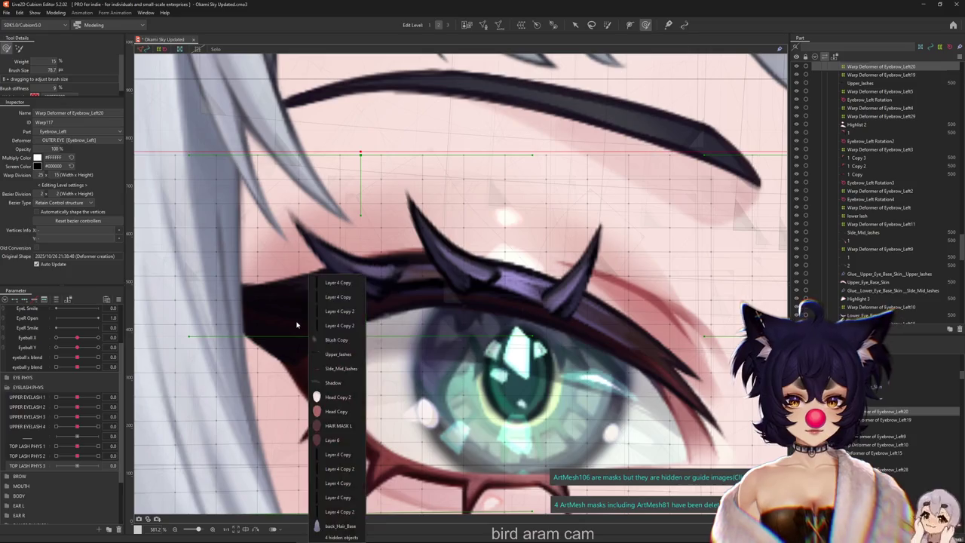
pyautogui.click(328, 356)
pyautogui.rightClick(313, 287)
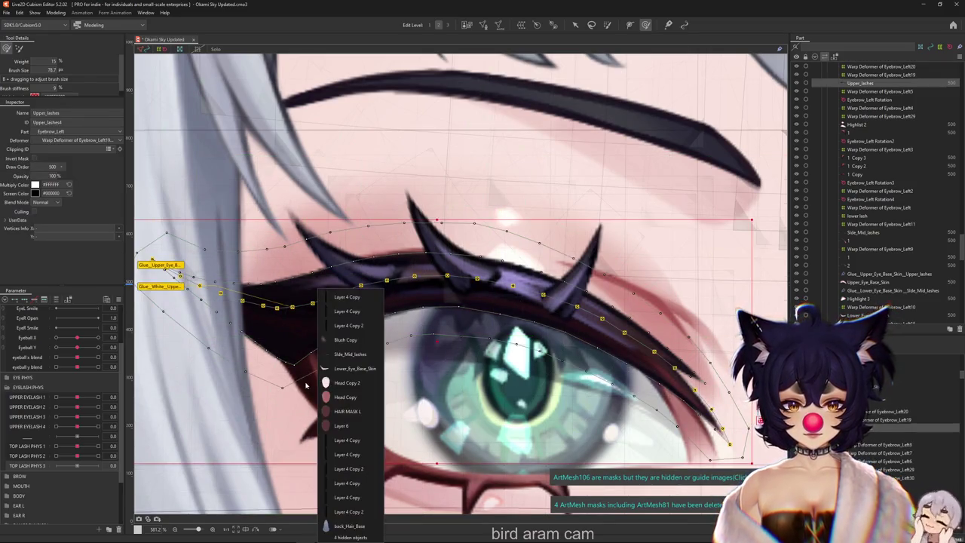
pyautogui.keyDown('ctrl'); pyautogui.click(341, 368); pyautogui.keyUp('ctrl')
pyautogui.moveTo(134, 382); pyautogui.dragTo(196, 386)
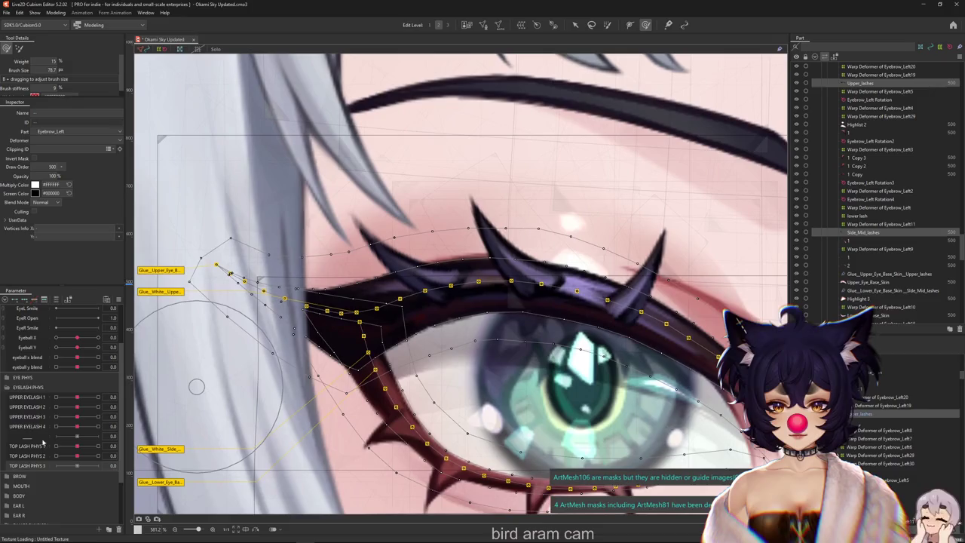
pyautogui.moveTo(77, 456); pyautogui.dragTo(81, 459)
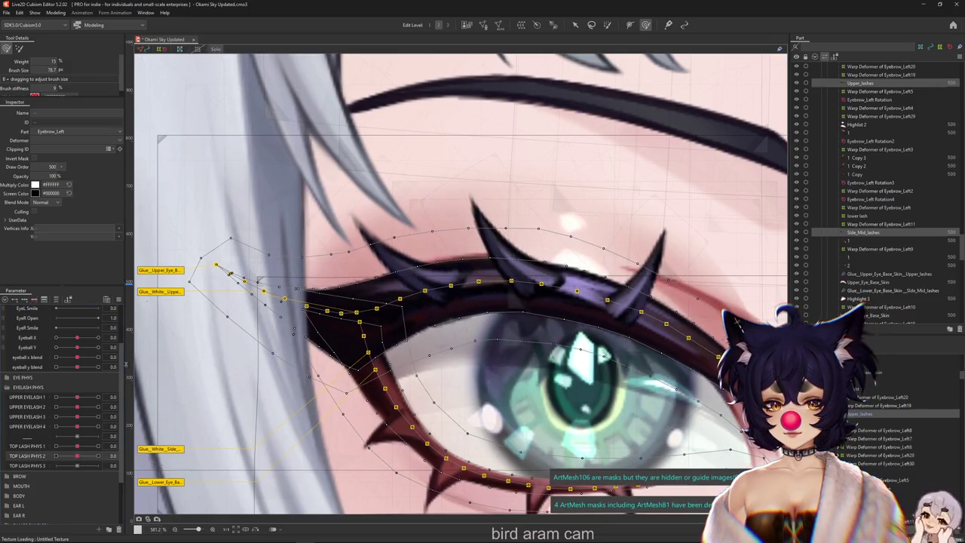
# Step: Reshape the upper lash near its tip at the lash parameter's extreme
pyautogui.click(71, 446)
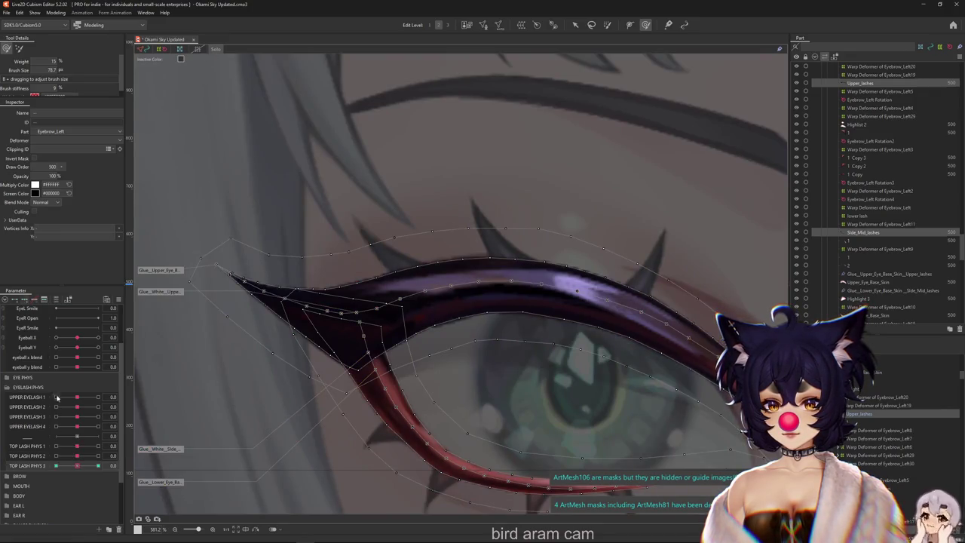
pyautogui.moveTo(77, 456); pyautogui.dragTo(156, 459)
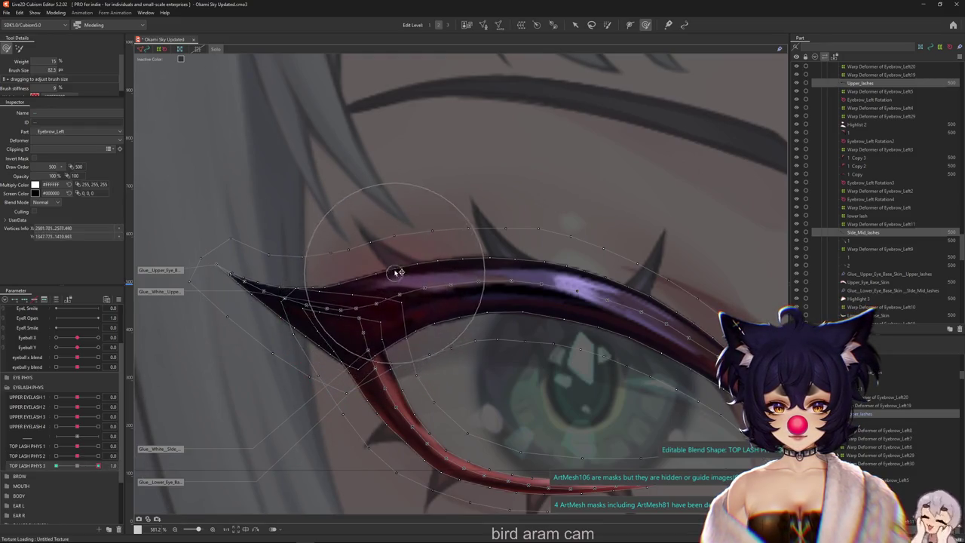
pyautogui.moveTo(375, 304)
pyautogui.mouseDown()
pyautogui.moveTo(340, 304)
pyautogui.moveTo(264, 345)
pyautogui.mouseUp()
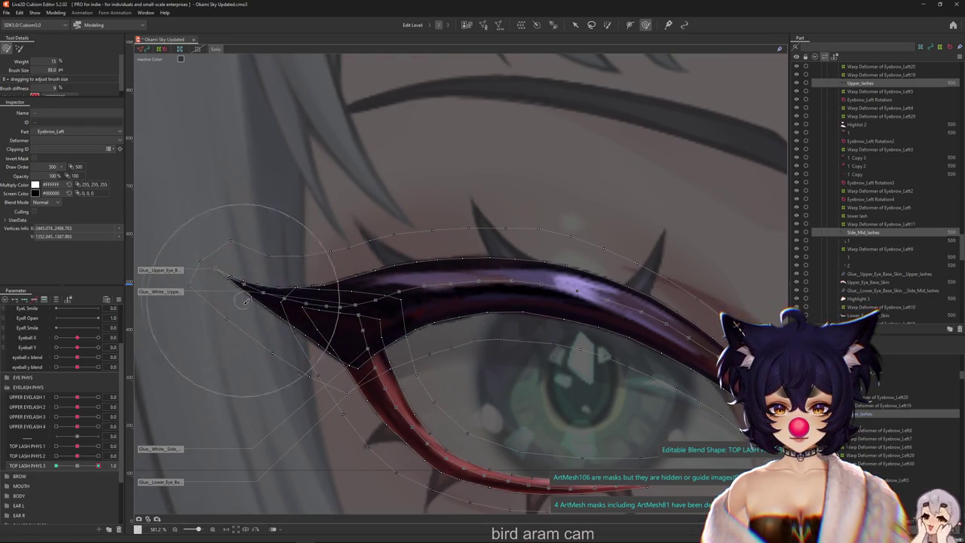
pyautogui.press('b')
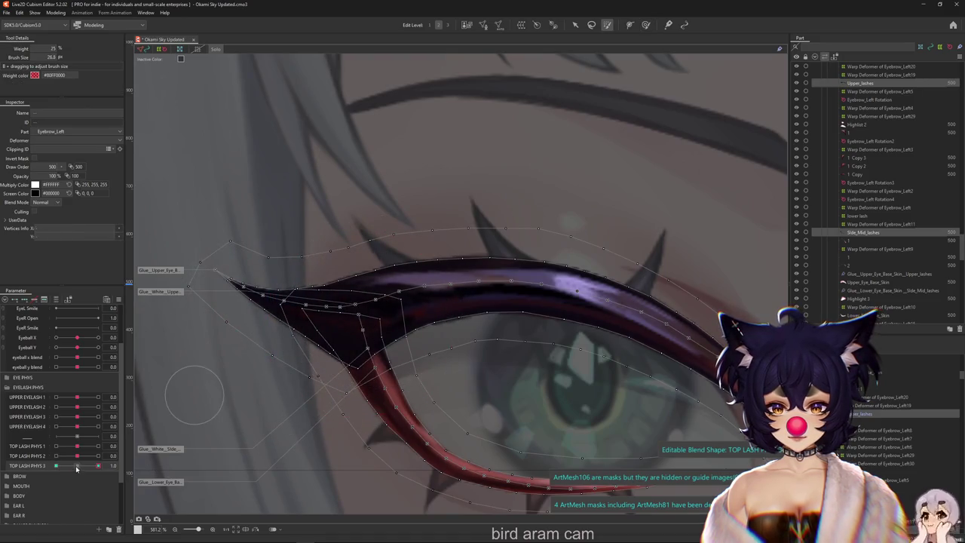
pyautogui.click(645, 24)
pyautogui.scroll(-2, 446, 278)
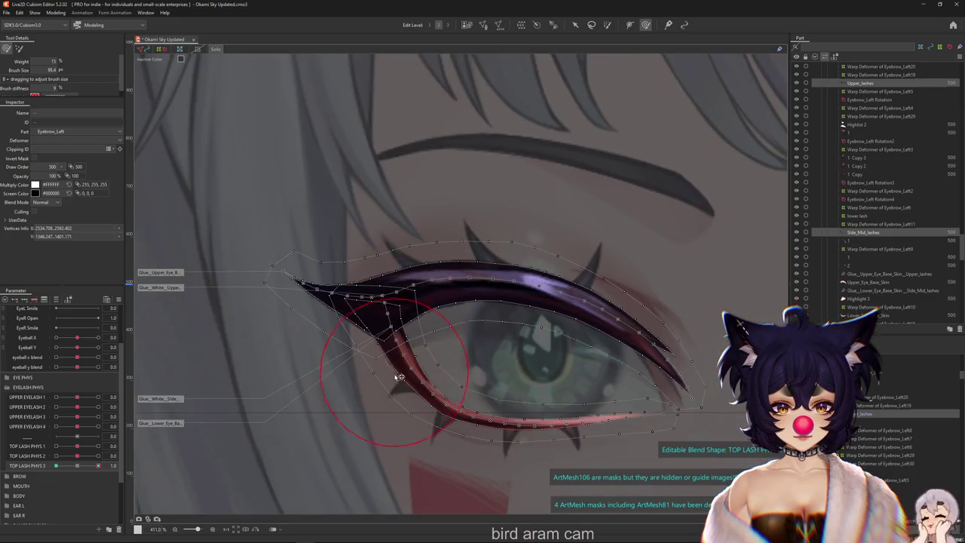
# Step: Sculpt the upper lash wing for TOP LASH PHYS 3 at -1.0 and at the opposite extreme
pyautogui.moveTo(67, 470); pyautogui.dragTo(56, 466)
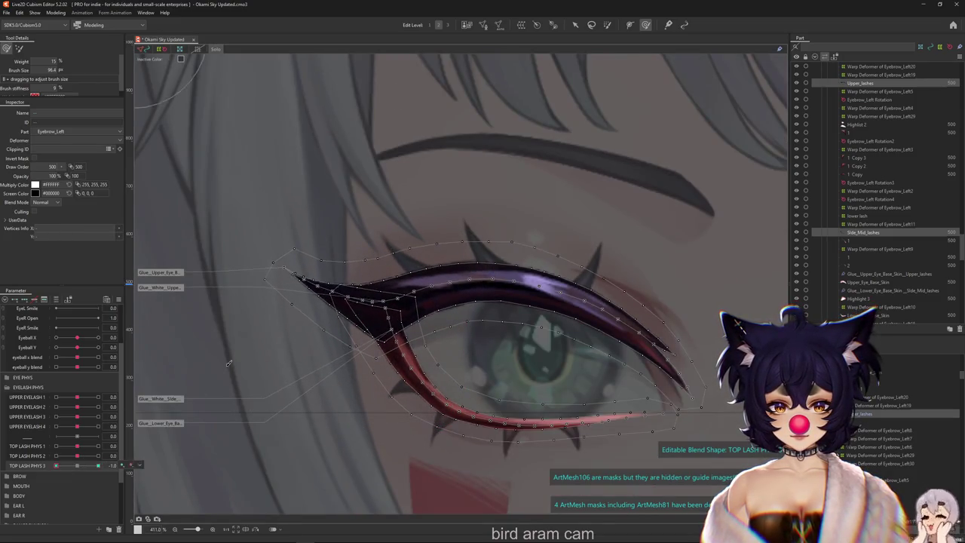
pyautogui.moveTo(353, 304); pyautogui.dragTo(442, 303)
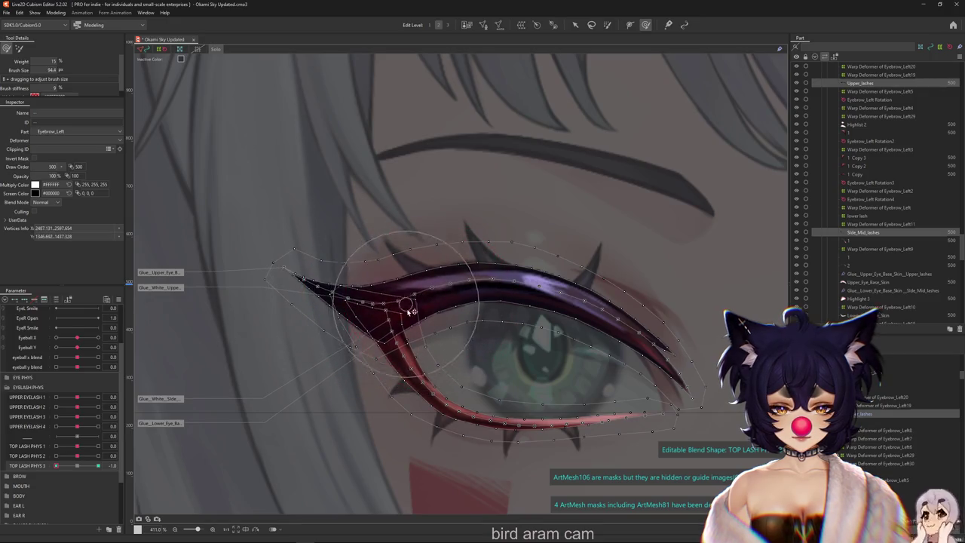
pyautogui.moveTo(442, 302)
pyautogui.mouseDown()
pyautogui.moveTo(438, 289)
pyautogui.moveTo(419, 291)
pyautogui.mouseUp()
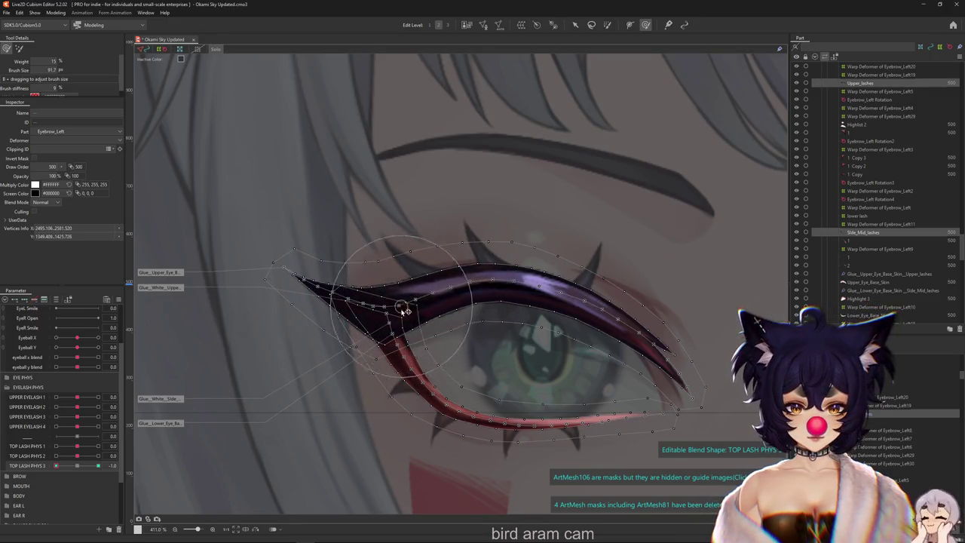
pyautogui.click(97, 465)
pyautogui.moveTo(98, 465)
pyautogui.mouseDown()
pyautogui.moveTo(27, 467)
pyautogui.moveTo(235, 382)
pyautogui.mouseUp()
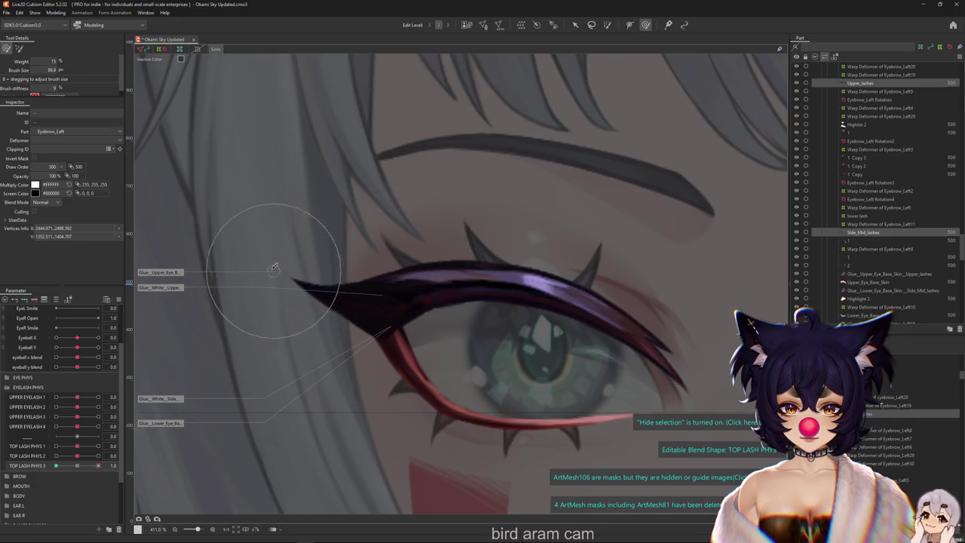
pyautogui.moveTo(286, 319); pyautogui.dragTo(323, 349)
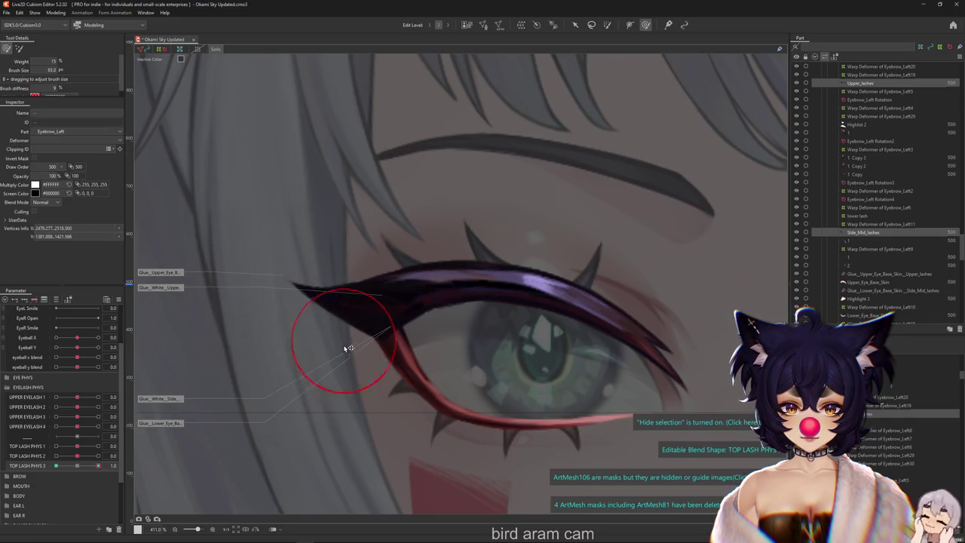
pyautogui.moveTo(98, 469); pyautogui.dragTo(194, 355)
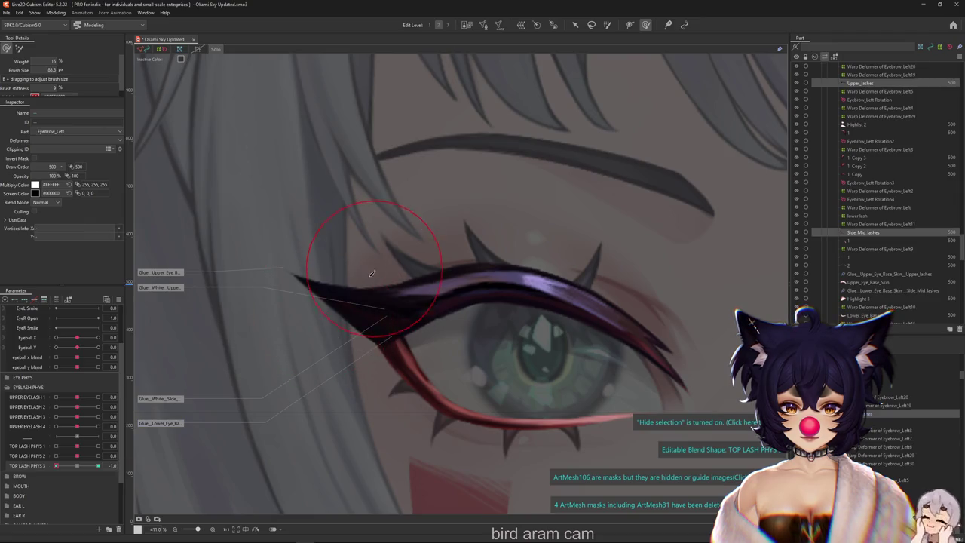
pyautogui.moveTo(314, 290); pyautogui.dragTo(407, 260)
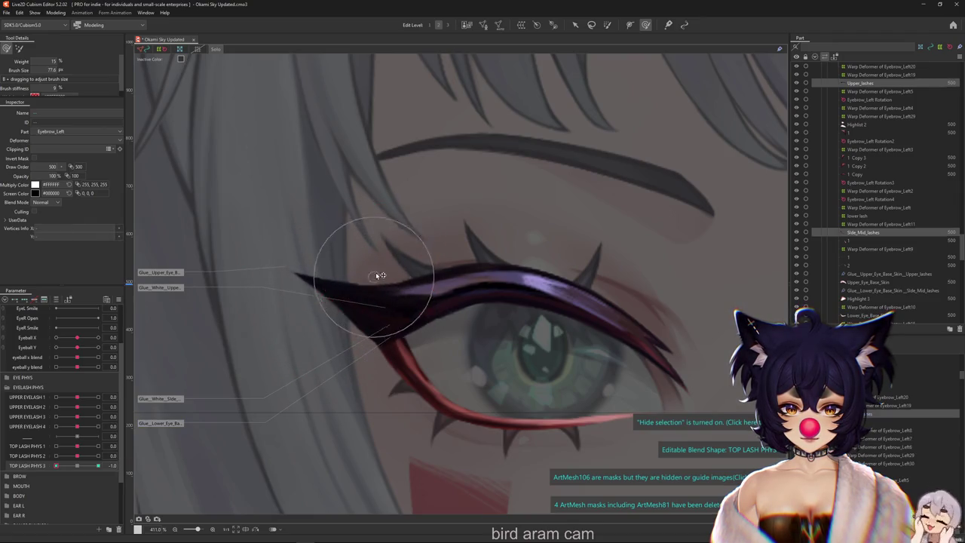
# Step: Compare the TOP LASH PHYS 3 lash bends at 1.0 and -1.0
pyautogui.click(98, 466)
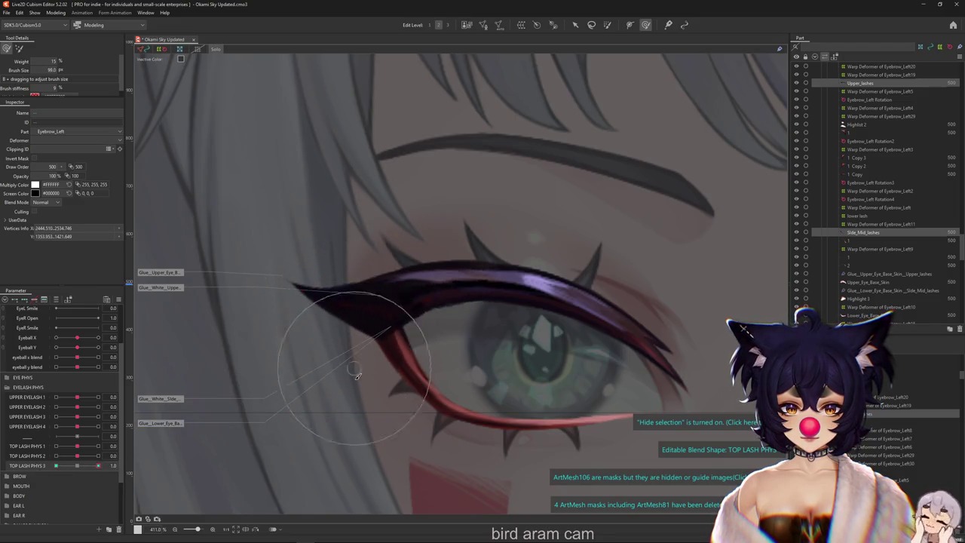
pyautogui.click(55, 465)
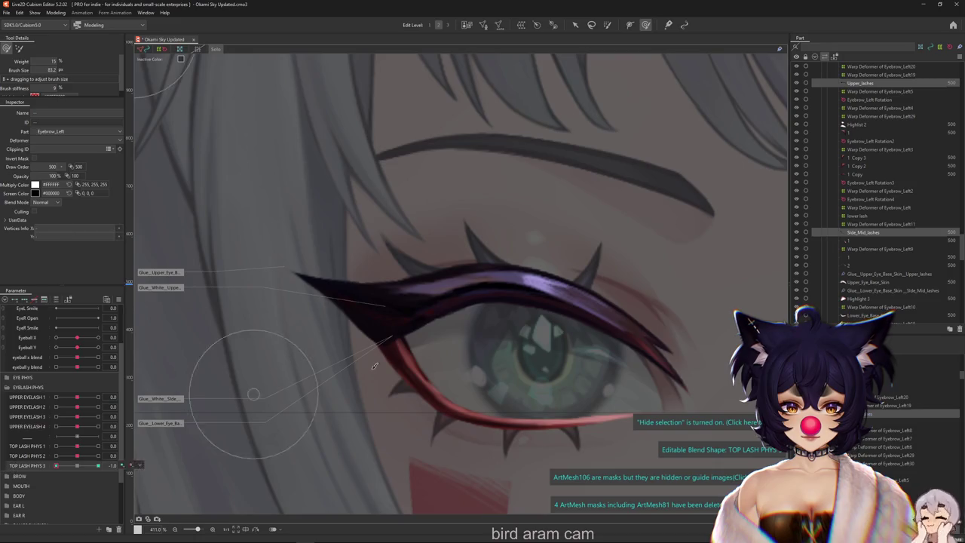
pyautogui.click(98, 465)
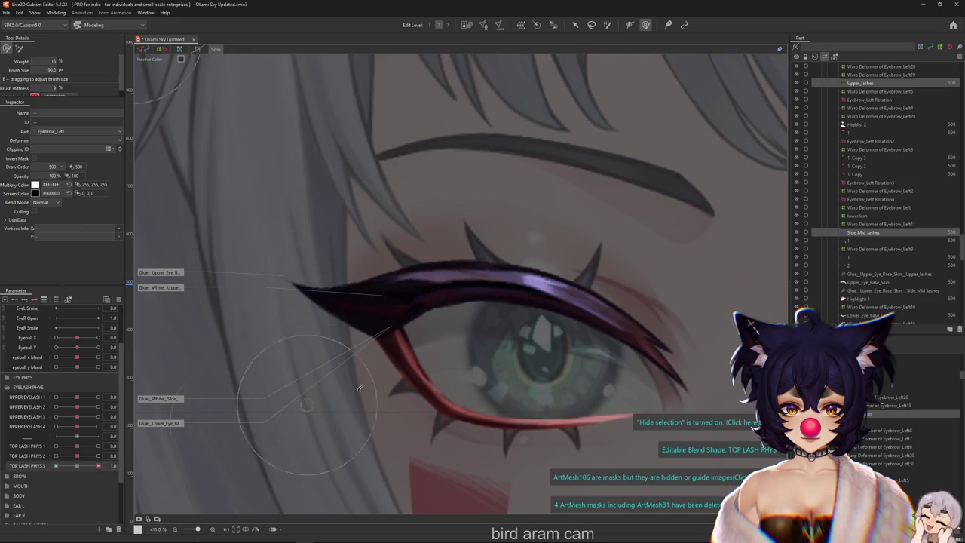
pyautogui.rightClick(45, 475)
# Step: Duplicate TOP LASH PHYS 3 and rename the copy TOP LASH PHYS 4
pyautogui.click(61, 499)
pyautogui.rightClick(42, 480)
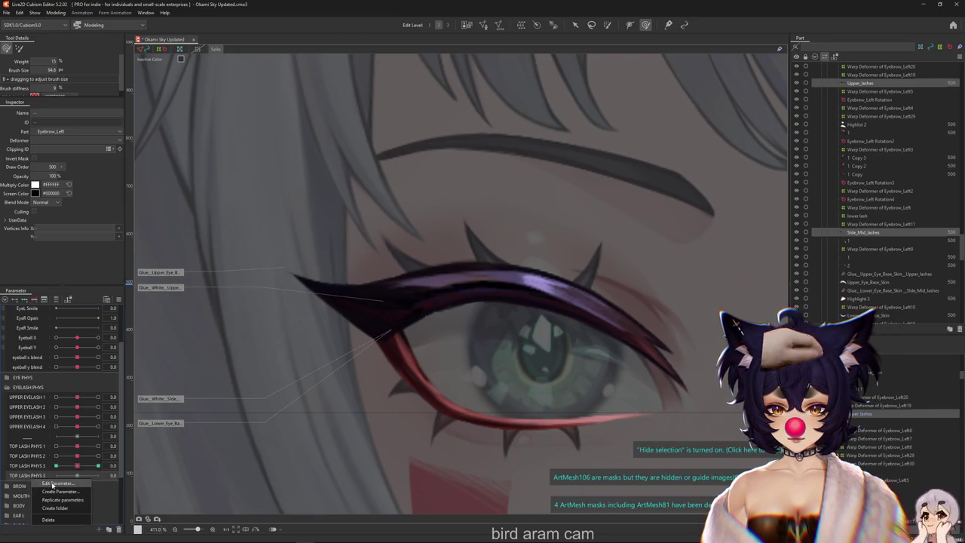
pyautogui.click(56, 483)
pyautogui.write('TOP LASH PHYS 4')
pyautogui.press('Return')
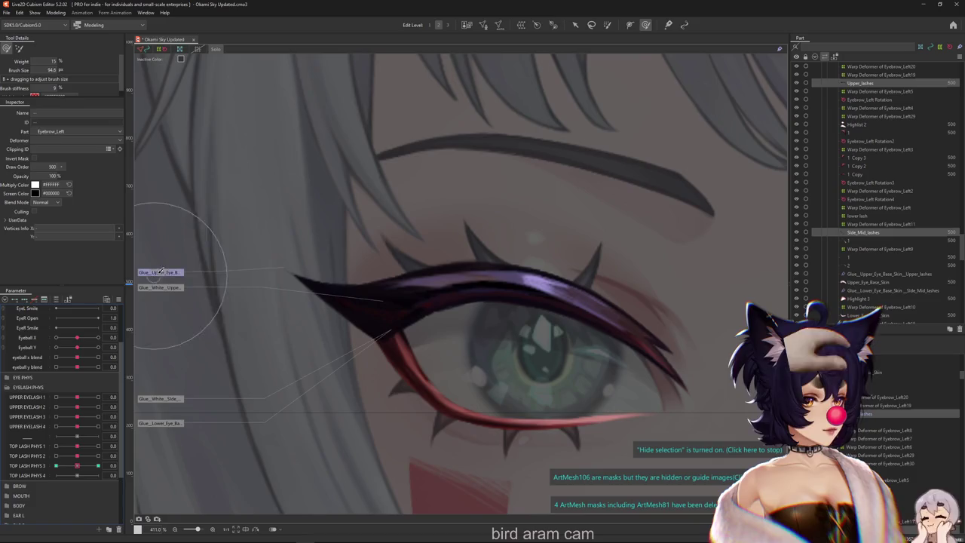
# Step: Reset TOP LASH PHYS 3 to 0 and push the lash tip up-right at TOP LASH PHYS 4's 1.0 key
pyautogui.scroll(2, 366, 317)
pyautogui.scroll(2, 367, 317)
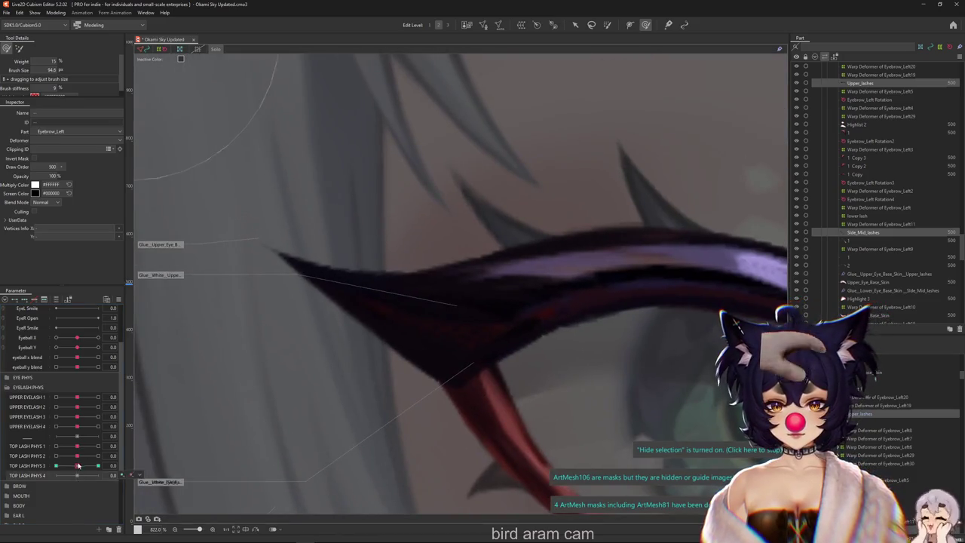
pyautogui.moveTo(77, 466); pyautogui.dragTo(34, 462)
pyautogui.moveTo(92, 472); pyautogui.dragTo(80, 476)
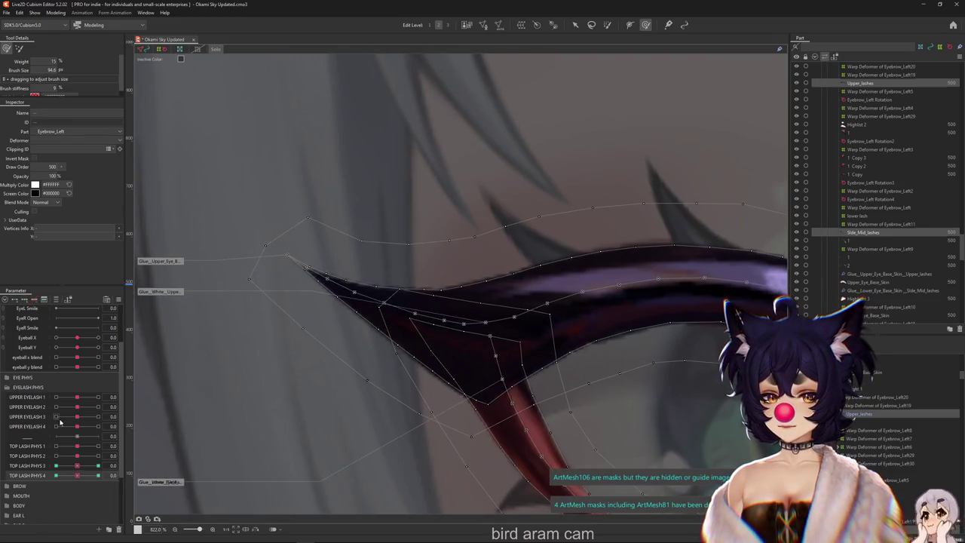
pyautogui.click(101, 474)
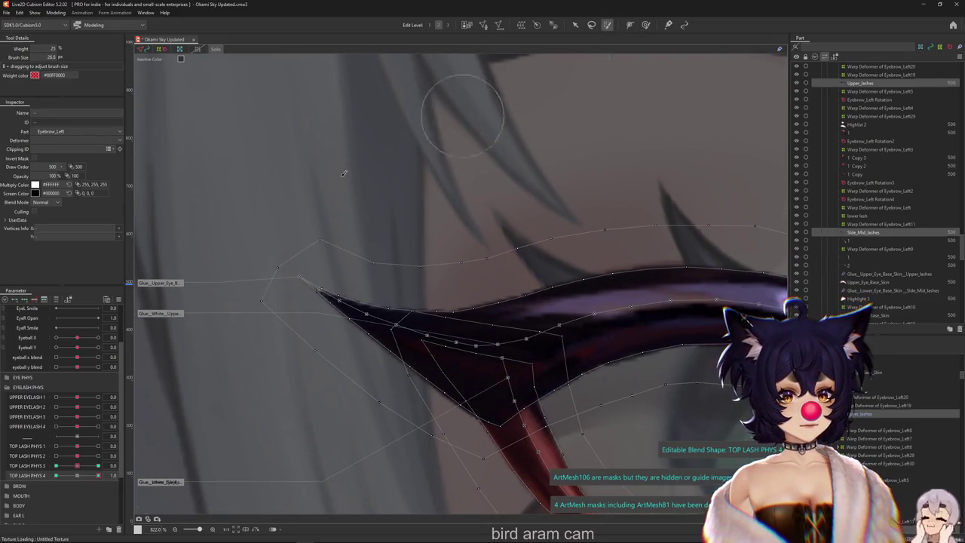
pyautogui.moveTo(313, 251); pyautogui.dragTo(395, 110)
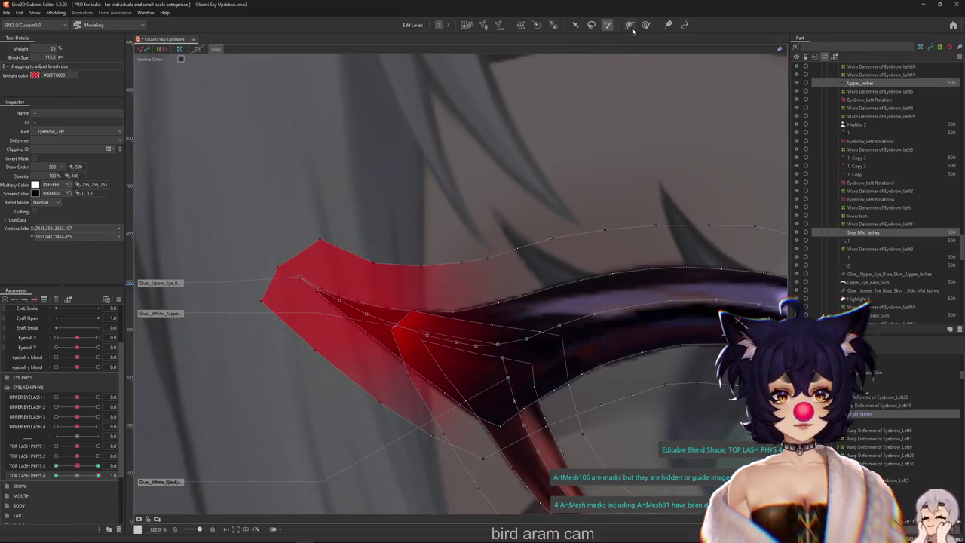
pyautogui.moveTo(291, 212); pyautogui.dragTo(268, 186)
pyautogui.moveTo(260, 264); pyautogui.dragTo(297, 252)
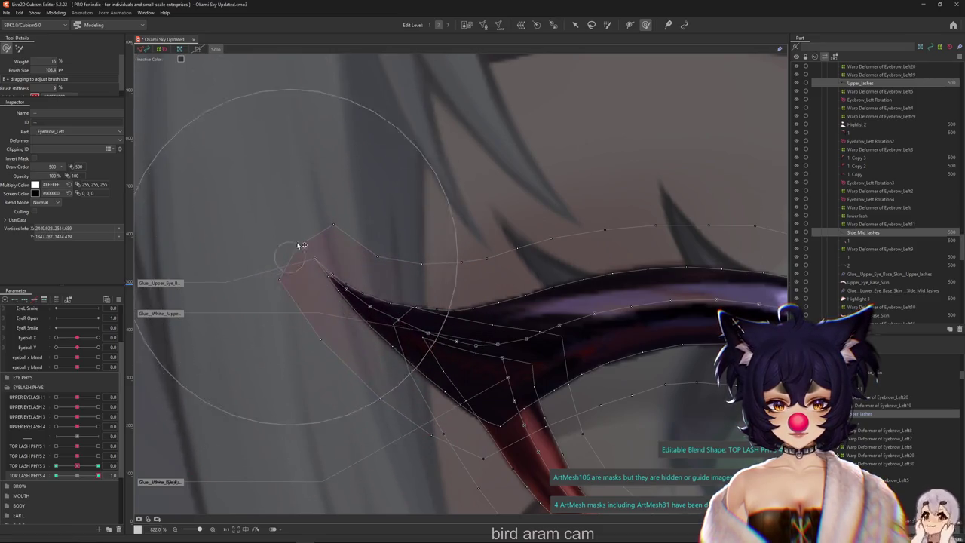
# Step: Select the eyelash mesh and rotate its tip, shifting it left
pyautogui.click(608, 24)
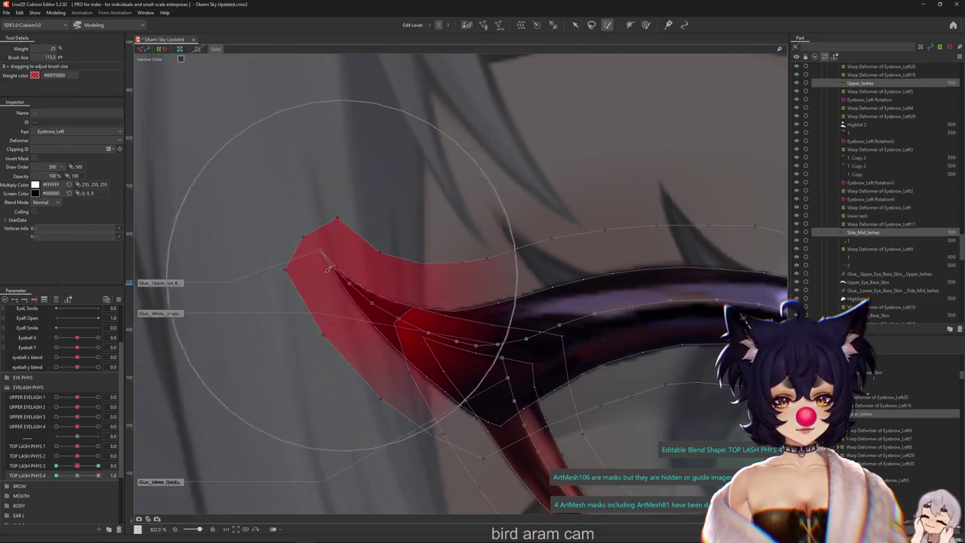
pyautogui.click(575, 24)
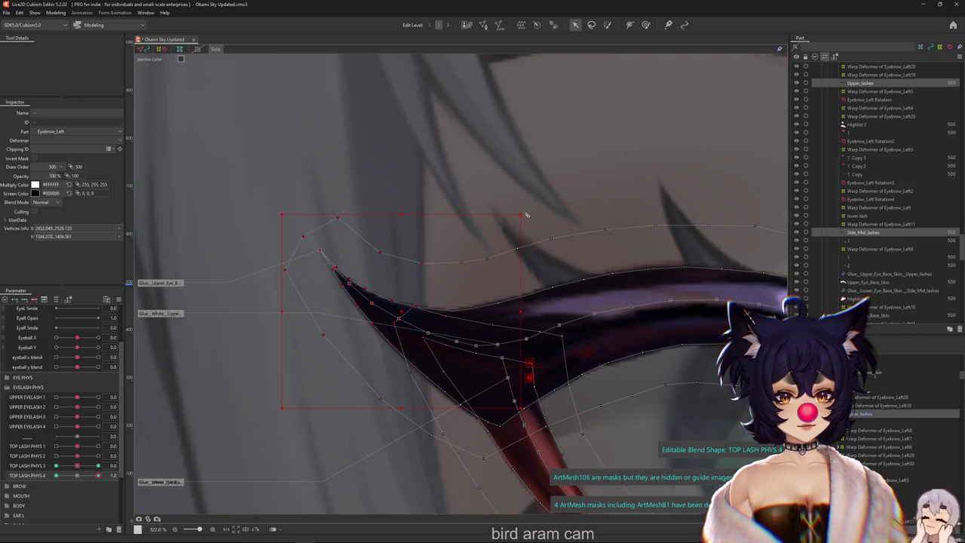
pyautogui.hotkey('ctrl', 'h')
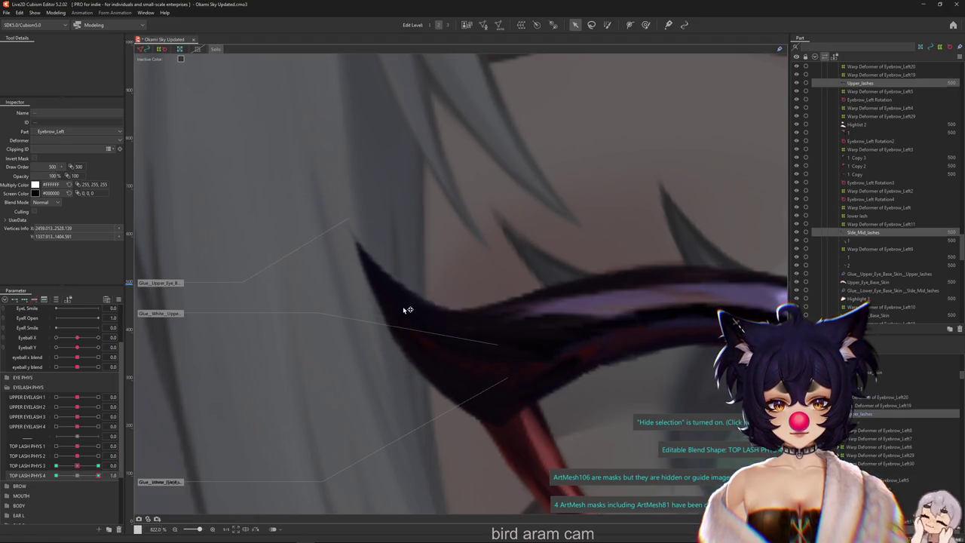
pyautogui.click(511, 319)
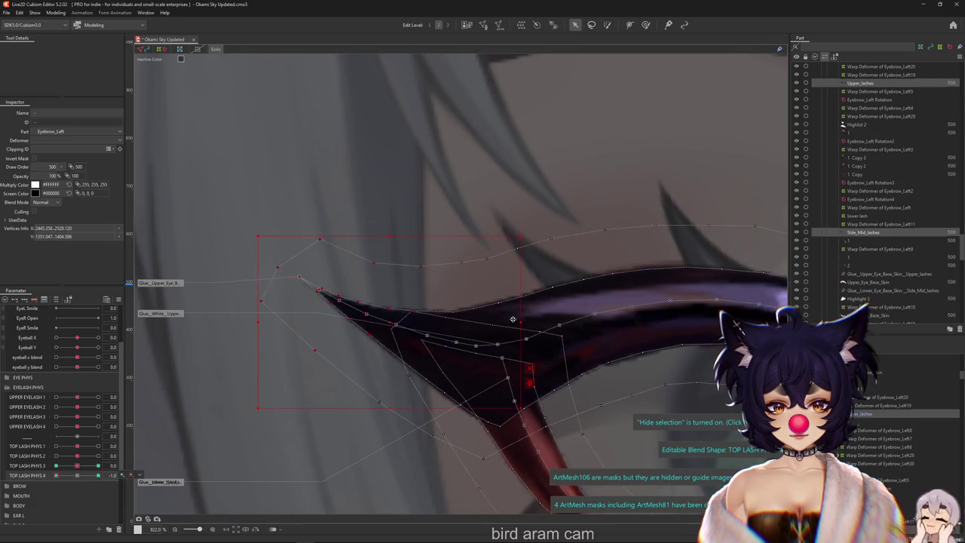
pyautogui.moveTo(529, 322)
pyautogui.mouseDown()
pyautogui.moveTo(384, 318)
pyautogui.moveTo(384, 326)
pyautogui.mouseUp()
# Step: Brush-pull the lash tip's vertices downward with a smaller deform brush
pyautogui.click(645, 24)
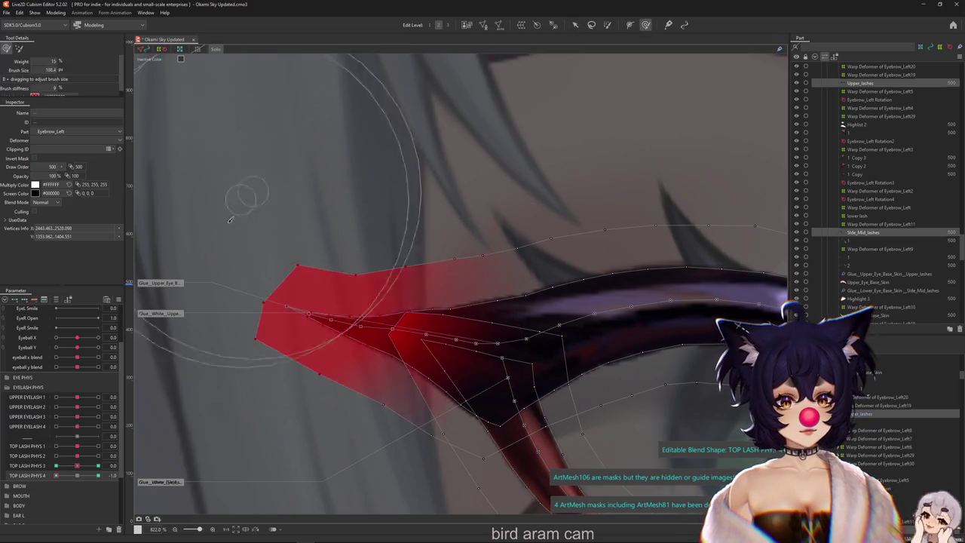
pyautogui.moveTo(209, 226); pyautogui.dragTo(193, 355)
pyautogui.moveTo(245, 381); pyautogui.dragTo(198, 366)
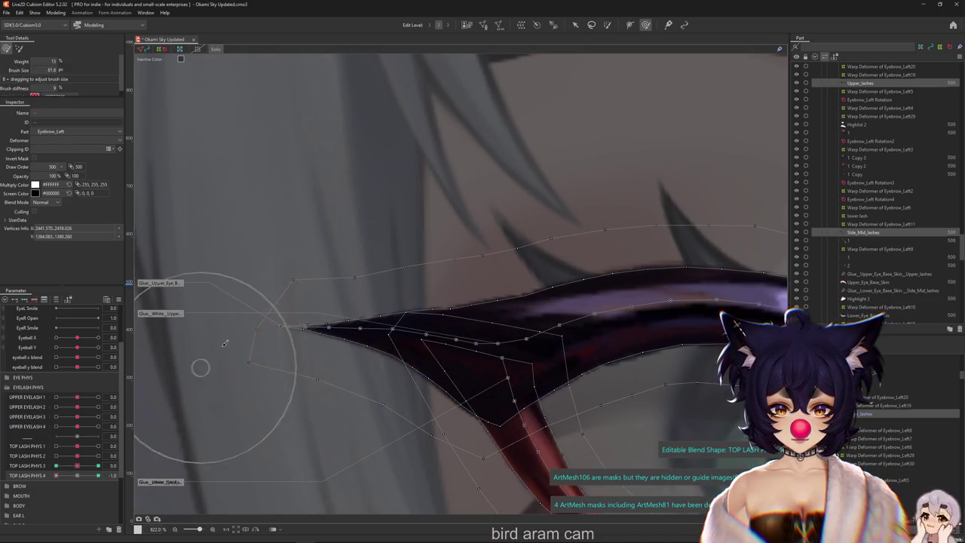
pyautogui.moveTo(323, 280); pyautogui.dragTo(447, 299)
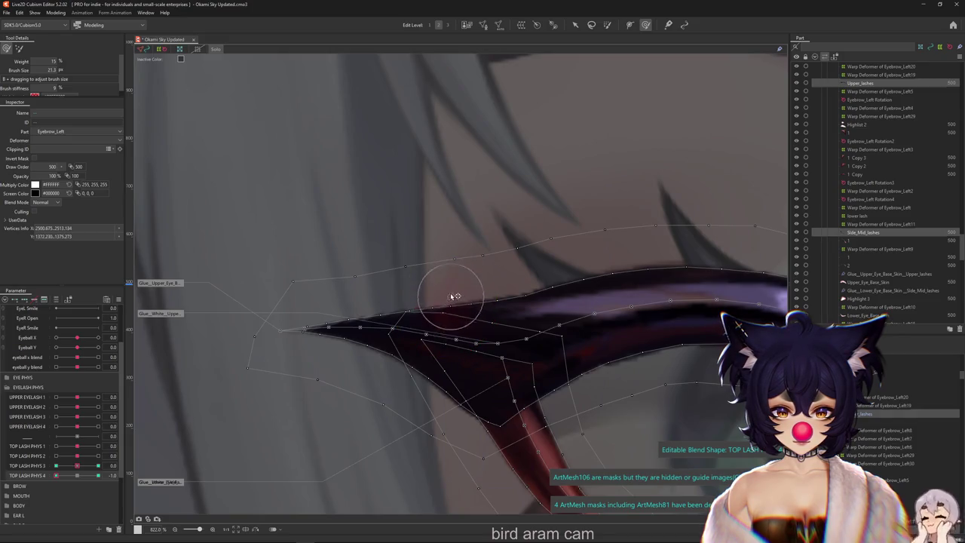
pyautogui.moveTo(383, 366); pyautogui.dragTo(366, 345)
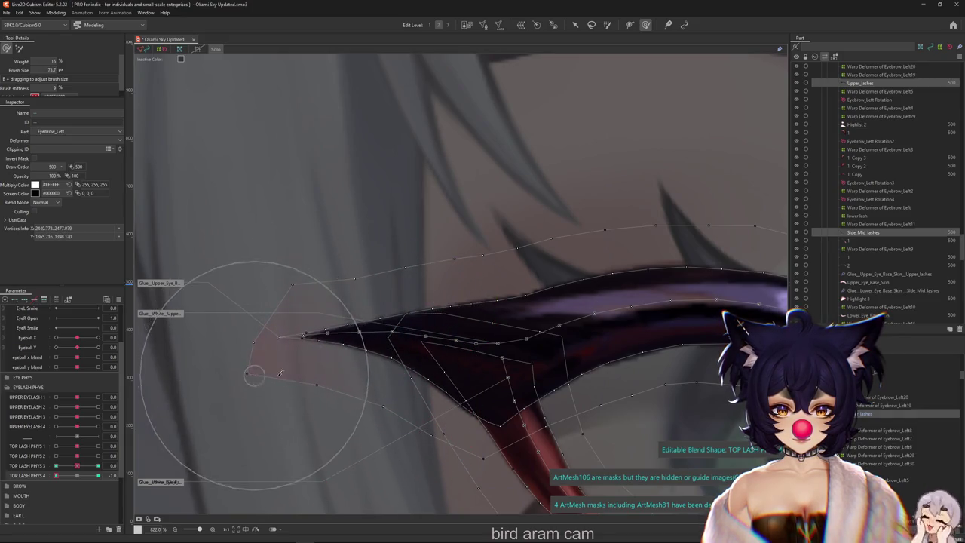
pyautogui.scroll(-5, 407, 347)
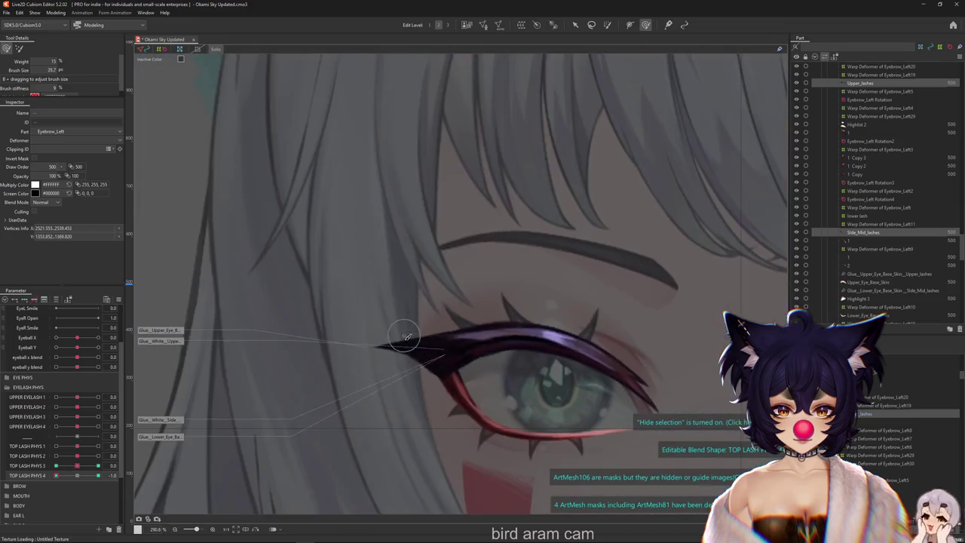
# Step: Paste the copied lash shape onto Upper_lashes and Side_Mid_lashes at TOP LASH PHYS 4's 1.0 and -1.0 keys
pyautogui.moveTo(55, 475); pyautogui.dragTo(100, 475)
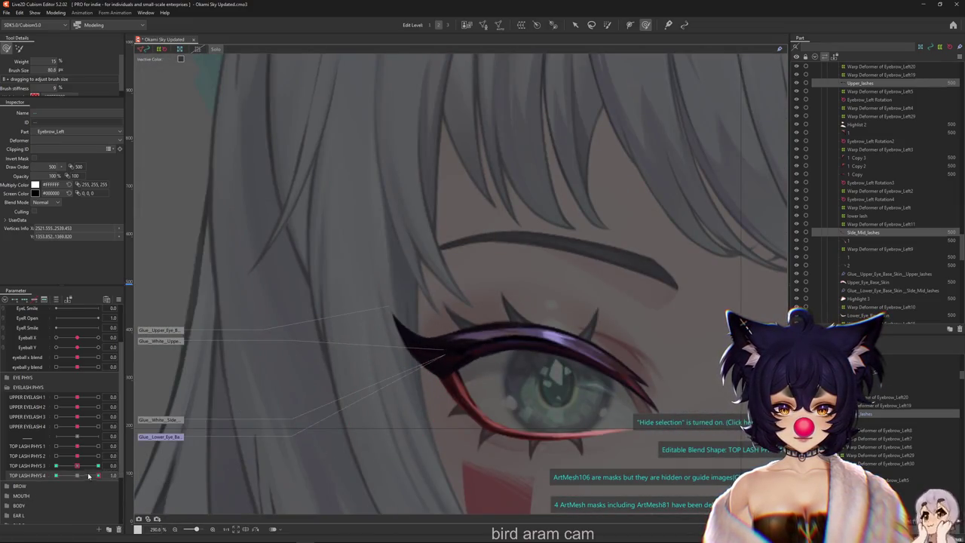
pyautogui.click(607, 25)
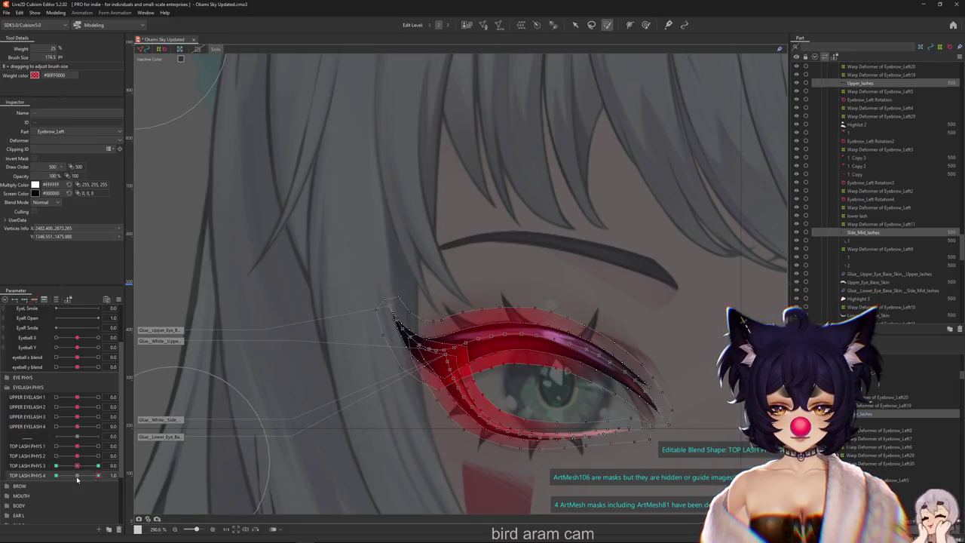
pyautogui.hotkey('ctrl', 'v')
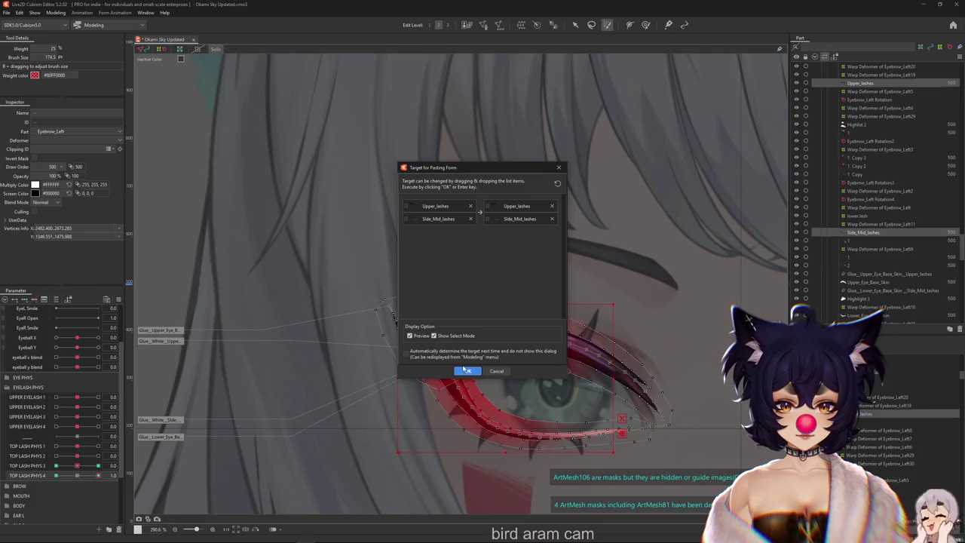
pyautogui.click(465, 370)
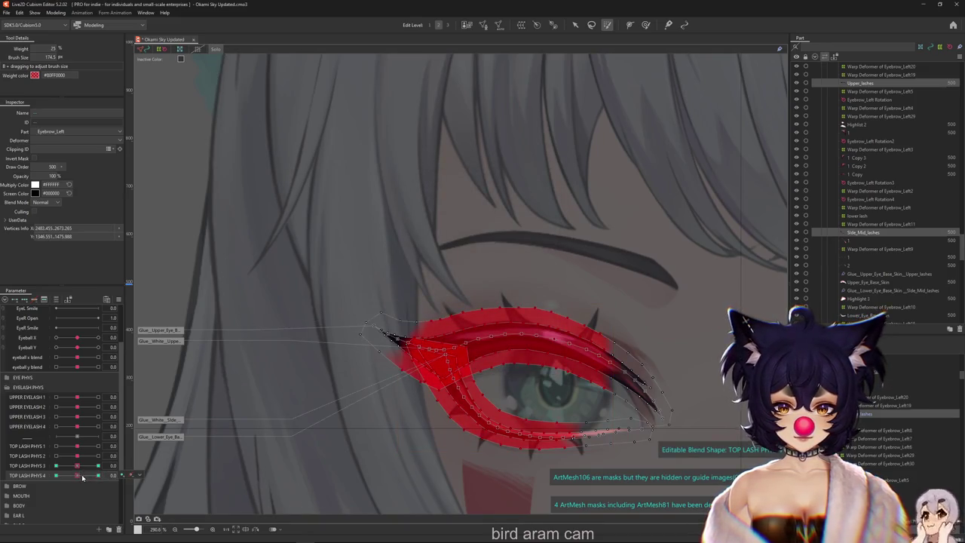
pyautogui.moveTo(77, 477); pyautogui.dragTo(9, 482)
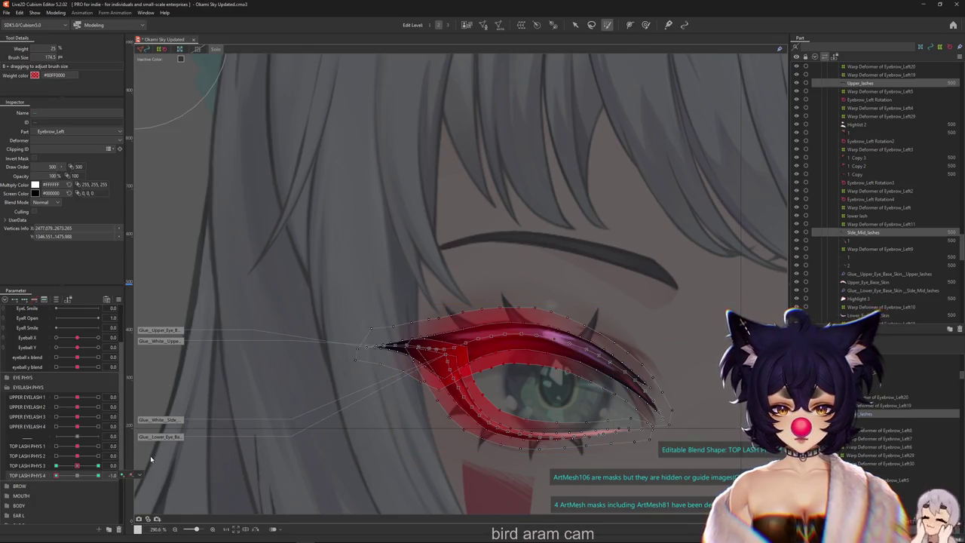
pyautogui.hotkey('ctrl', 'v')
pyautogui.press('Return')
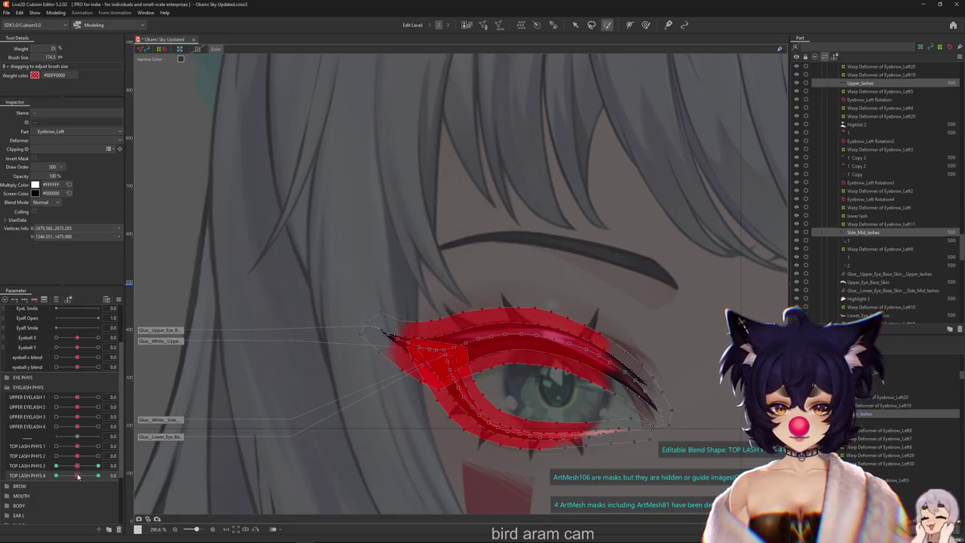
pyautogui.click(43, 480)
pyautogui.scroll(5, 386, 368)
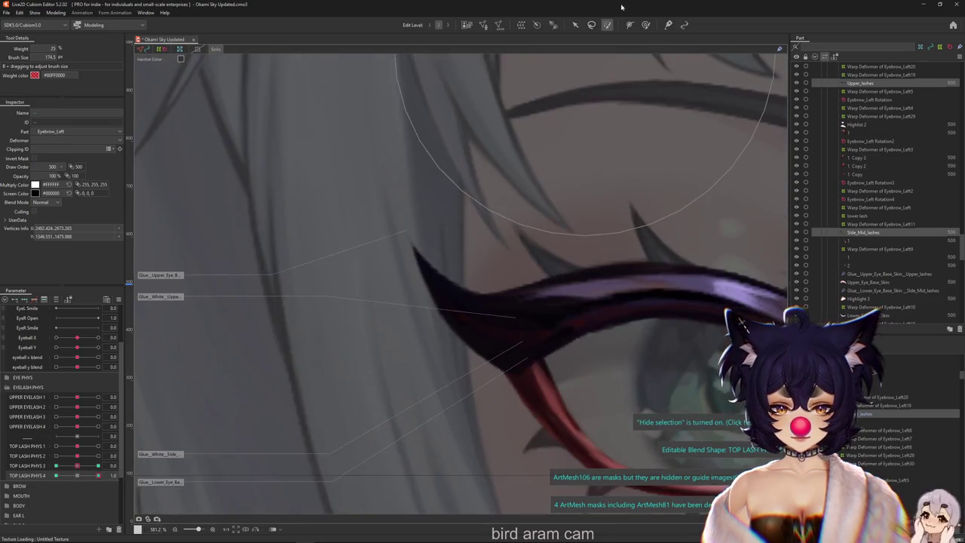
# Step: Select the eyelash mesh, set TOP LASH PHYS 4 to -1.0, and duplicate that parameter
pyautogui.press('b')
pyautogui.click(406, 283)
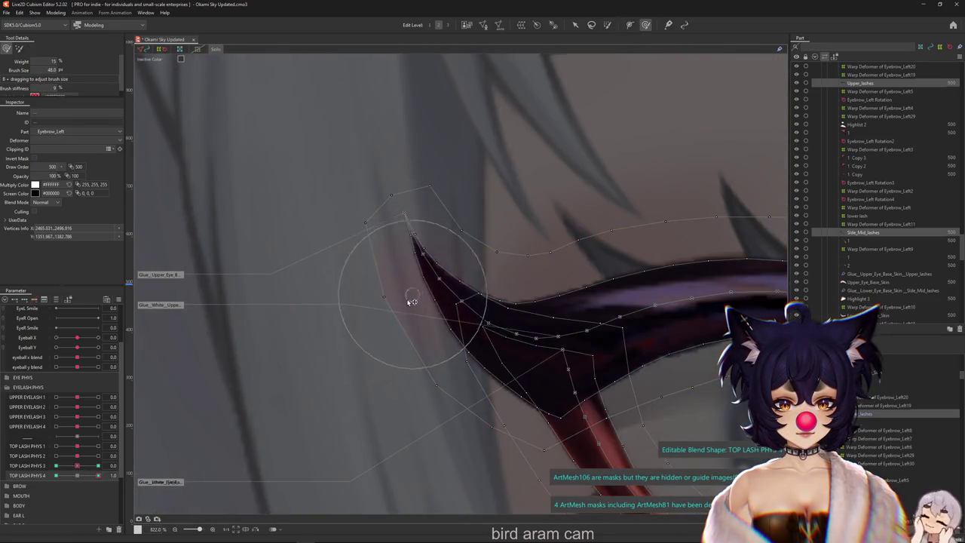
pyautogui.moveTo(98, 475)
pyautogui.mouseDown()
pyautogui.moveTo(56, 474)
pyautogui.moveTo(129, 471)
pyautogui.mouseUp()
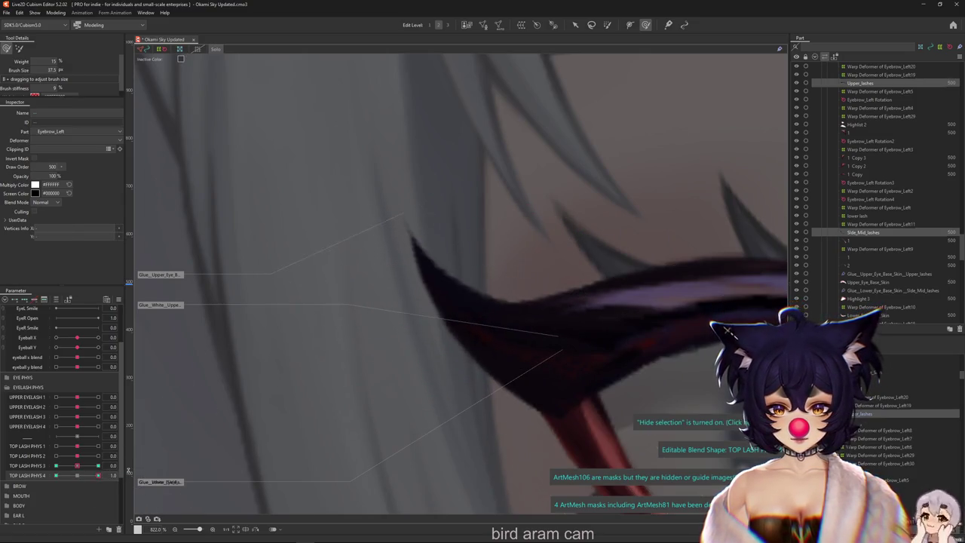
pyautogui.rightClick(43, 481)
pyautogui.click(65, 502)
# Step: Rename the duplicate to TOP LASH PHYS 5, add its keys, and set it to 1.0
pyautogui.rightClick(61, 483)
pyautogui.click(66, 487)
pyautogui.write('5')
pyautogui.press('Return')
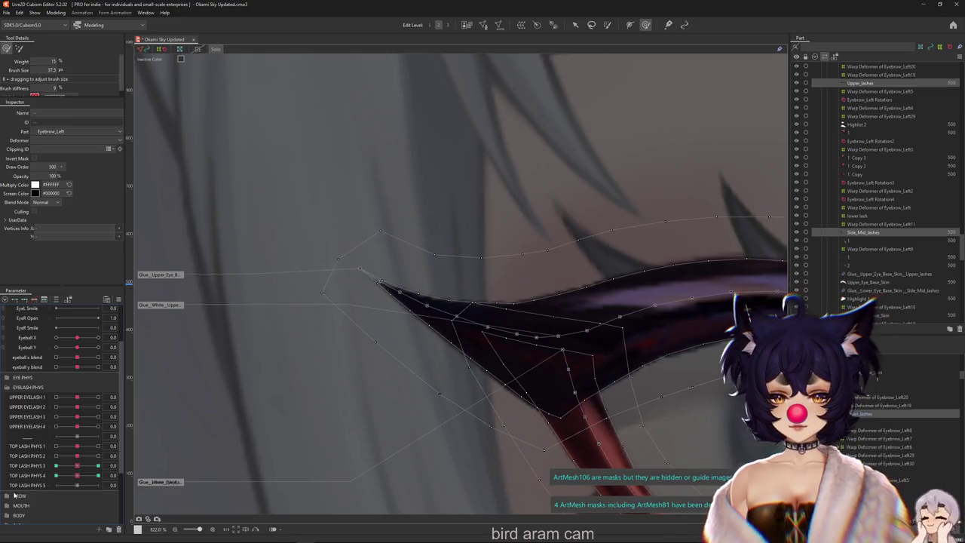
pyautogui.click(97, 484)
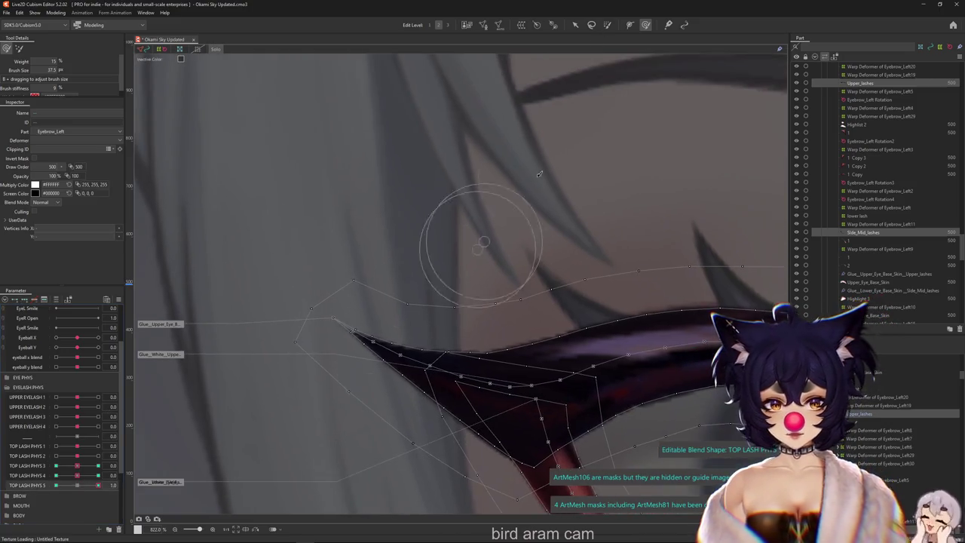
# Step: Paint deform weight over the lash tip and bend it upward with a temporary path at 1.0
pyautogui.click(608, 25)
pyautogui.moveTo(286, 239); pyautogui.dragTo(290, 366)
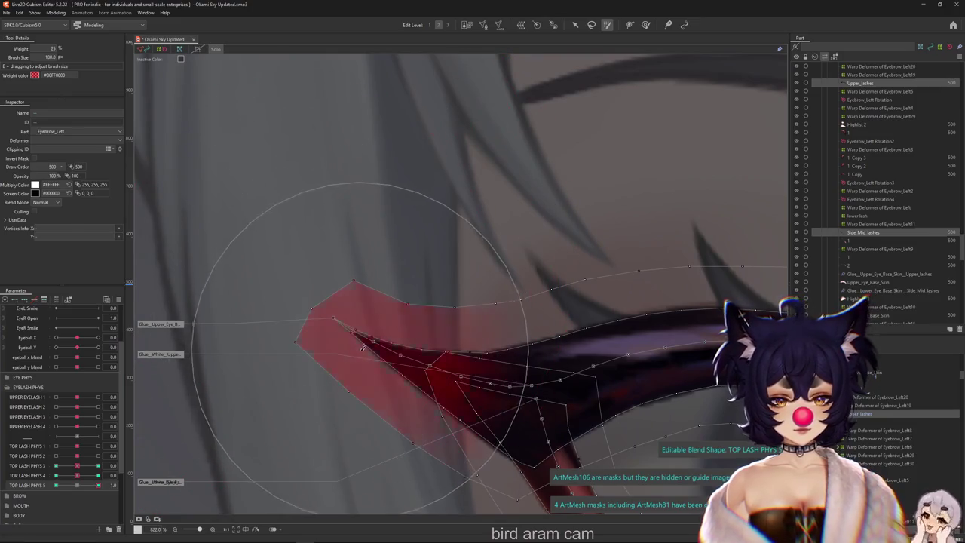
pyautogui.click(575, 25)
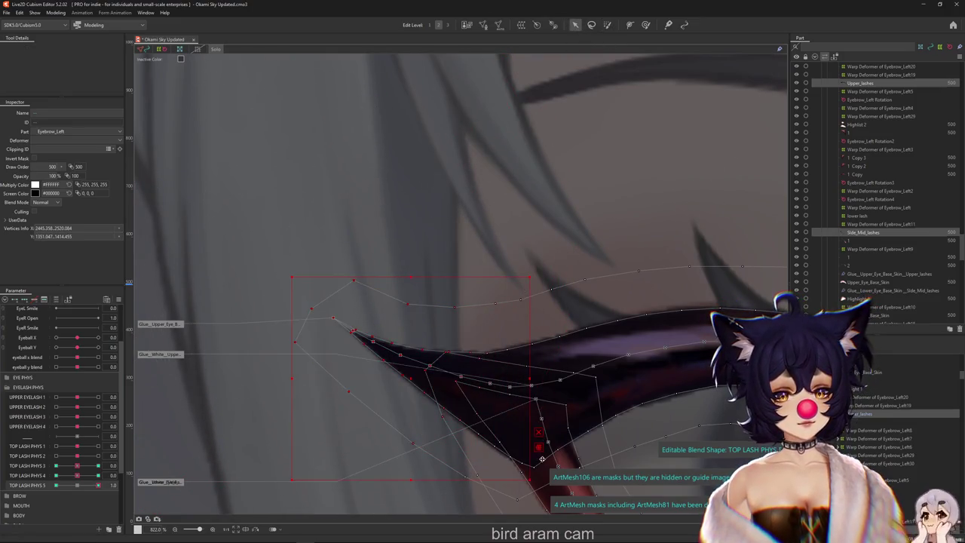
pyautogui.press('t')
pyautogui.click(68, 50)
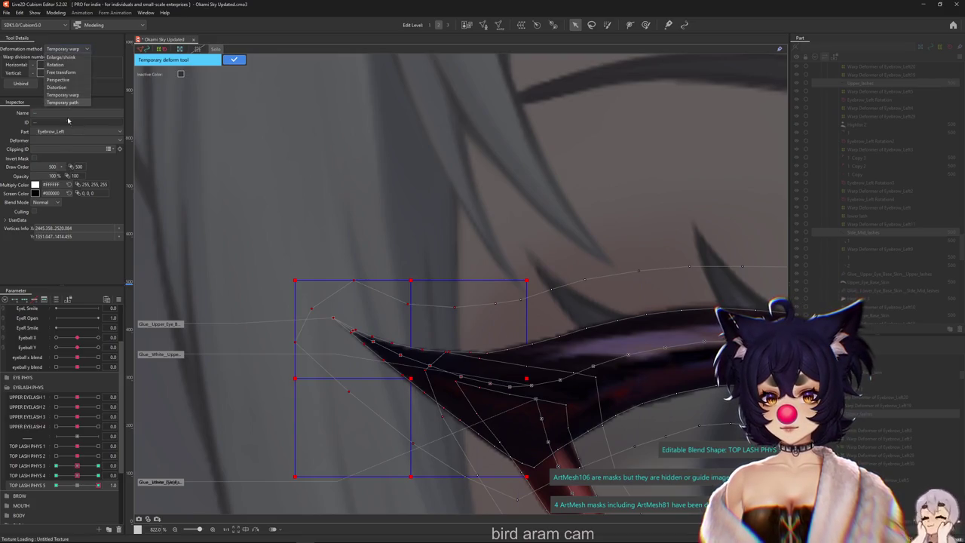
pyautogui.click(62, 102)
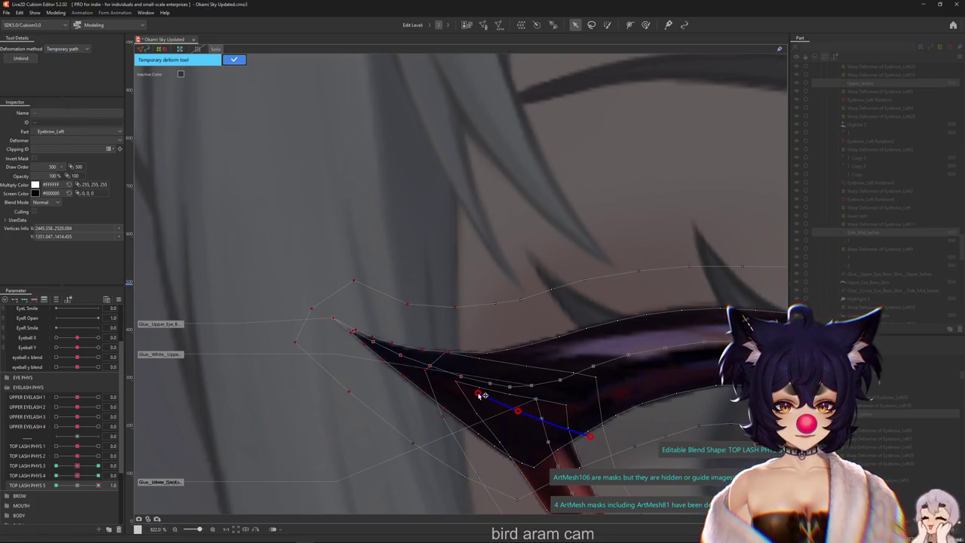
pyautogui.moveTo(259, 262); pyautogui.dragTo(375, 176)
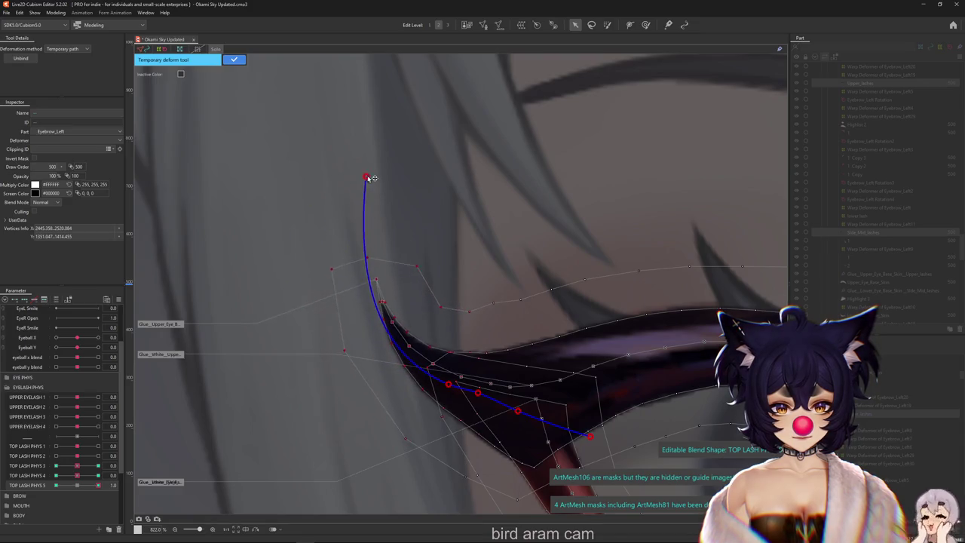
pyautogui.click(234, 59)
# Step: At -1.0, bend the lash tip down and to the left with a temporary path, then hide the mesh
pyautogui.moveTo(76, 487); pyautogui.dragTo(55, 488)
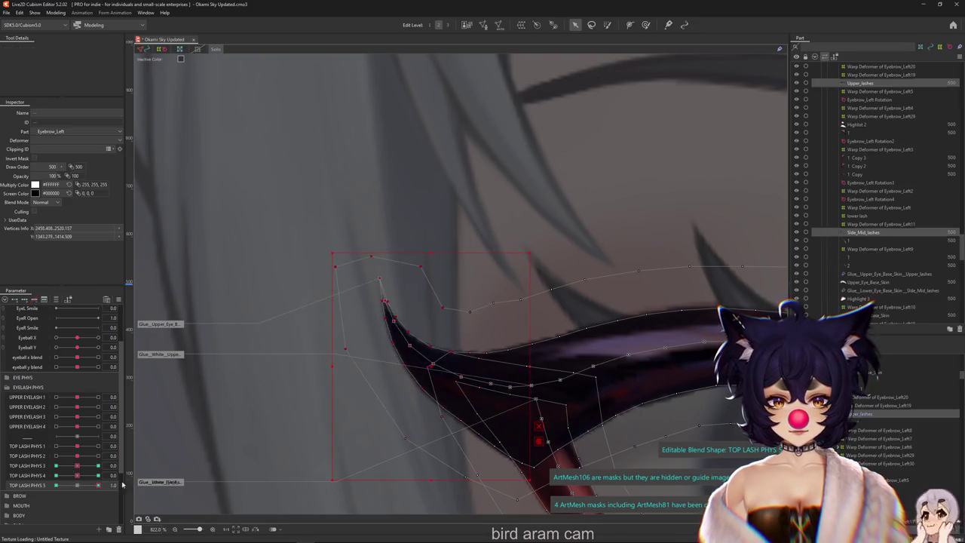
pyautogui.hotkey('ctrl', 't')
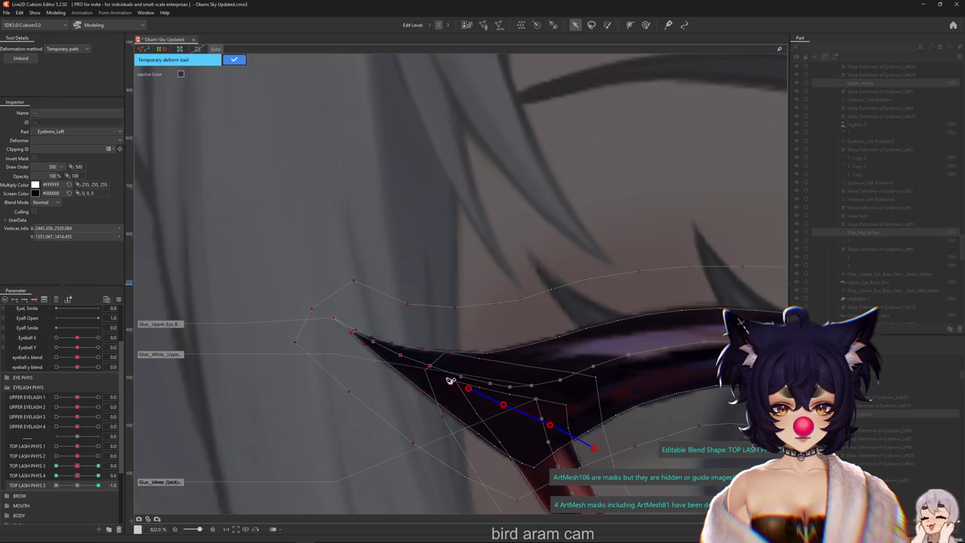
pyautogui.moveTo(272, 272); pyautogui.dragTo(240, 380)
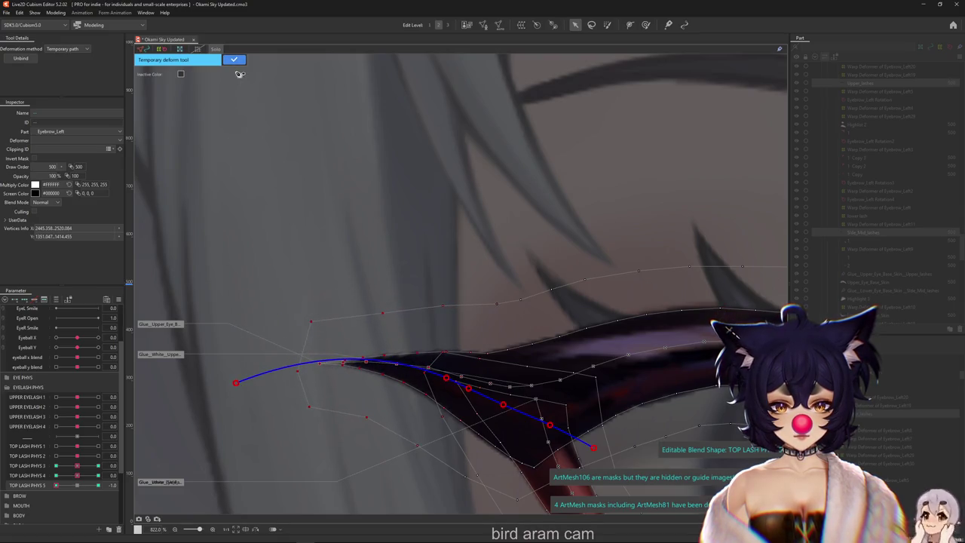
pyautogui.click(235, 60)
pyautogui.hotkey('ctrl', 'h')
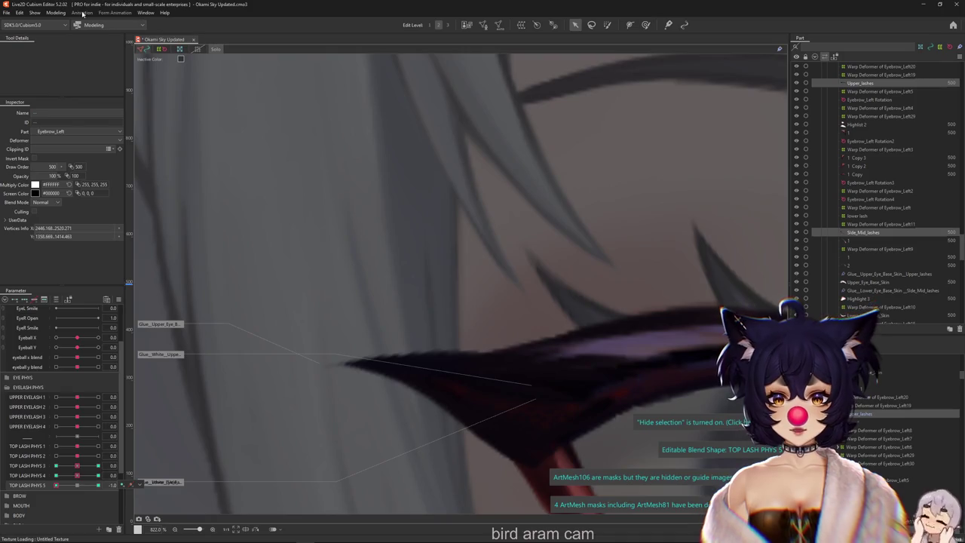
pyautogui.click(56, 13)
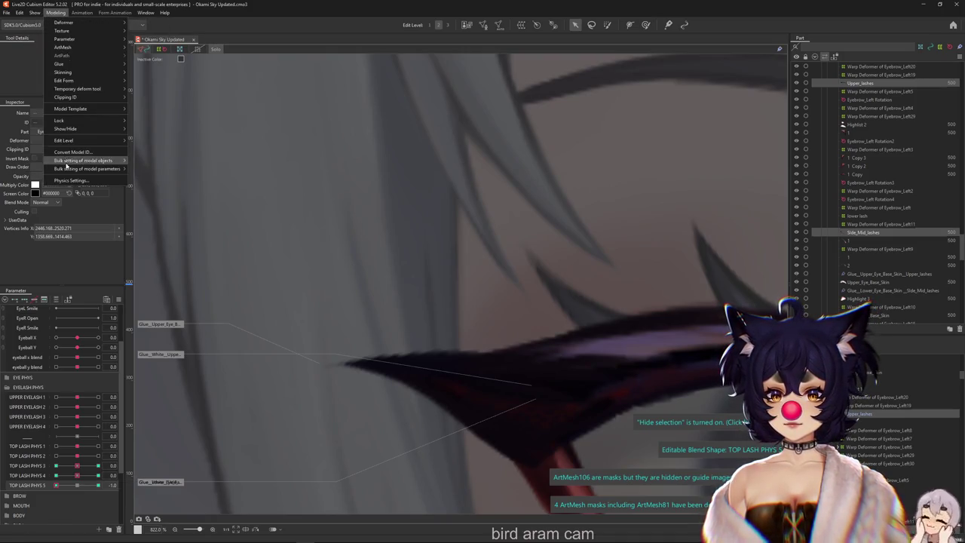
# Step: Add an upper-lash blink physics group with EyeL Open and EyeL Smile as inputs
pyautogui.click(83, 181)
pyautogui.scroll(5, 633, 279)
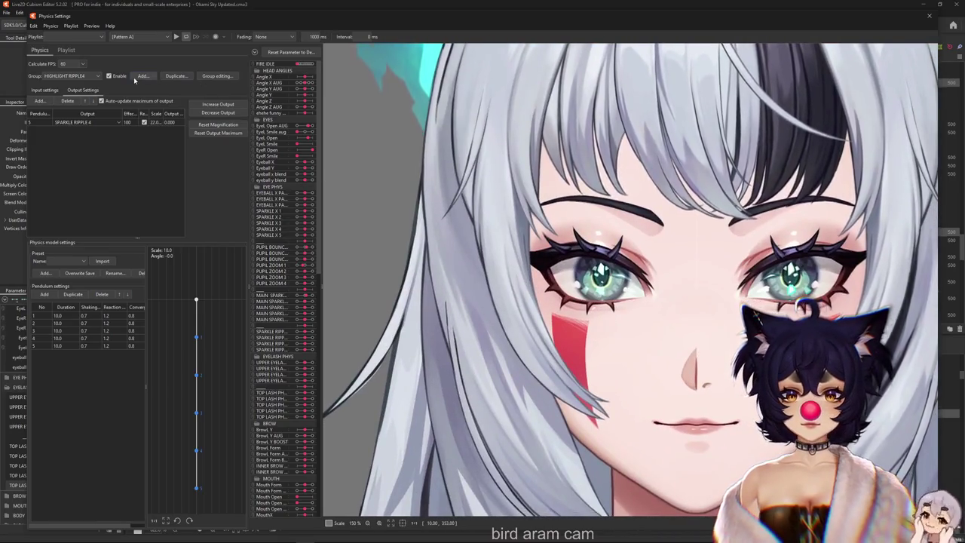
pyautogui.click(142, 76)
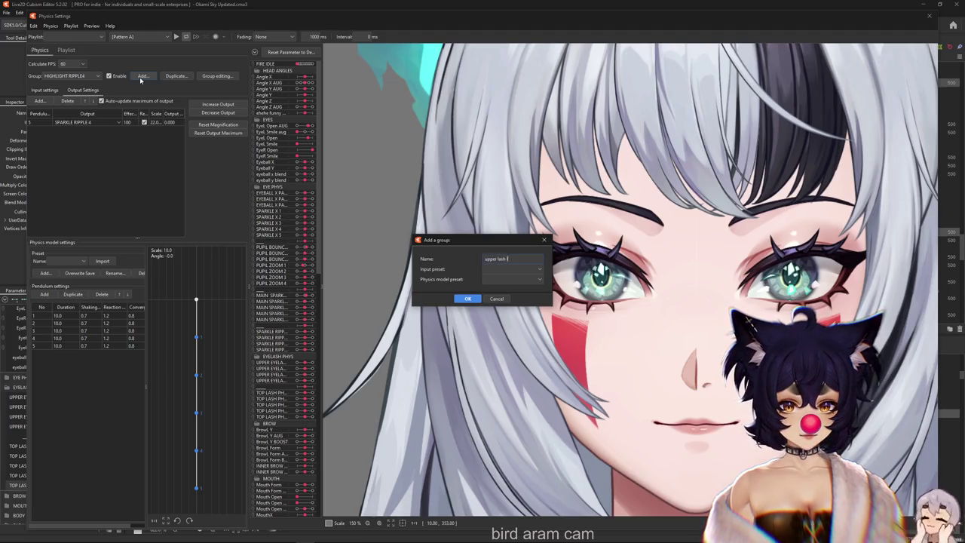
pyautogui.write('upper lash lip blink phys')
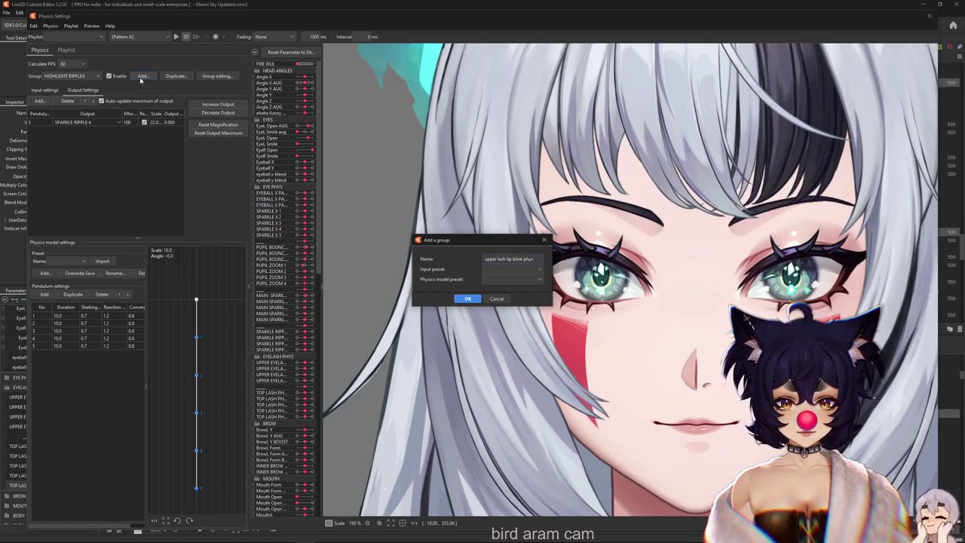
pyautogui.press('Return')
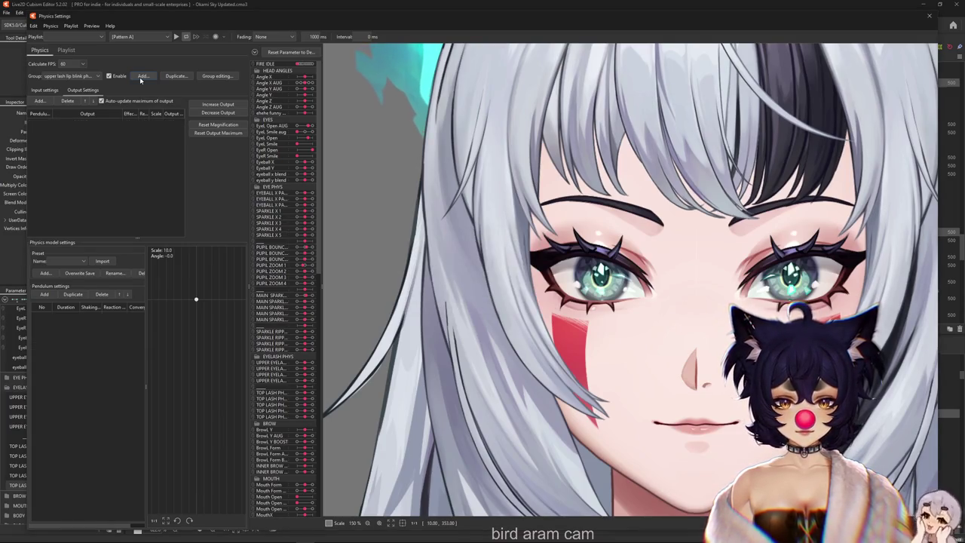
pyautogui.click(169, 101)
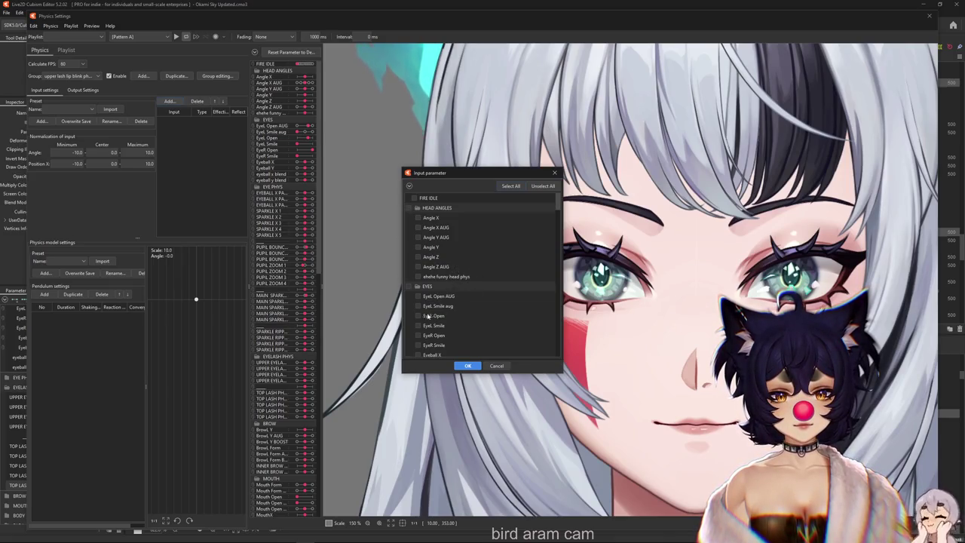
pyautogui.click(467, 365)
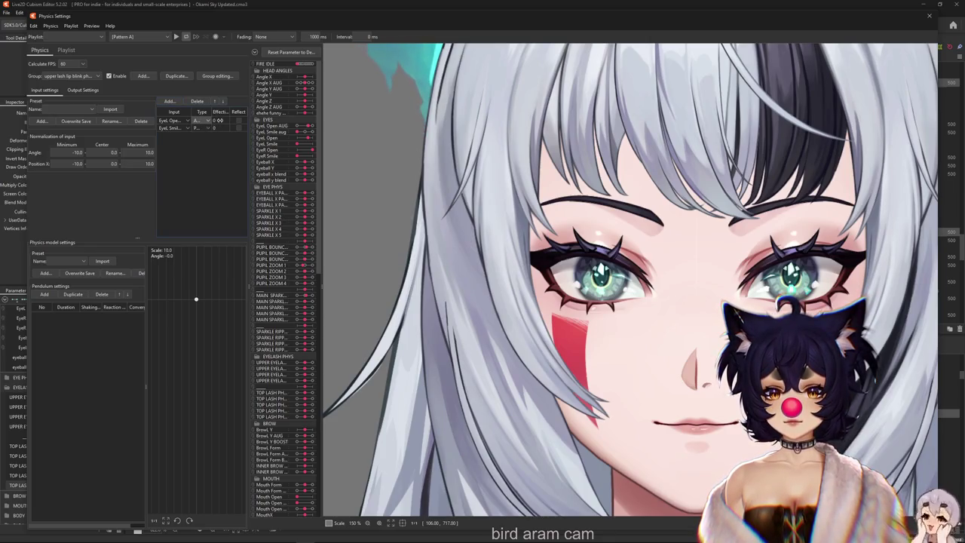
# Step: Set all pendulum points to shaking 0.85, reaction 1.2 and convergence 0.8
pyautogui.doubleClick(90, 306)
pyautogui.write('0.85')
pyautogui.press('Return')
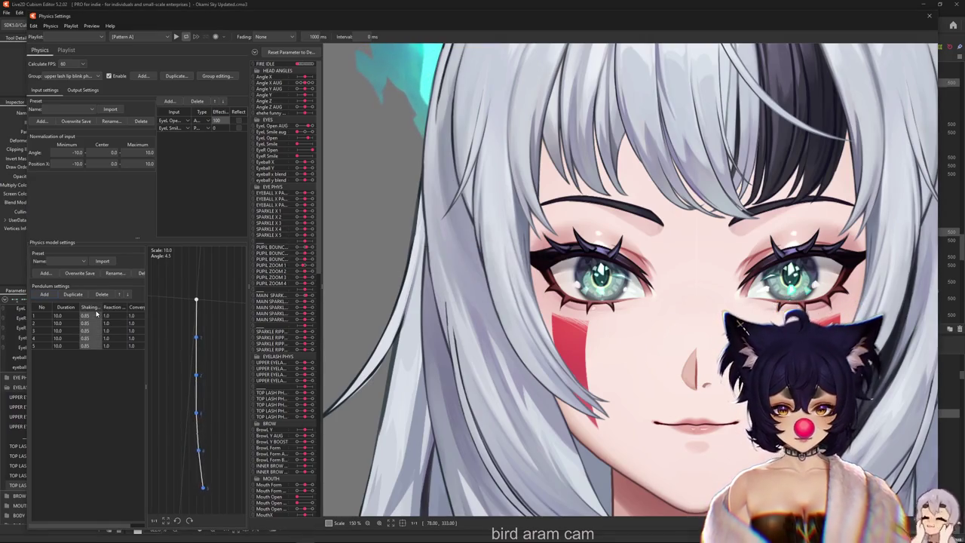
pyautogui.doubleClick(114, 307)
pyautogui.write('1.2')
pyautogui.press('Return')
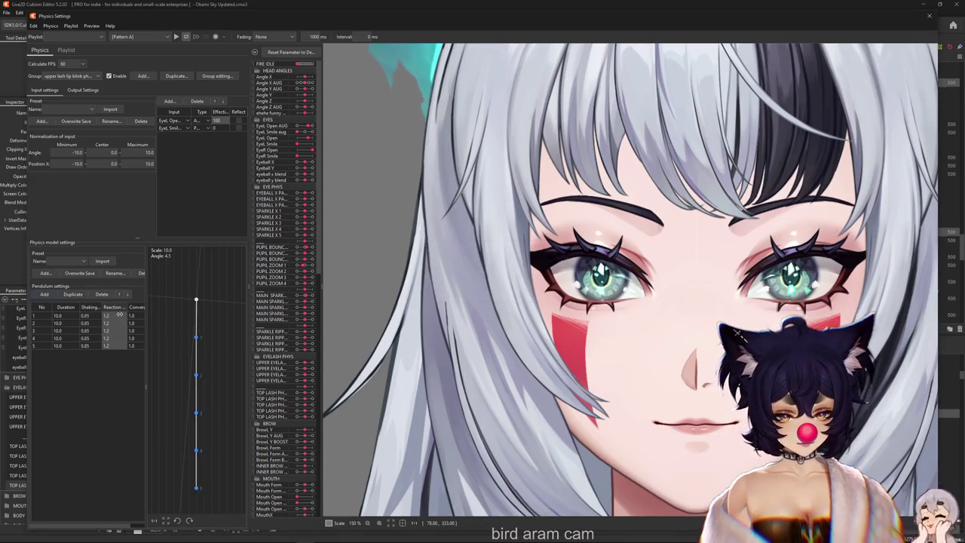
pyautogui.doubleClick(138, 306)
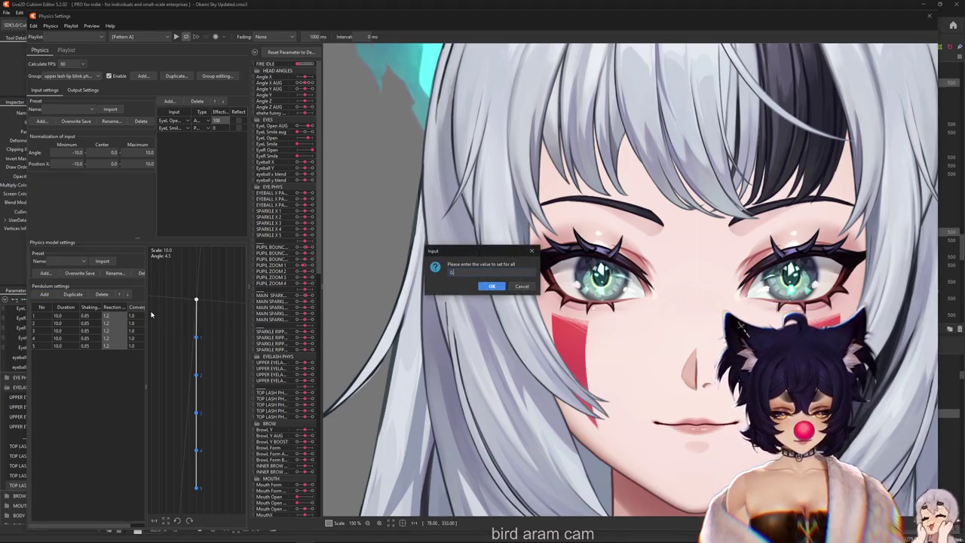
pyautogui.write('.8')
pyautogui.press('Return')
pyautogui.click(83, 90)
pyautogui.click(40, 100)
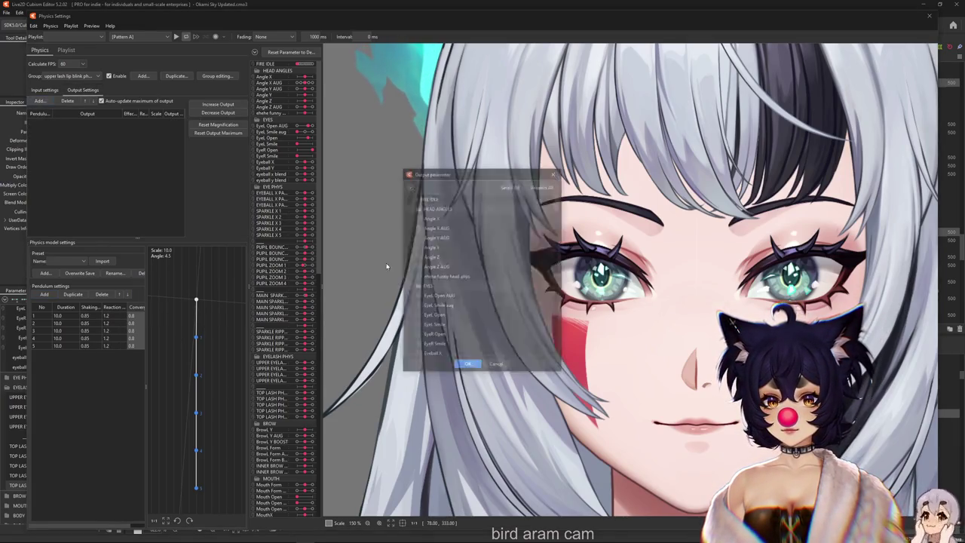
# Step: Add TOP LASH PHYS 1–5 as the group's output parameters
pyautogui.scroll(-10, 558, 238)
pyautogui.moveTo(559, 230); pyautogui.dragTo(559, 253)
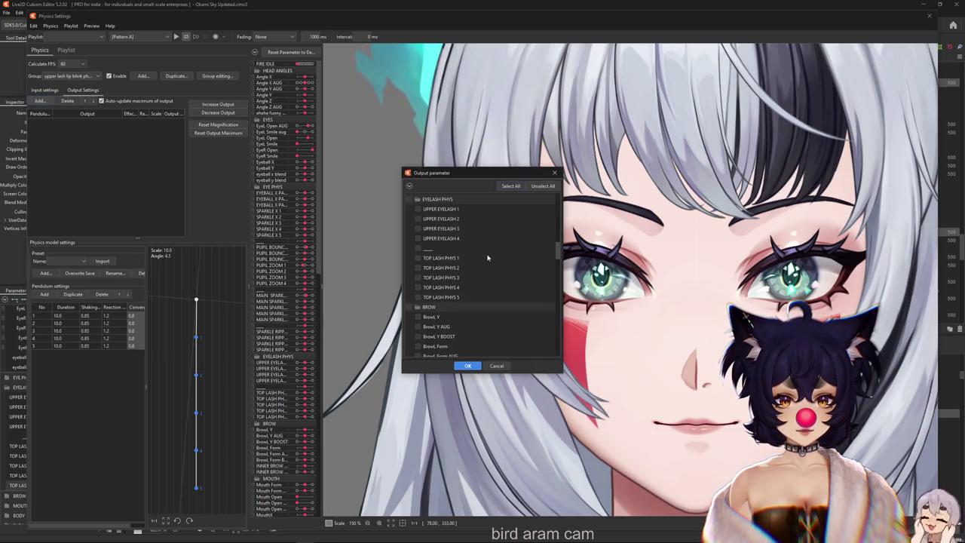
pyautogui.scroll(1, 475, 258)
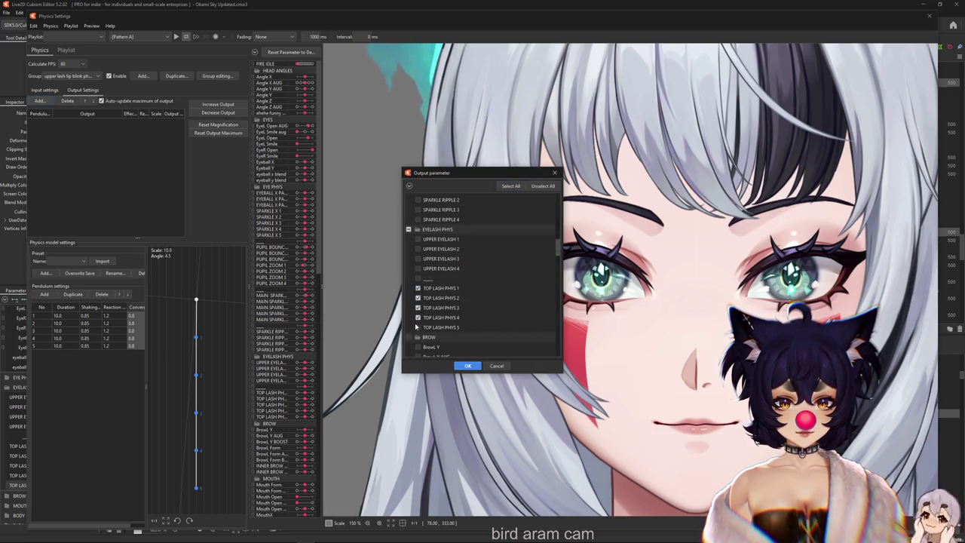
pyautogui.click(467, 365)
# Step: Reset the output maximums to 100 and confirm the reset
pyautogui.scroll(2, 724, 264)
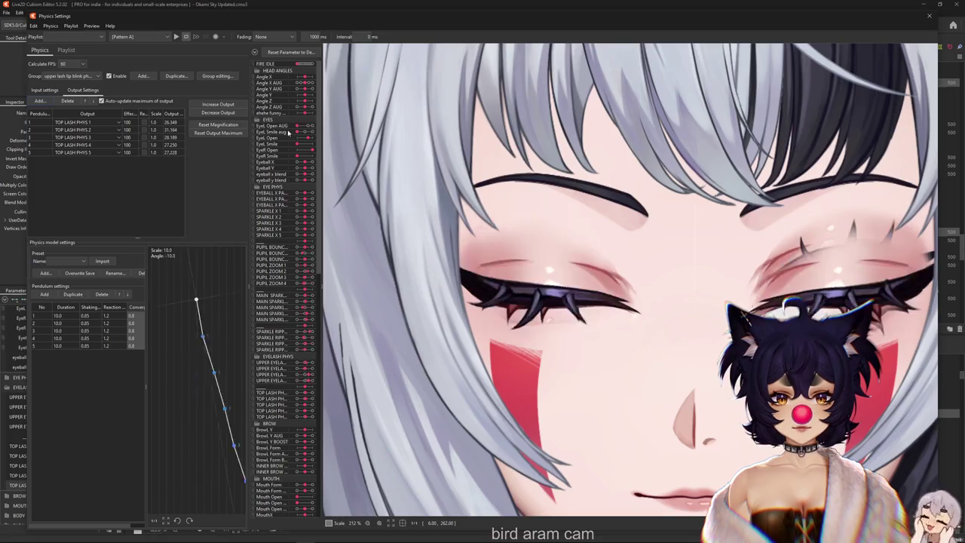
pyautogui.click(218, 132)
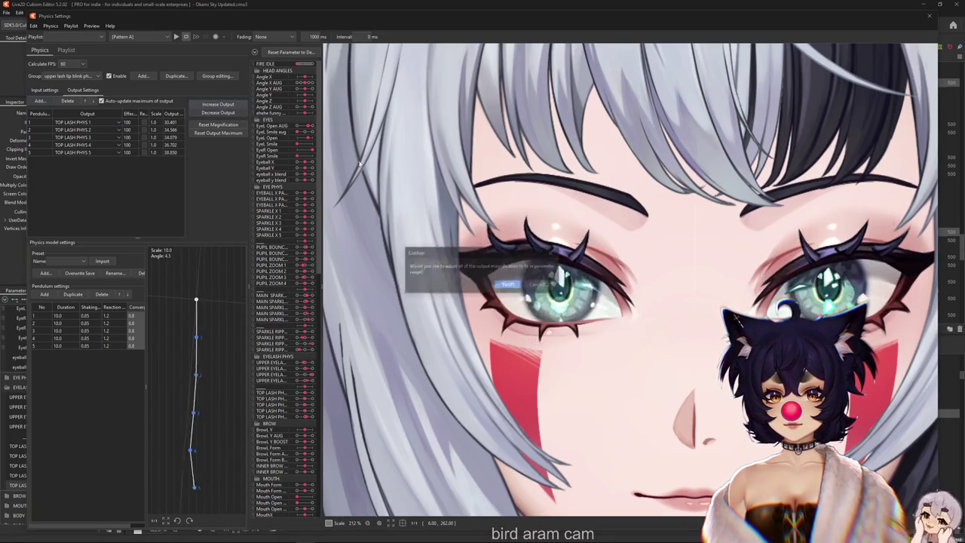
pyautogui.click(507, 285)
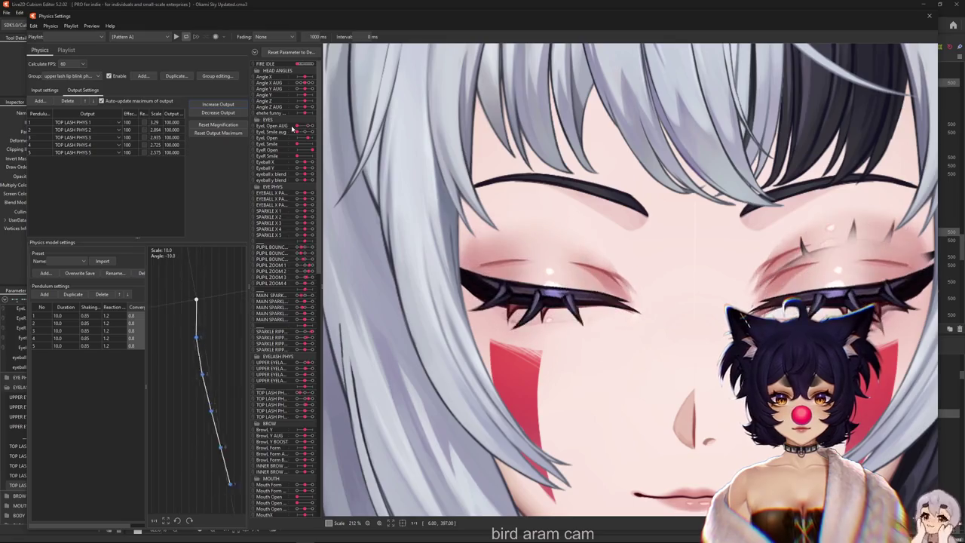
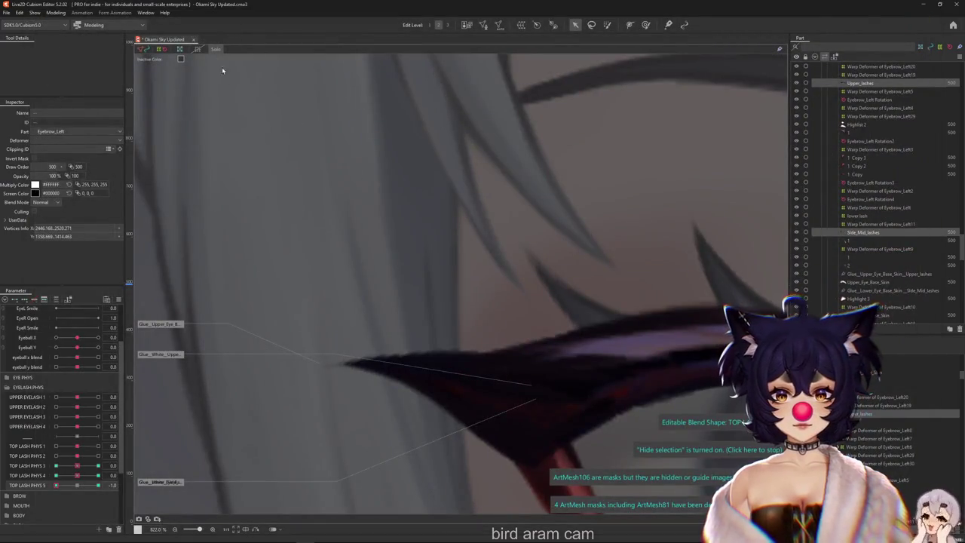
# Step: Select Layer 2 Copy, hide the Hair Front part, and open Physics Settings for the upper lashes
pyautogui.scroll(-5, 324, 250)
pyautogui.rightClick(324, 250)
pyautogui.click(366, 340)
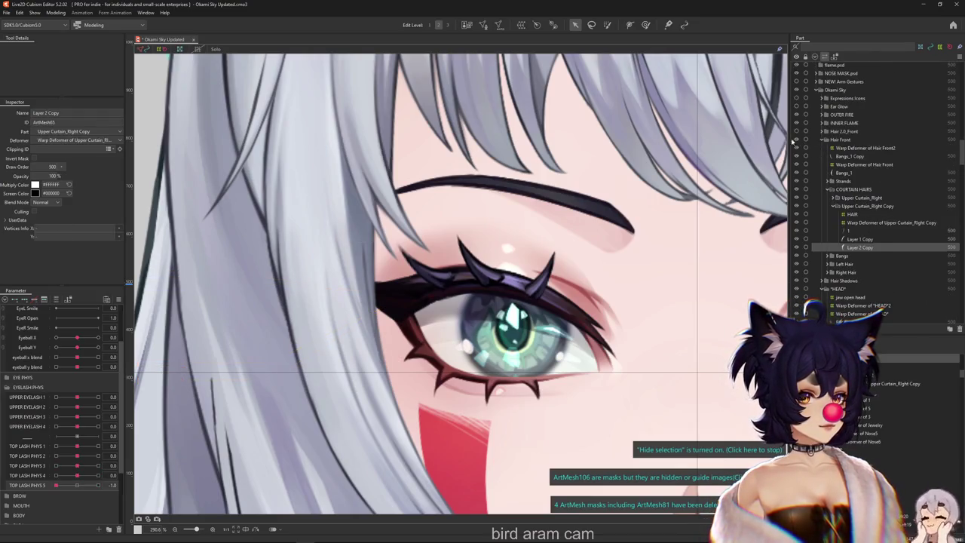
pyautogui.click(796, 140)
pyautogui.click(55, 13)
pyautogui.click(83, 181)
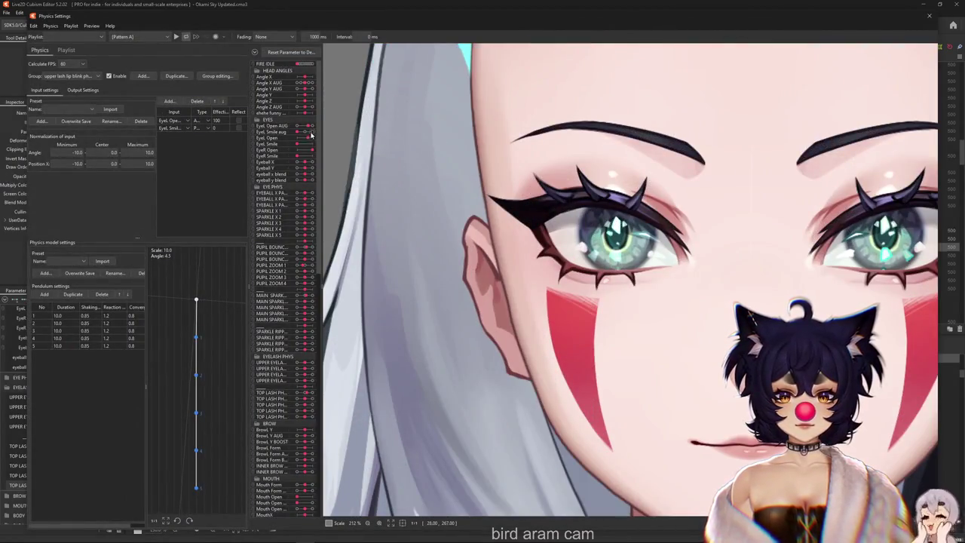
# Step: Reverse the first TOP LASH PHYS output and blink the eyes to test the swing
pyautogui.moveTo(308, 136)
pyautogui.mouseDown()
pyautogui.moveTo(291, 141)
pyautogui.moveTo(310, 137)
pyautogui.mouseUp()
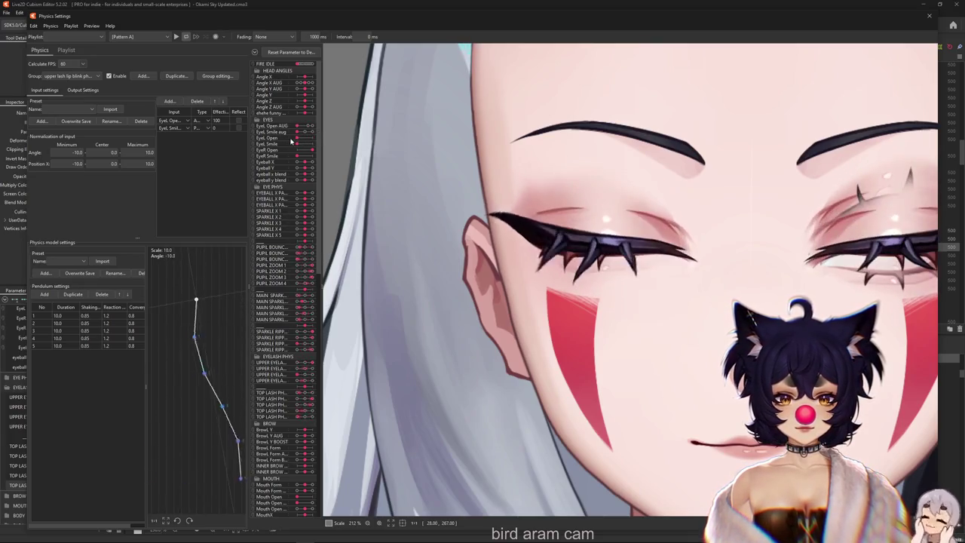
pyautogui.click(81, 91)
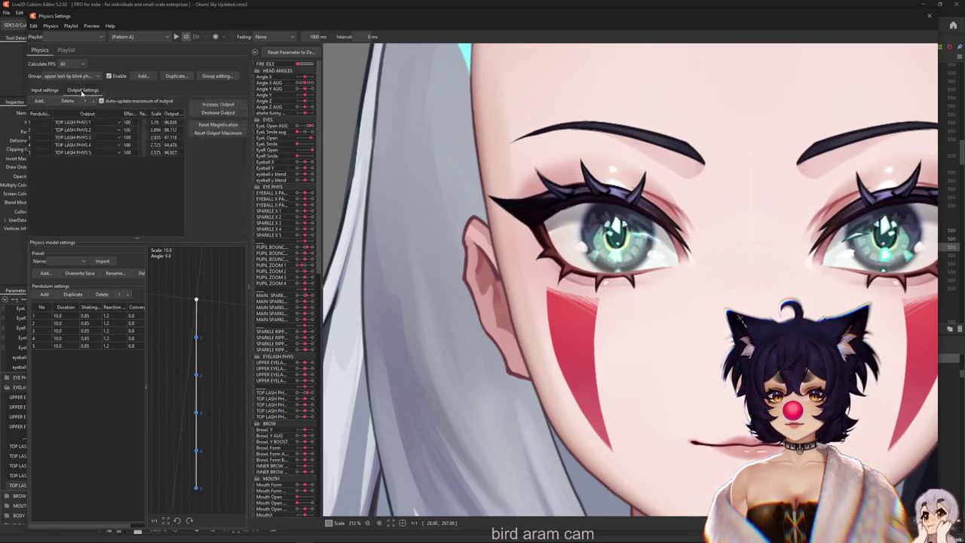
pyautogui.click(144, 122)
pyautogui.moveTo(306, 136); pyautogui.dragTo(297, 147)
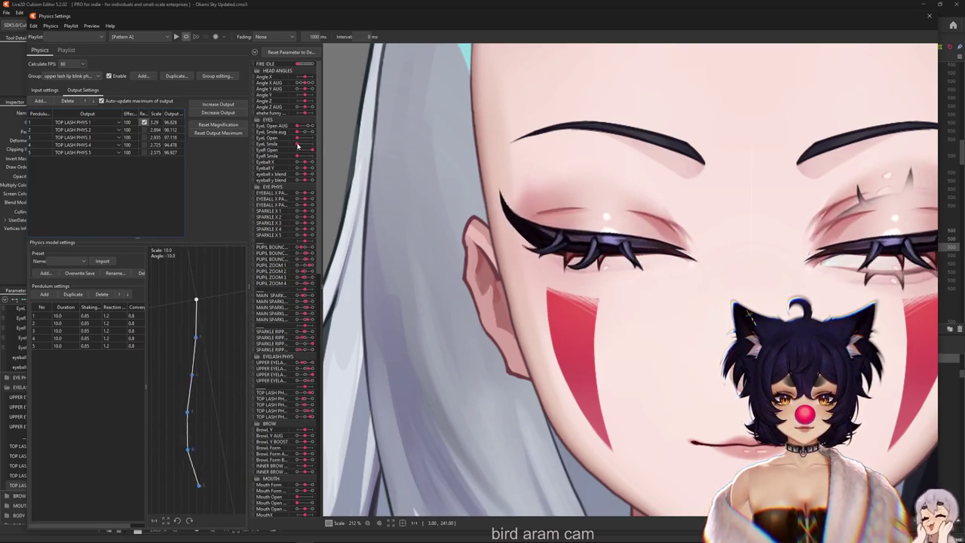
# Step: Check the physics inputs and outputs while blinking to watch the lash pendulum
pyautogui.click(43, 90)
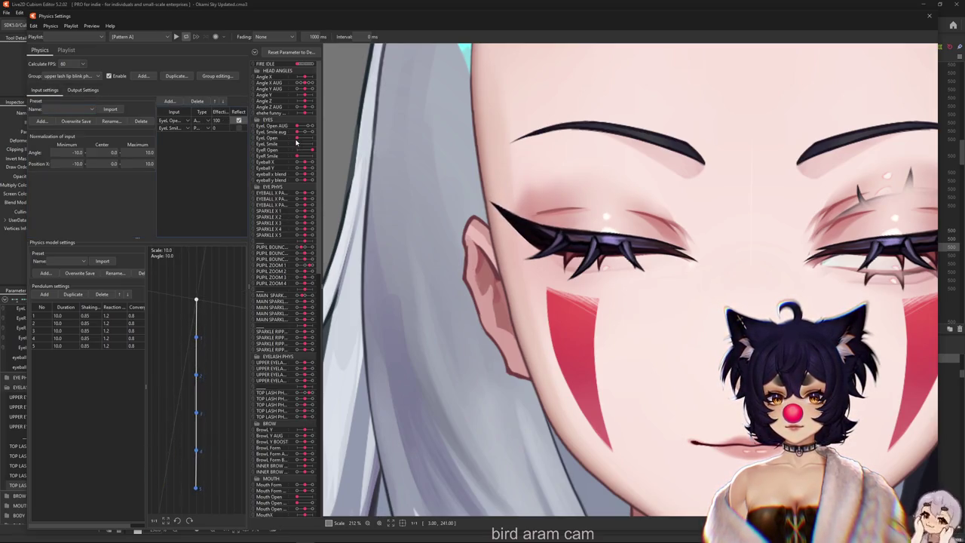
pyautogui.moveTo(296, 141); pyautogui.dragTo(290, 145)
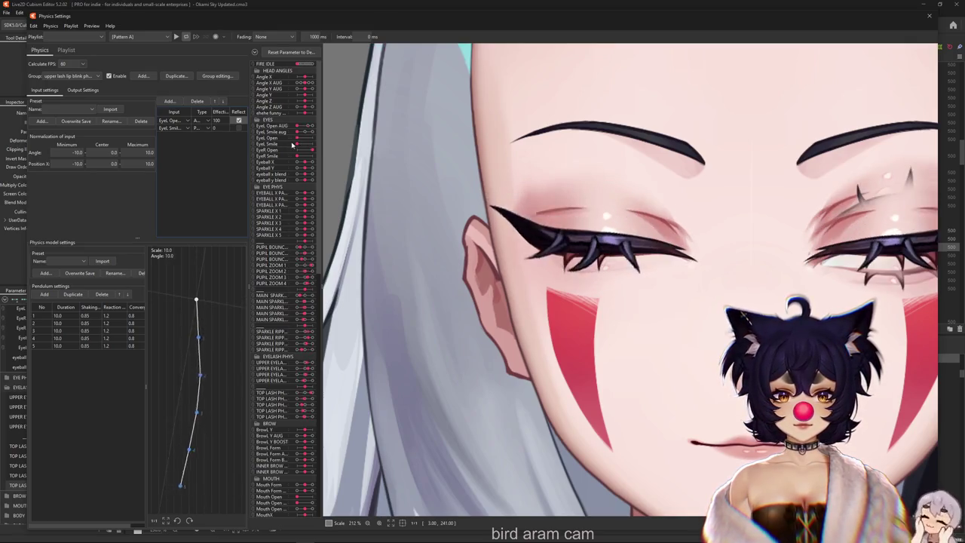
pyautogui.moveTo(290, 145); pyautogui.dragTo(289, 146)
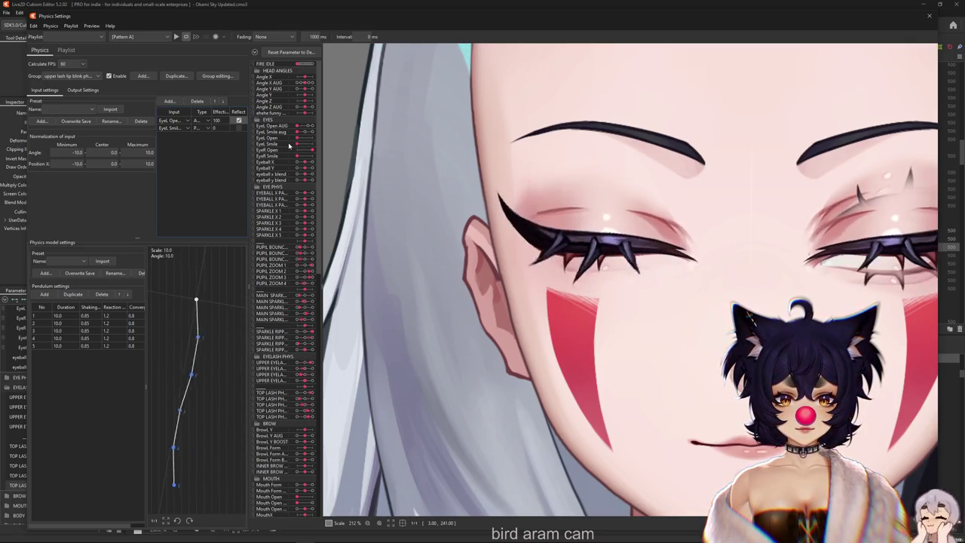
pyautogui.click(83, 90)
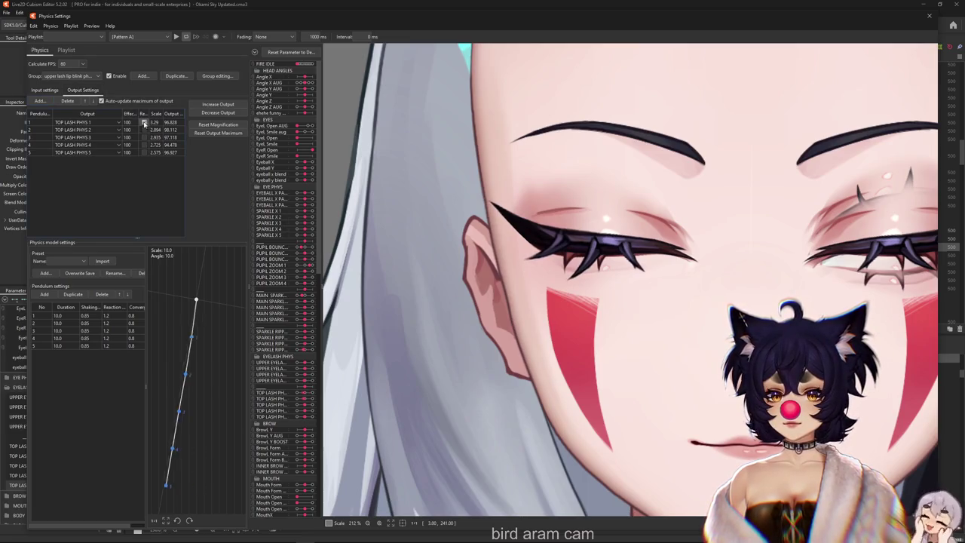
pyautogui.moveTo(297, 141); pyautogui.dragTo(292, 142)
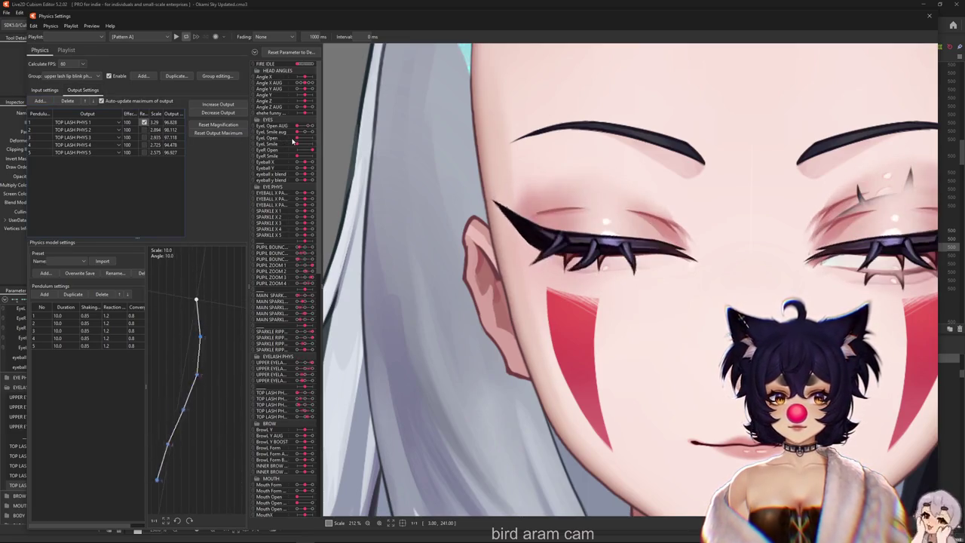
# Step: Set the EyeL Open input Type to Position and test it on the lash outputs
pyautogui.click(45, 90)
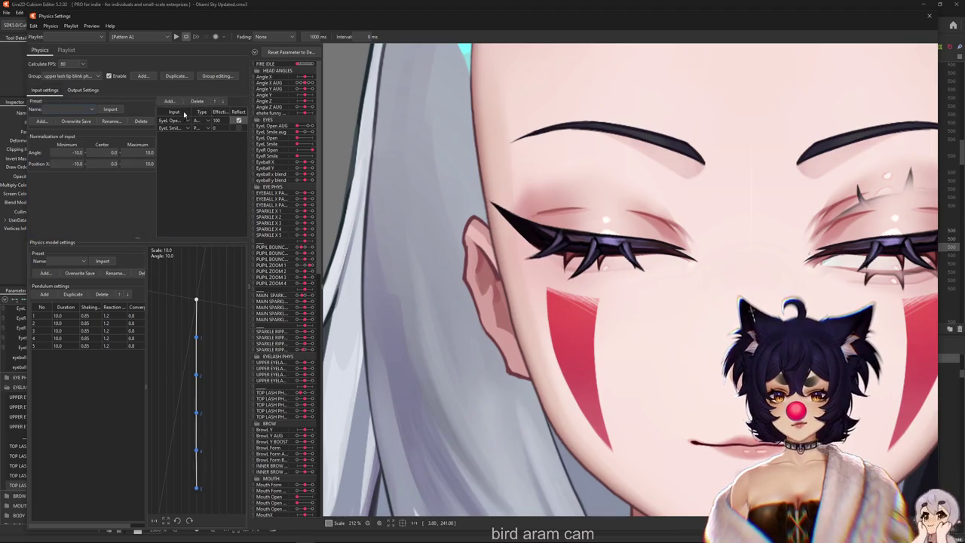
pyautogui.click(209, 129)
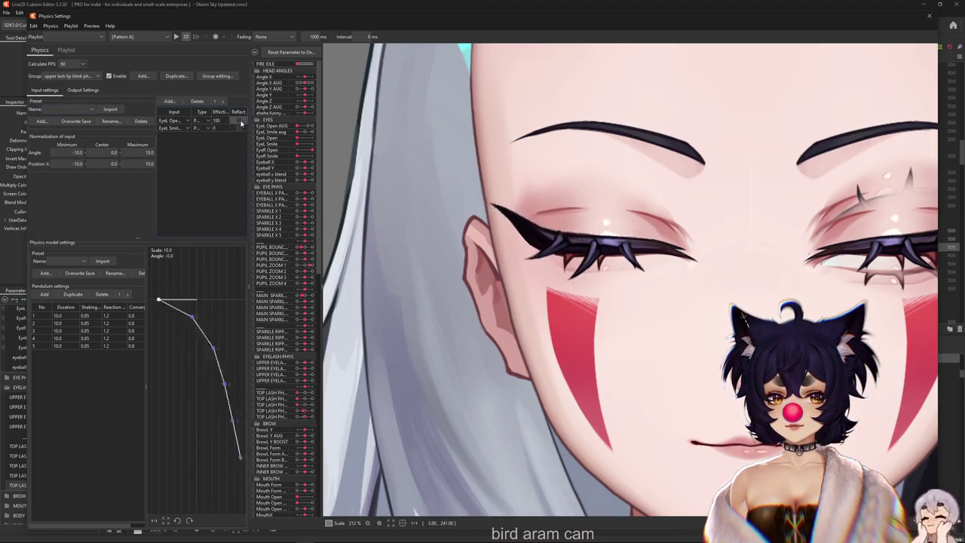
pyautogui.click(83, 90)
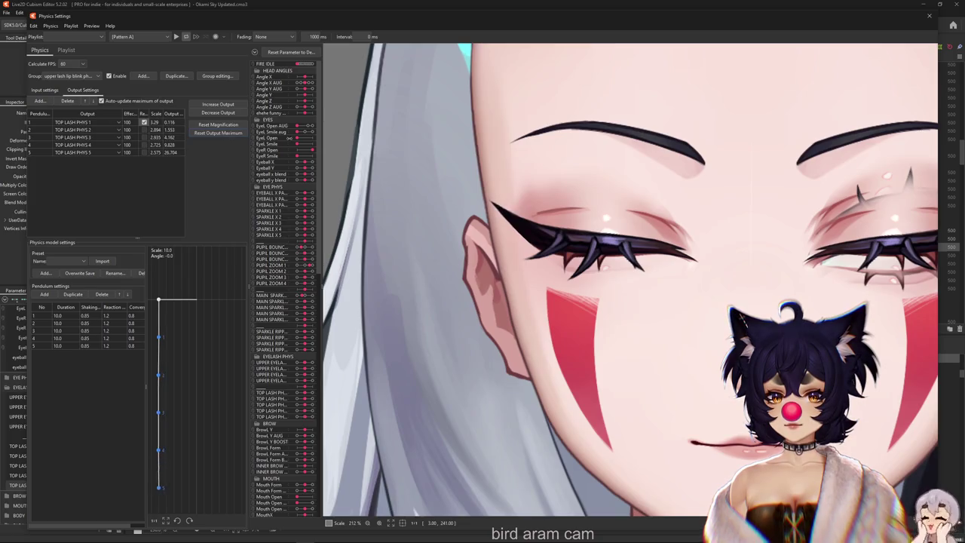
pyautogui.moveTo(299, 135); pyautogui.dragTo(296, 140)
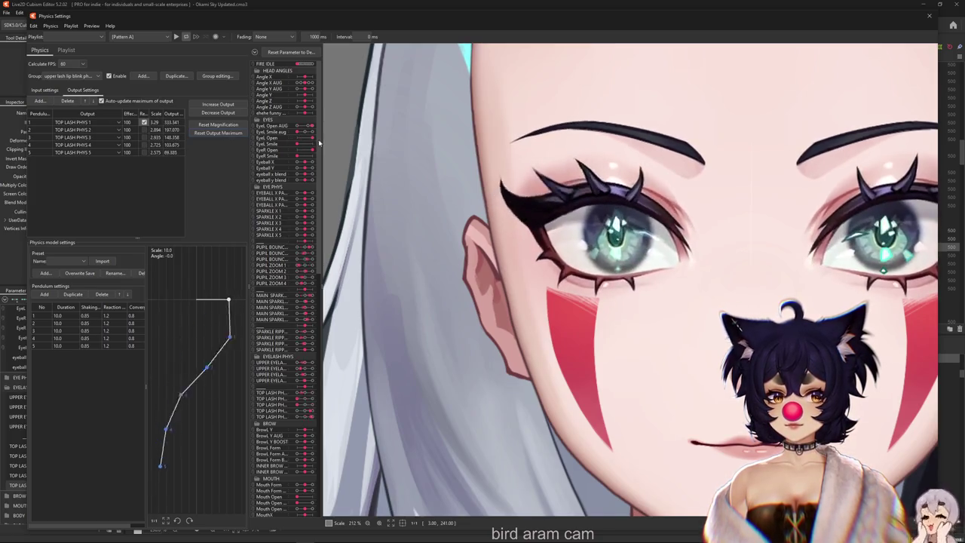
# Step: Rescale the lash outputs to fit the parameter range three times, then reverse TOP LASH PHYS 4
pyautogui.click(212, 125)
pyautogui.click(507, 286)
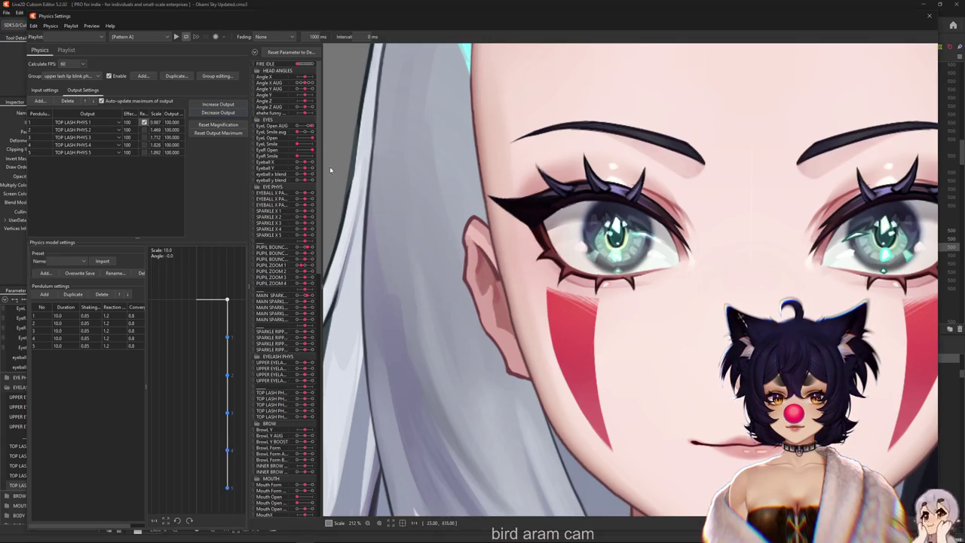
pyautogui.moveTo(299, 135); pyautogui.dragTo(294, 141)
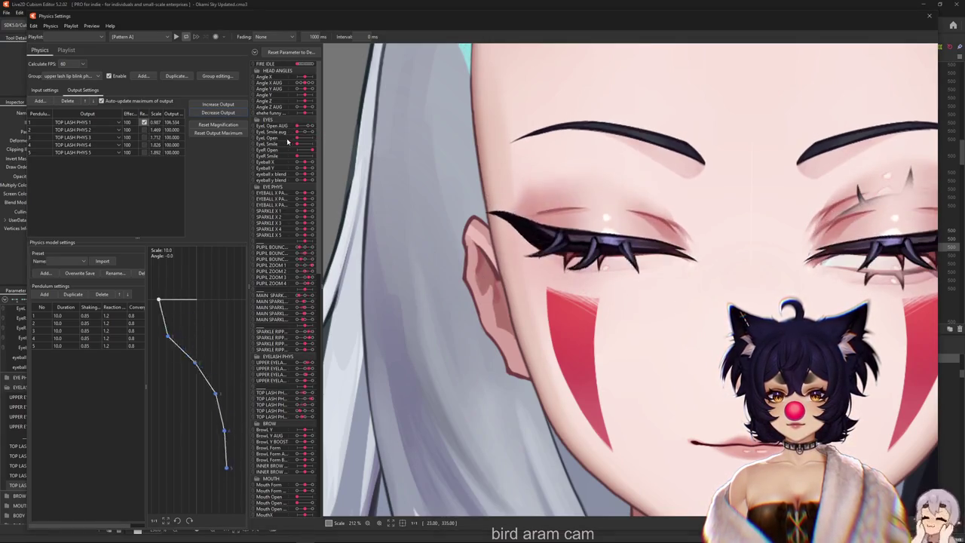
pyautogui.click(218, 133)
pyautogui.click(502, 281)
pyautogui.moveTo(295, 141); pyautogui.dragTo(296, 141)
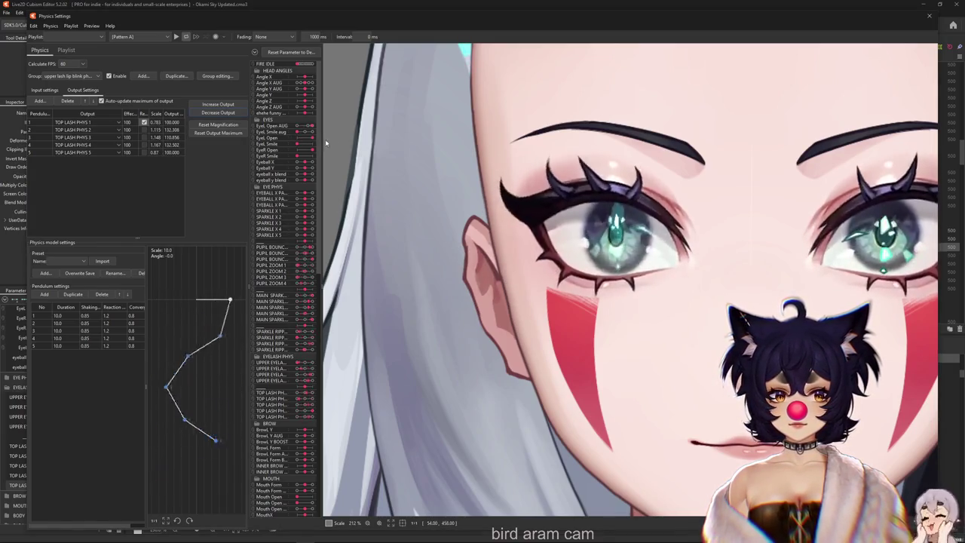
pyautogui.click(219, 113)
pyautogui.press('Return')
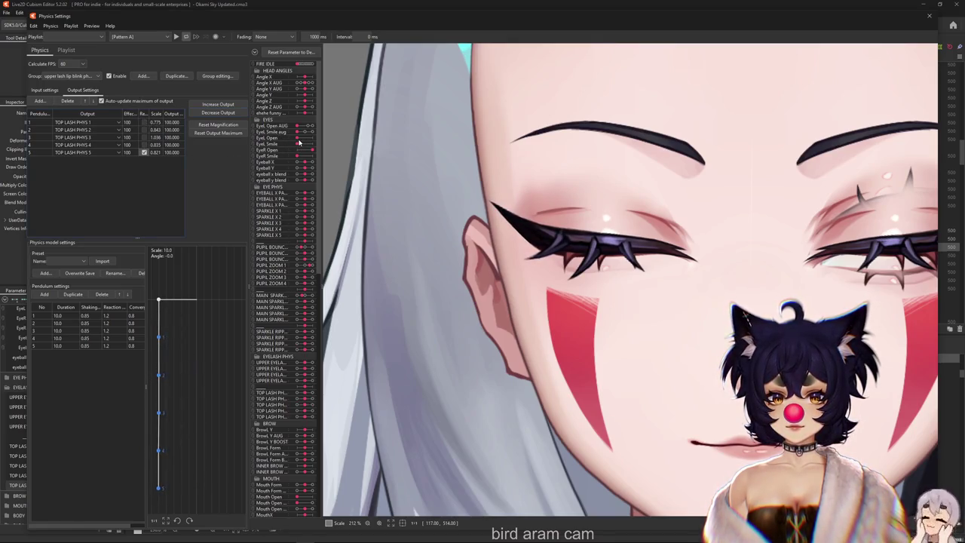
pyautogui.moveTo(298, 141); pyautogui.dragTo(327, 142)
pyautogui.click(144, 145)
# Step: Blink the eyes several times to test the reversed lash outputs
pyautogui.moveTo(311, 139)
pyautogui.mouseDown()
pyautogui.moveTo(299, 140)
pyautogui.moveTo(314, 141)
pyautogui.mouseUp()
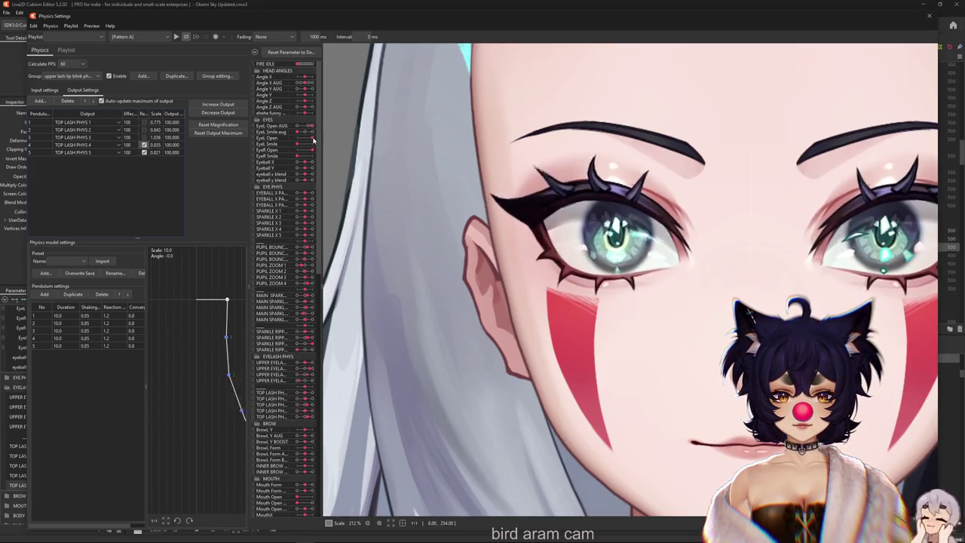
pyautogui.moveTo(300, 141)
pyautogui.mouseDown()
pyautogui.moveTo(318, 141)
pyautogui.moveTo(292, 146)
pyautogui.moveTo(314, 144)
pyautogui.mouseUp()
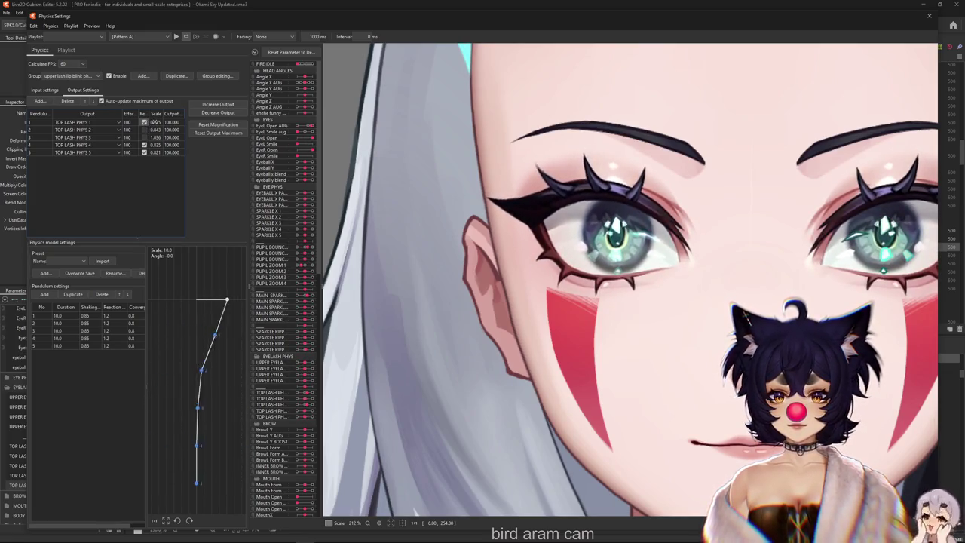
pyautogui.moveTo(297, 140); pyautogui.dragTo(312, 143)
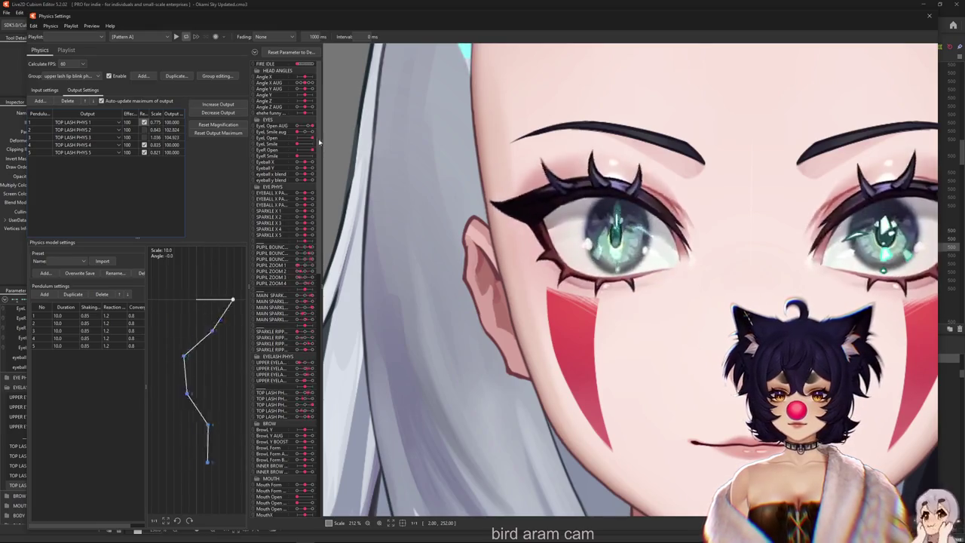
# Step: Fit all output magnifications to range, raising TOP LASH PHYS 1–3 to about 124, 236 and 247
pyautogui.moveTo(312, 142); pyautogui.dragTo(200, 126)
pyautogui.click(217, 112)
pyautogui.scroll(-2, 343, 151)
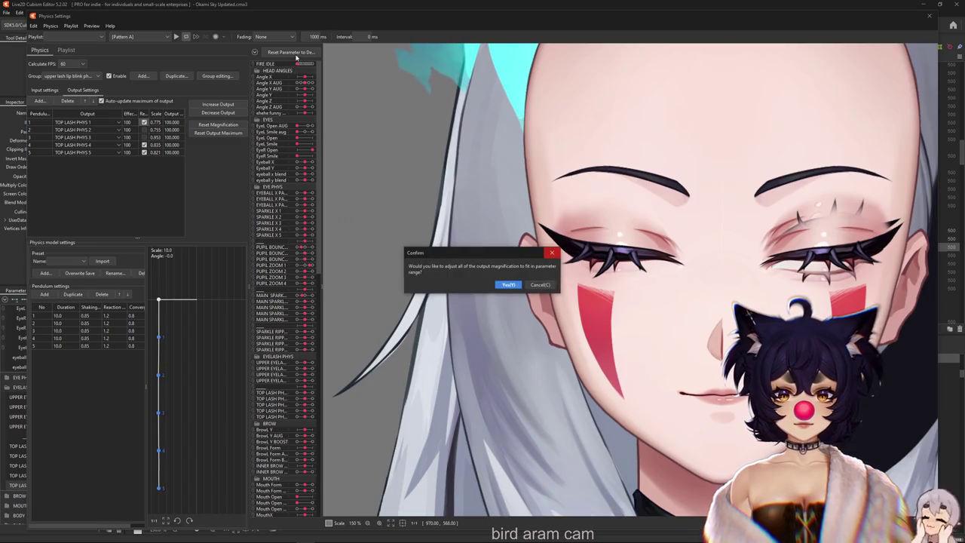
pyautogui.click(511, 284)
# Step: Blink to check the lashes and rescale the outputs to fit the parameter range
pyautogui.scroll(2, 725, 221)
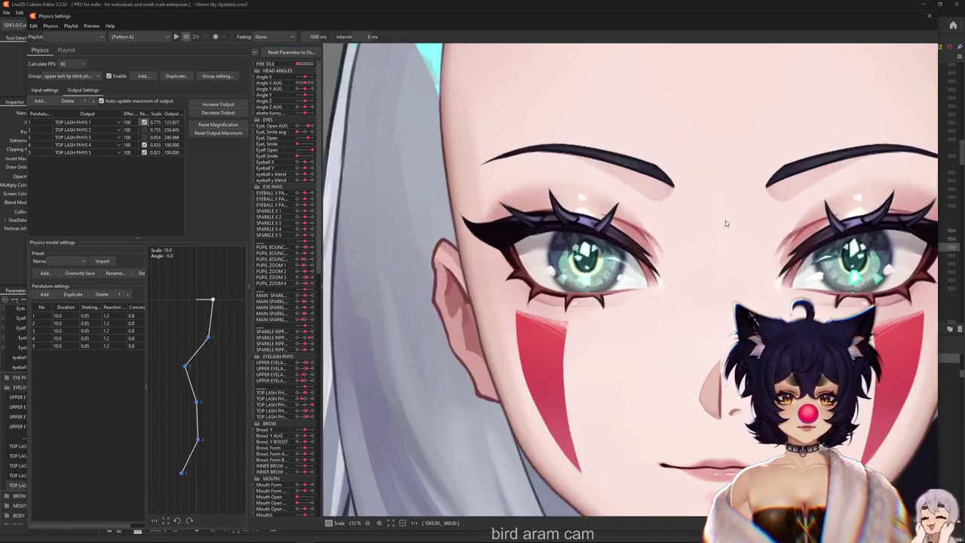
pyautogui.scroll(2, 648, 223)
pyautogui.scroll(-2, 649, 224)
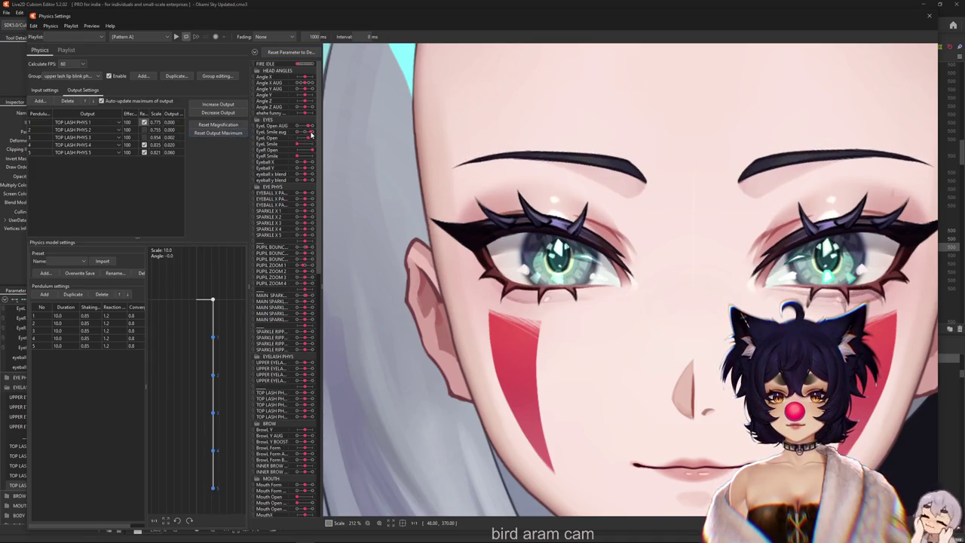
pyautogui.moveTo(305, 139)
pyautogui.mouseDown()
pyautogui.moveTo(313, 140)
pyautogui.moveTo(286, 144)
pyautogui.mouseUp()
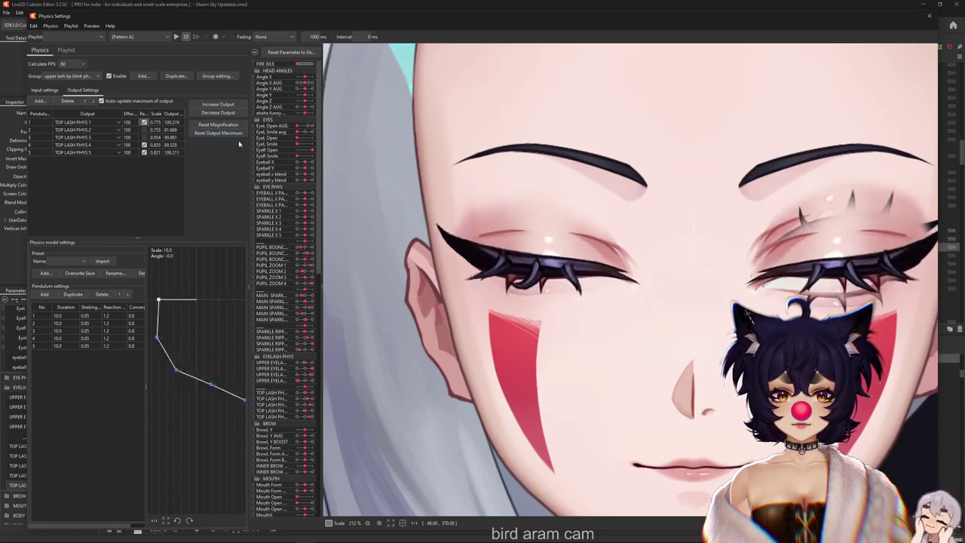
pyautogui.click(217, 114)
pyautogui.press('Return')
# Step: Change a preview option and turn the model's head to test the lash physics
pyautogui.scroll(-3, 550, 310)
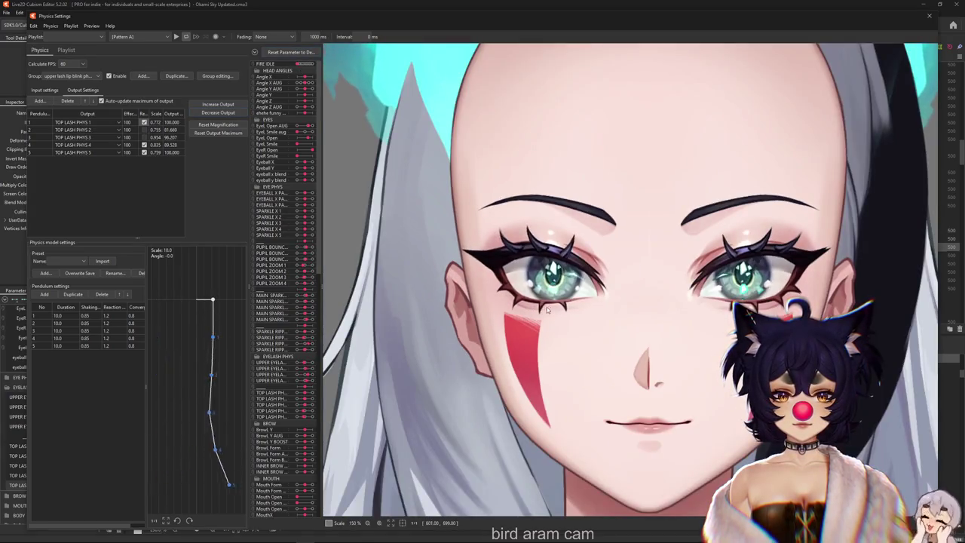
pyautogui.click(92, 26)
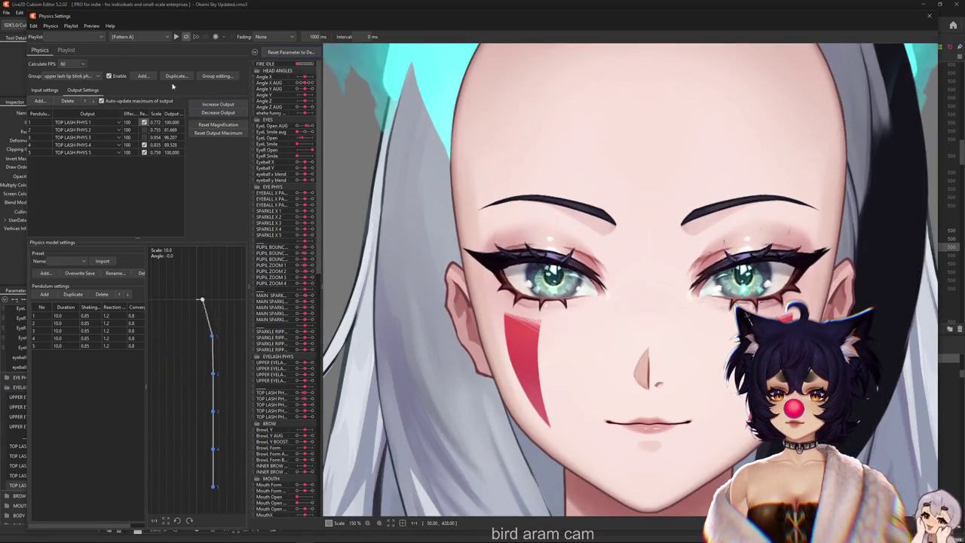
pyautogui.click(121, 58)
pyautogui.scroll(3, 555, 289)
pyautogui.scroll(-3, 555, 288)
pyautogui.moveTo(555, 289)
pyautogui.mouseDown()
pyautogui.moveTo(874, 283)
pyautogui.moveTo(404, 284)
pyautogui.mouseUp()
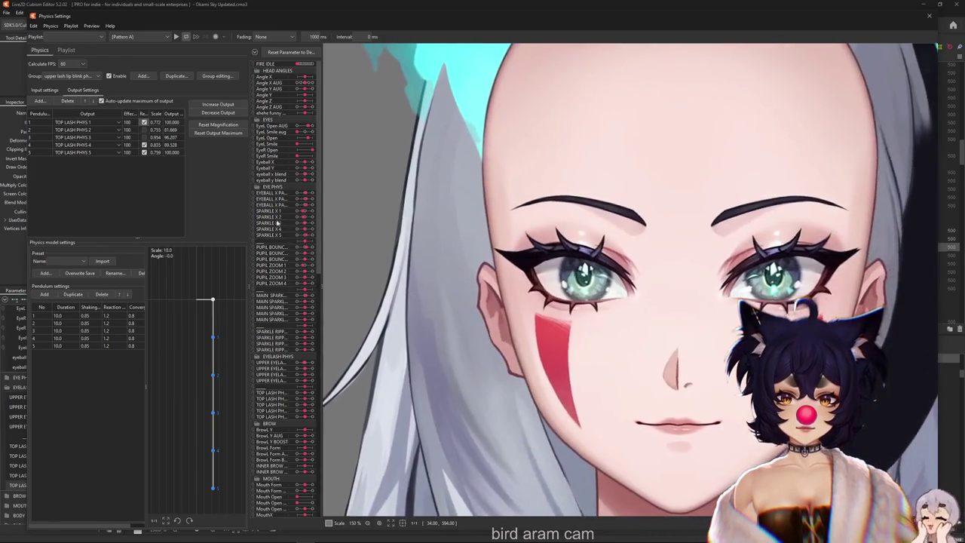
pyautogui.scroll(-3, 301, 282)
pyautogui.scroll(-4, 305, 281)
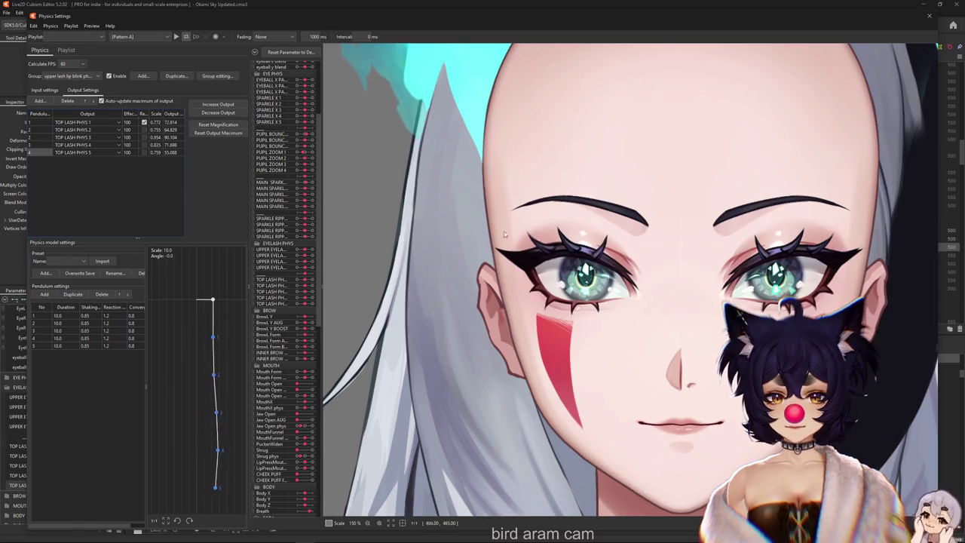
# Step: Fit all pendulum outputs to range (TOP LASH PHYS 2–4 scales 0.7, 0.878, 0.808) and reset parameters to default
pyautogui.scroll(3, 276, 213)
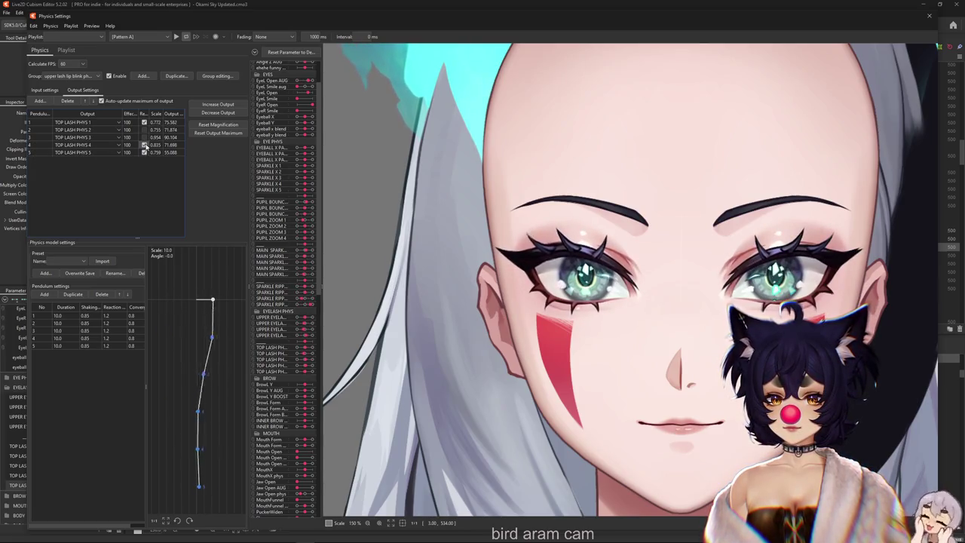
pyautogui.scroll(2, 301, 157)
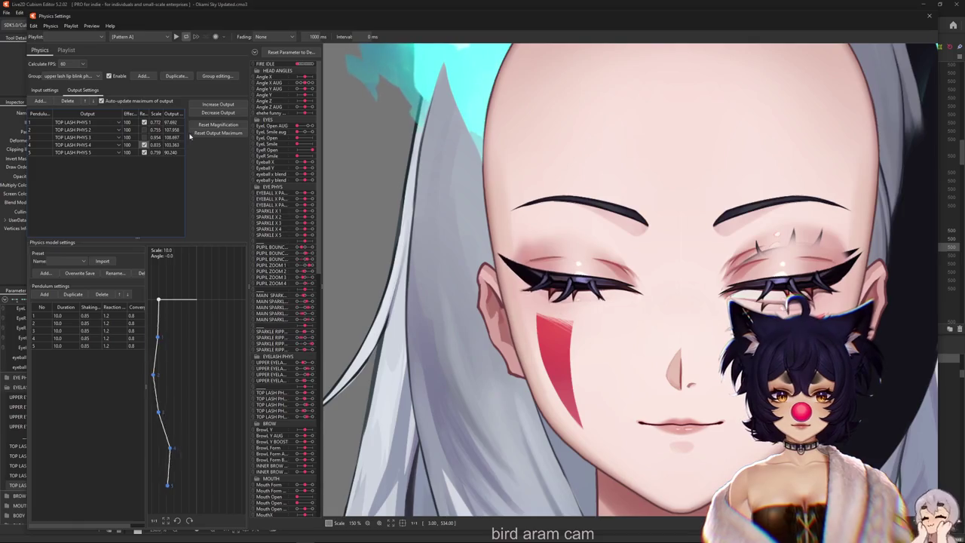
pyautogui.click(217, 125)
pyautogui.click(509, 285)
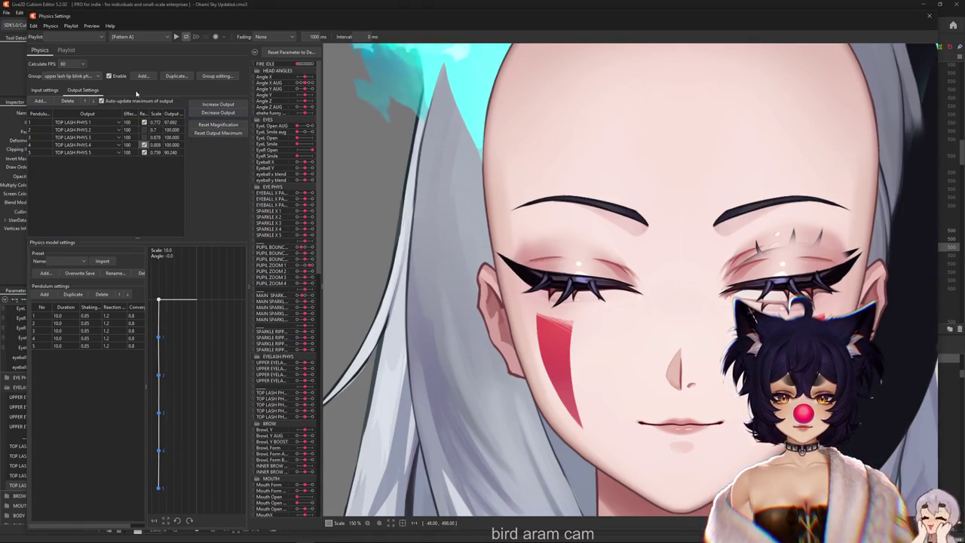
pyautogui.click(47, 89)
pyautogui.click(74, 90)
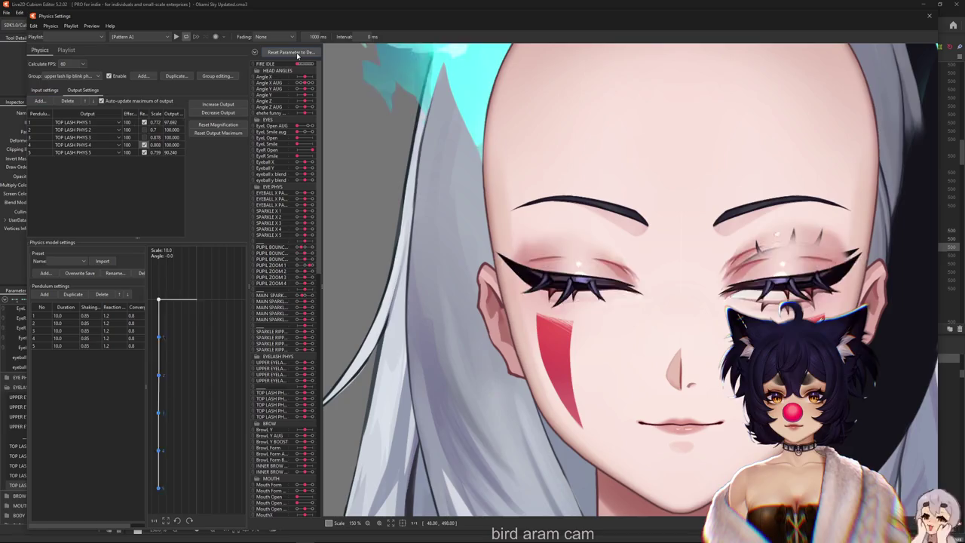
pyautogui.click(297, 54)
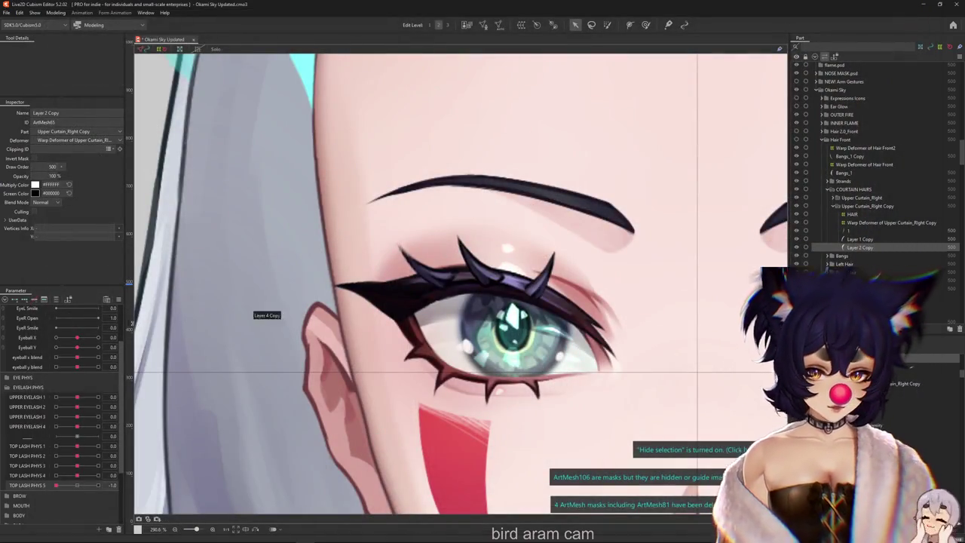
# Step: Reset TOP LASH PHYS 5 to 0, then select the 1 Copy 2 layer and the lower lash warp deformer
pyautogui.rightClick(121, 485)
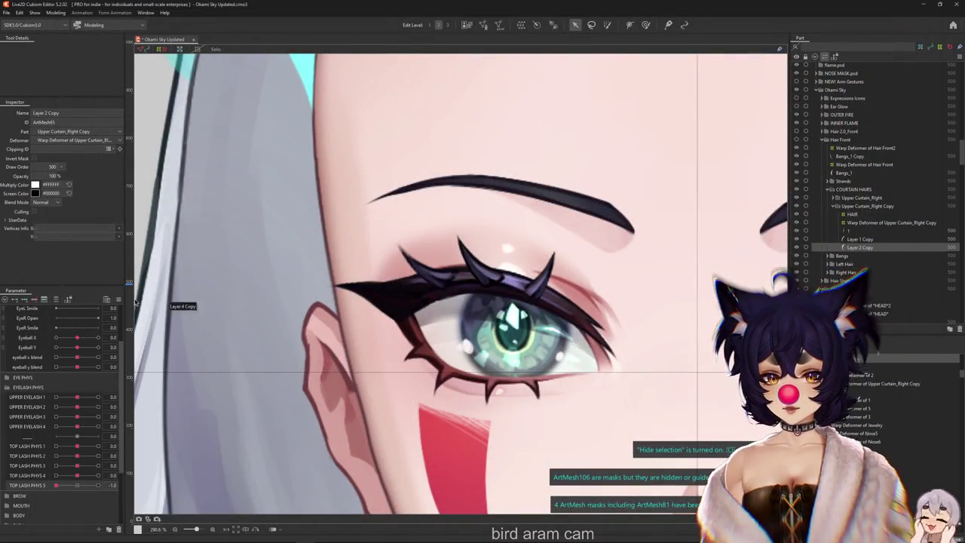
pyautogui.click(173, 483)
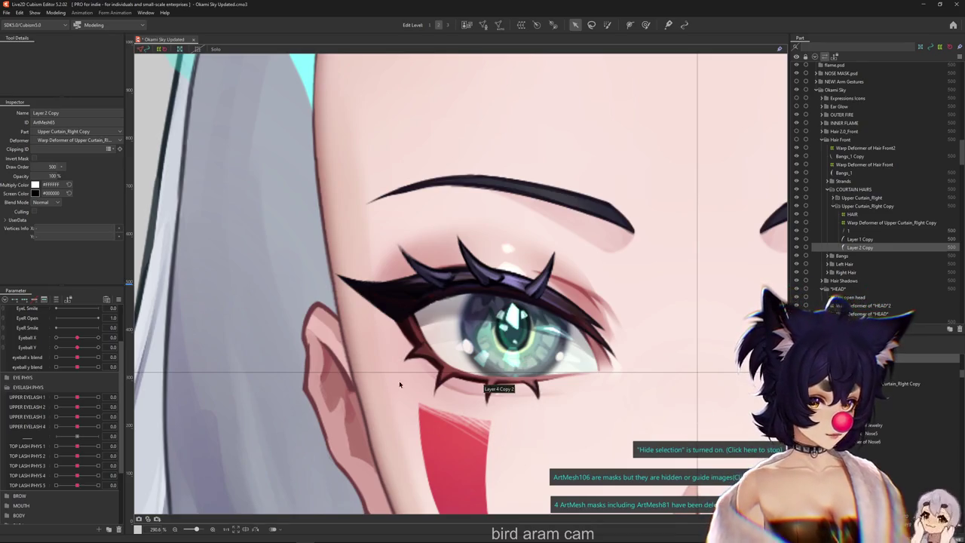
pyautogui.rightClick(442, 374)
pyautogui.click(479, 368)
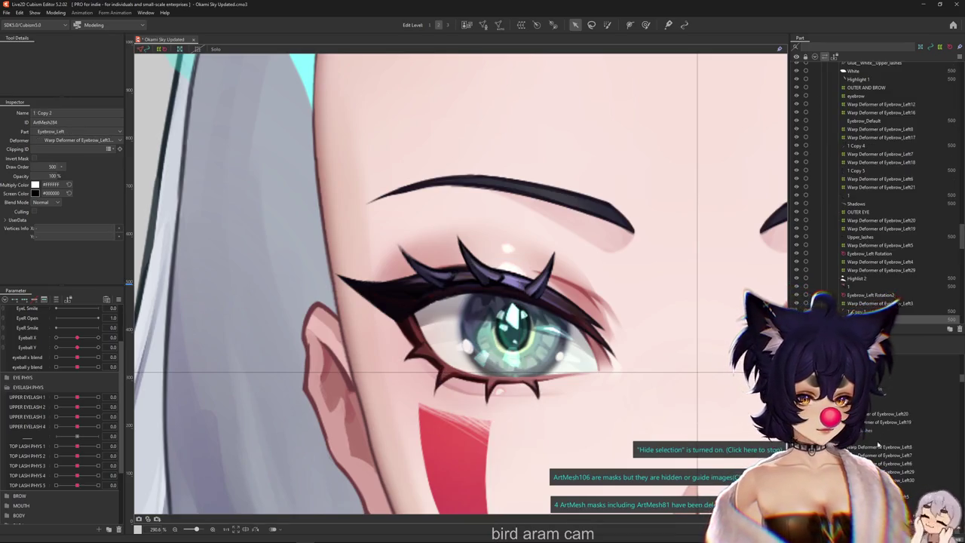
pyautogui.click(392, 370)
# Step: Switch to an enlarged Deform Brush and test TOP LASH PHYS 1 at -1 before re-centring it
pyautogui.moveTo(387, 372); pyautogui.dragTo(353, 307)
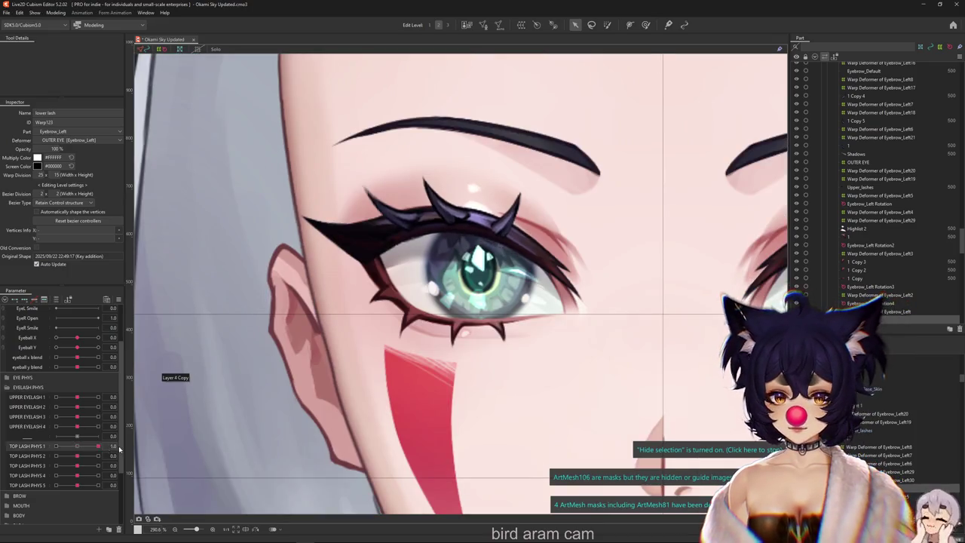
pyautogui.click(646, 24)
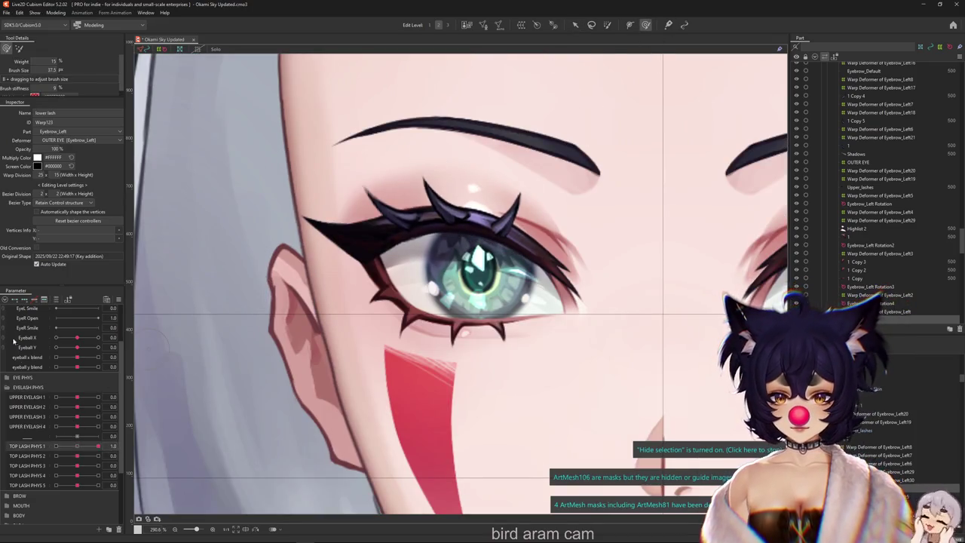
pyautogui.moveTo(471, 362); pyautogui.dragTo(463, 334)
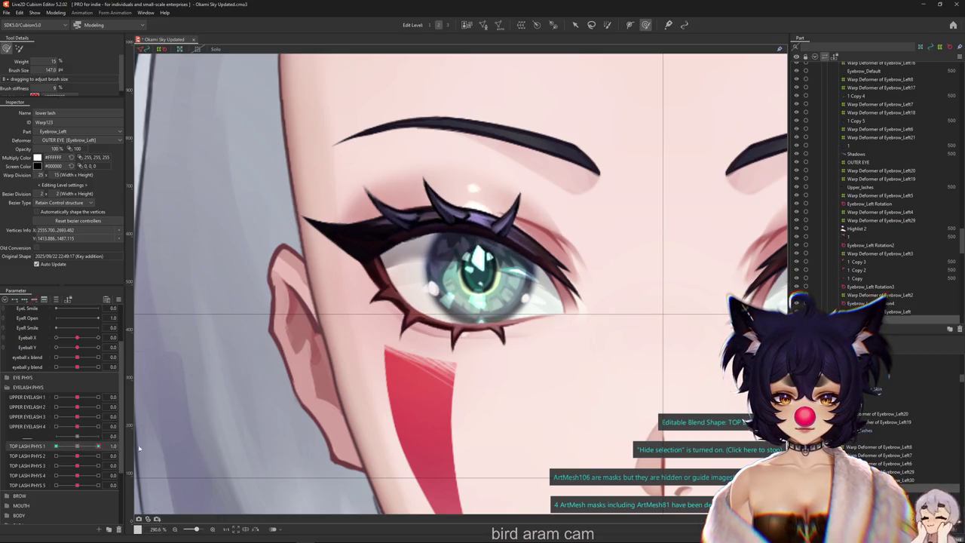
pyautogui.click(98, 445)
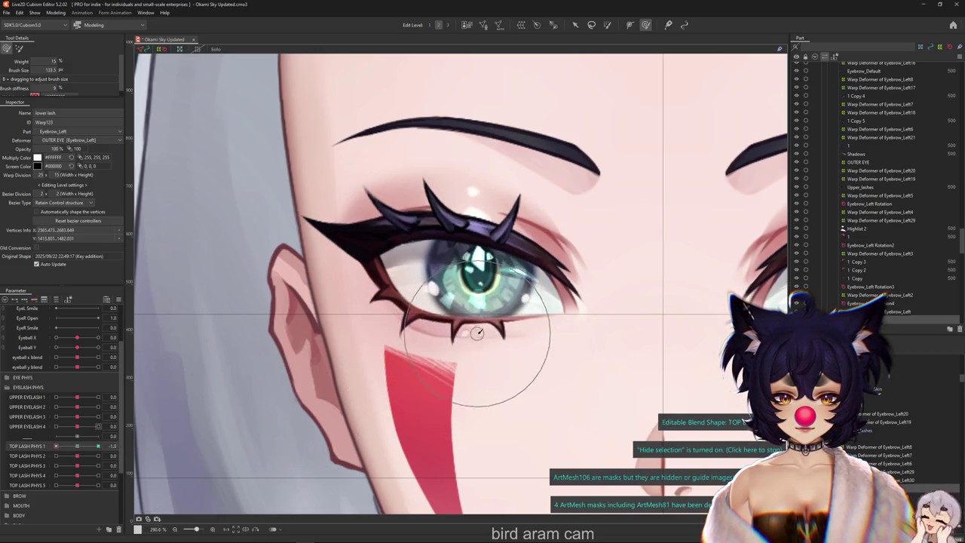
pyautogui.click(73, 446)
pyautogui.moveTo(73, 446); pyautogui.dragTo(76, 446)
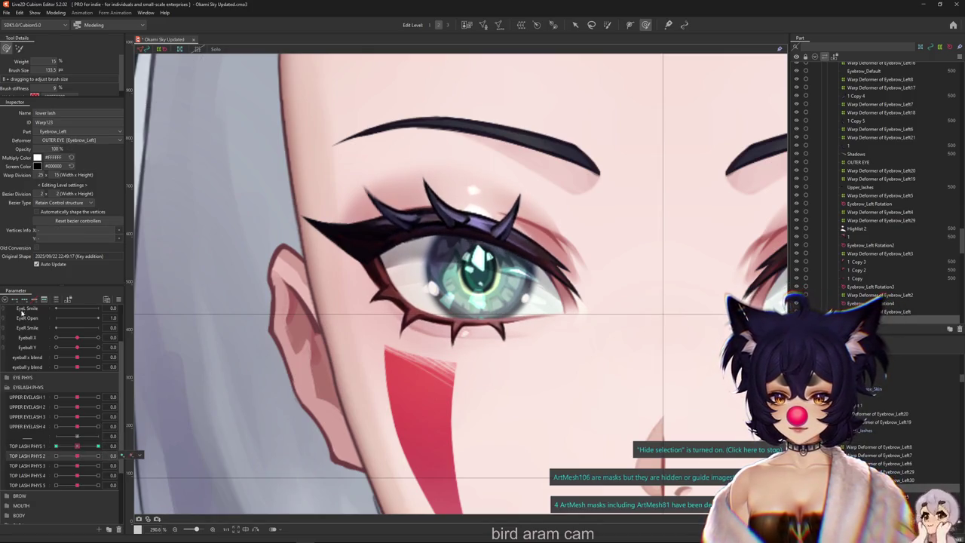
# Step: Sculpt the lower lash at TOP LASH PHYS 2's 1 key, then return it to 0
pyautogui.click(98, 455)
pyautogui.moveTo(419, 318)
pyautogui.mouseDown()
pyautogui.moveTo(415, 340)
pyautogui.moveTo(420, 318)
pyautogui.mouseUp()
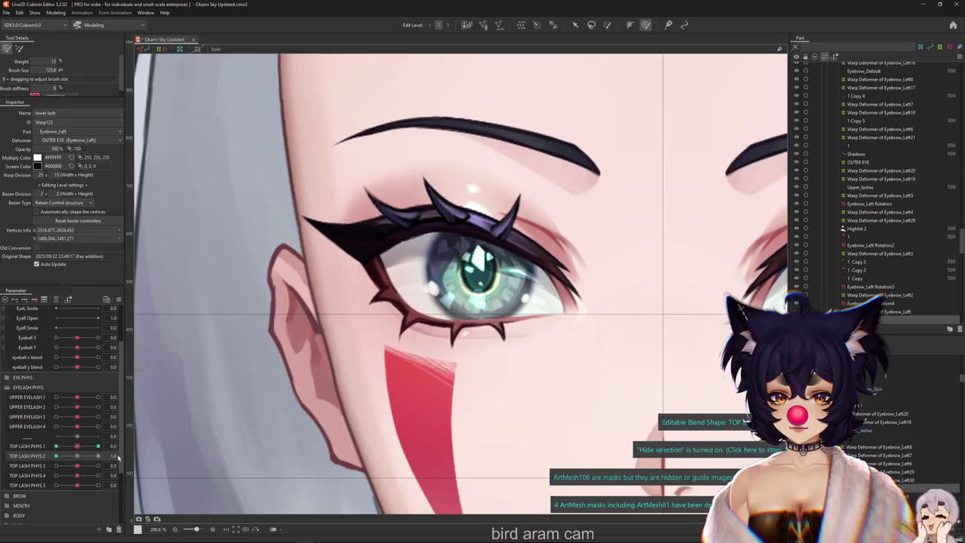
pyautogui.moveTo(85, 468)
pyautogui.mouseDown()
pyautogui.moveTo(75, 468)
pyautogui.moveTo(123, 459)
pyautogui.mouseUp()
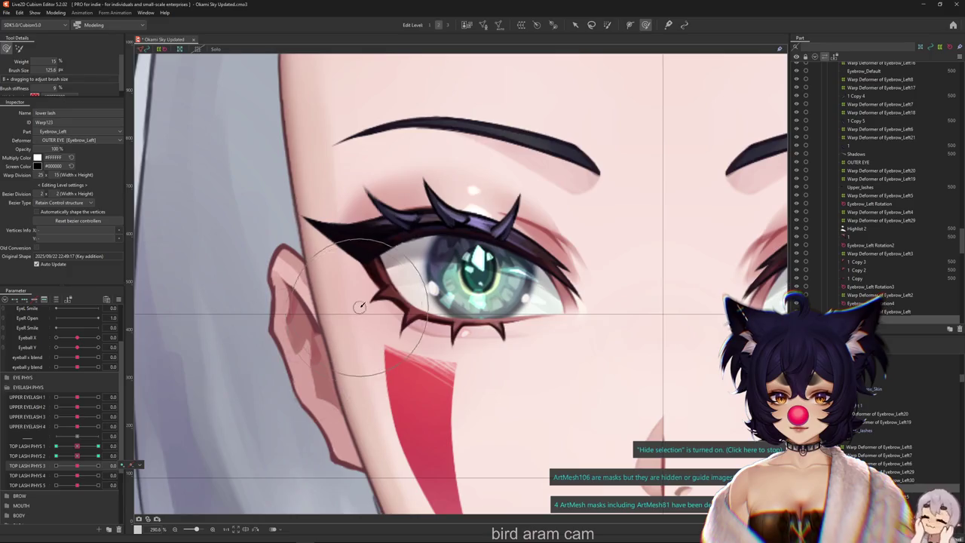
pyautogui.scroll(2, 361, 305)
# Step: Select the Eyebrow_Left5 warp and Eyebrow_Left Rotation deformers and preview TOP LASH PHYS 3 at 1
pyautogui.rightClick(416, 323)
pyautogui.click(434, 326)
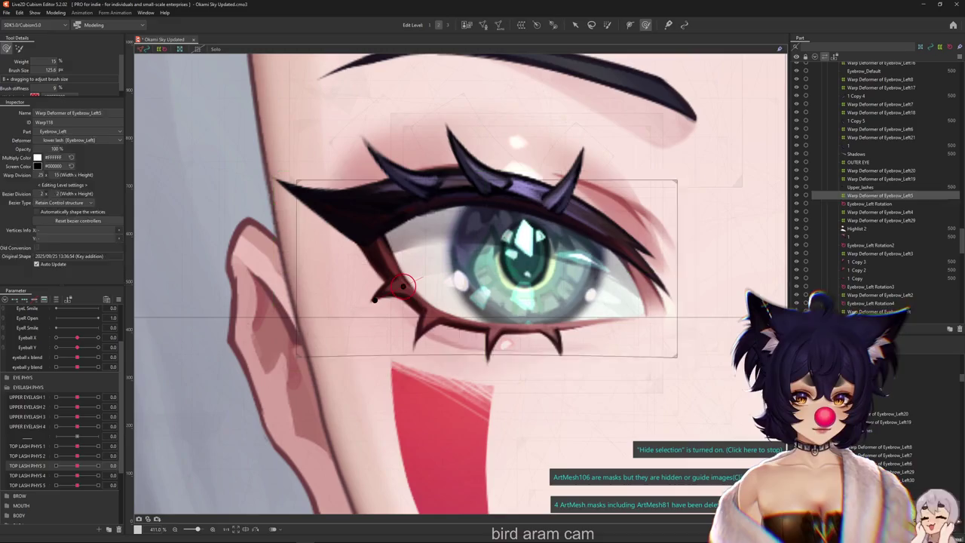
pyautogui.click(403, 285)
pyautogui.moveTo(77, 465)
pyautogui.mouseDown()
pyautogui.moveTo(120, 469)
pyautogui.moveTo(81, 469)
pyautogui.mouseUp()
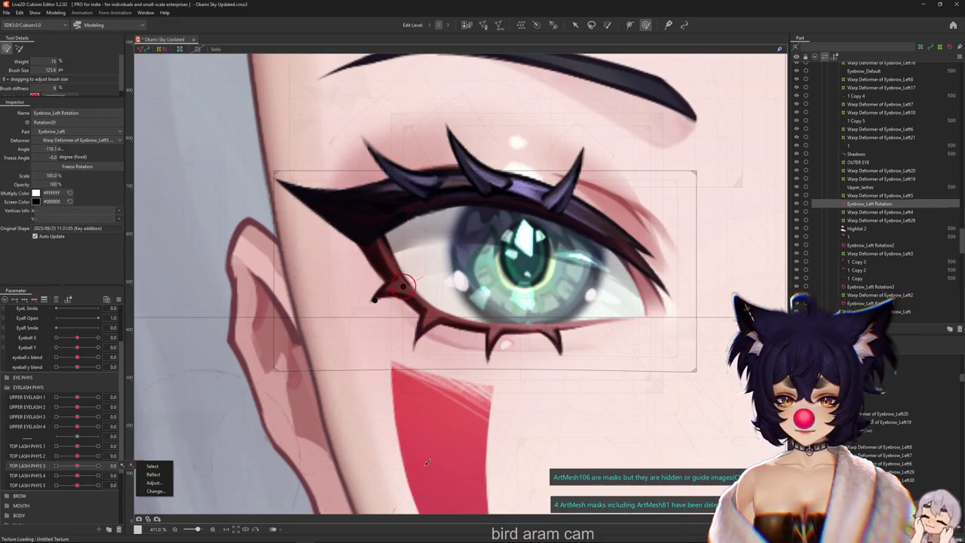
# Step: Select the Eyebrow_Left19 warp deformer and preview TOP LASH PHYS 2 at -1, then reset it to 0
pyautogui.click(852, 447)
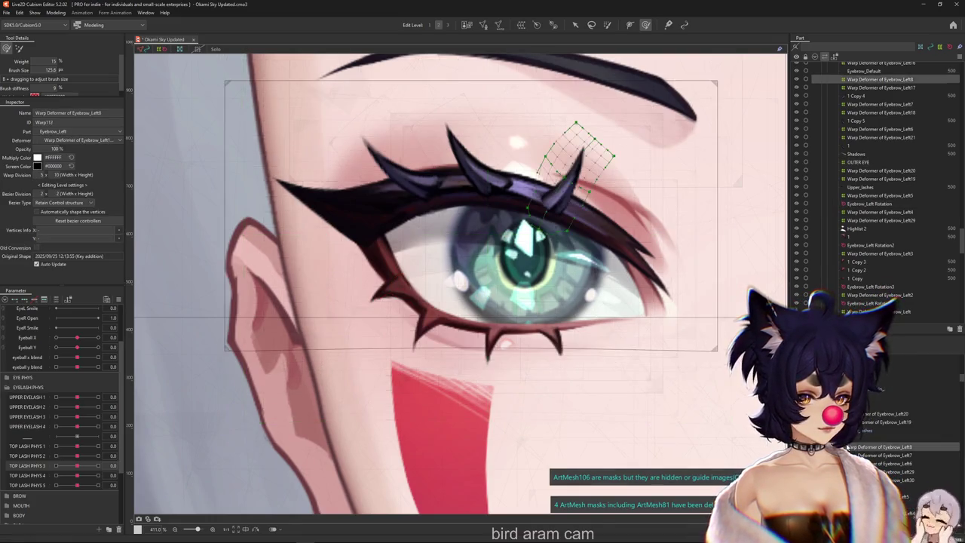
pyautogui.click(882, 413)
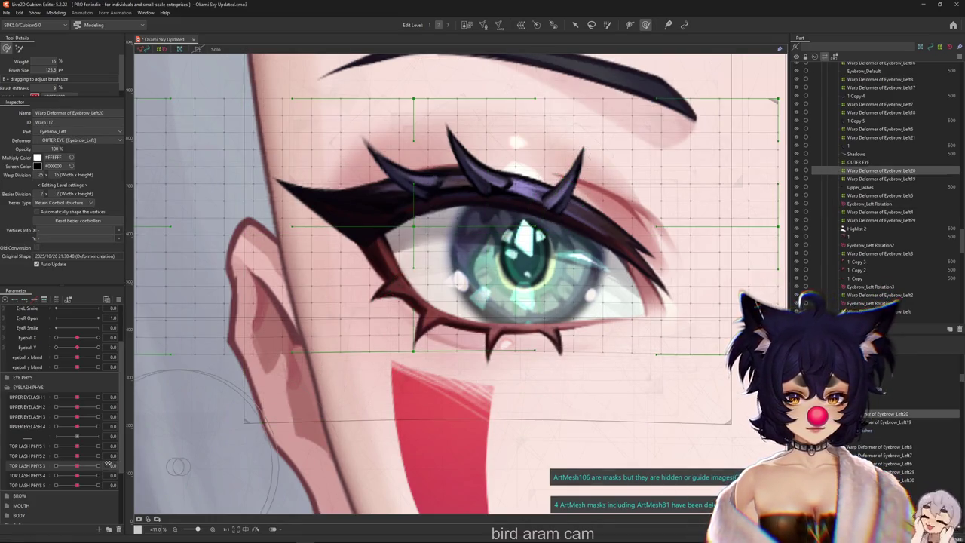
pyautogui.press('Down')
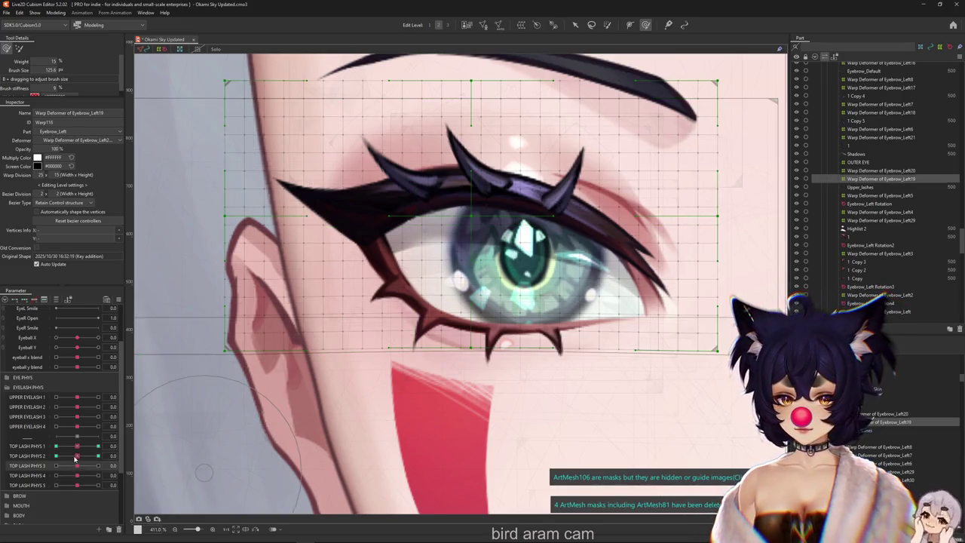
pyautogui.moveTo(76, 457); pyautogui.dragTo(55, 456)
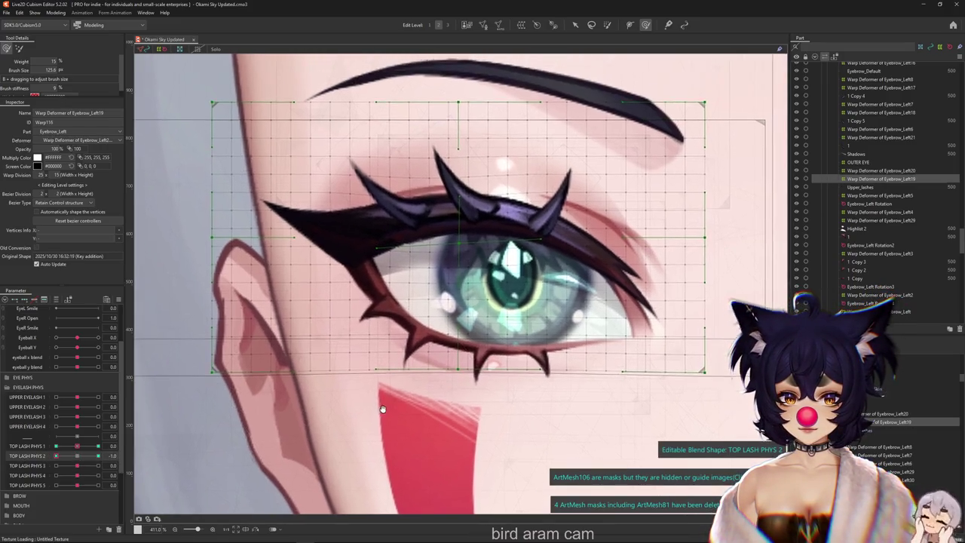
pyautogui.scroll(-2, 382, 407)
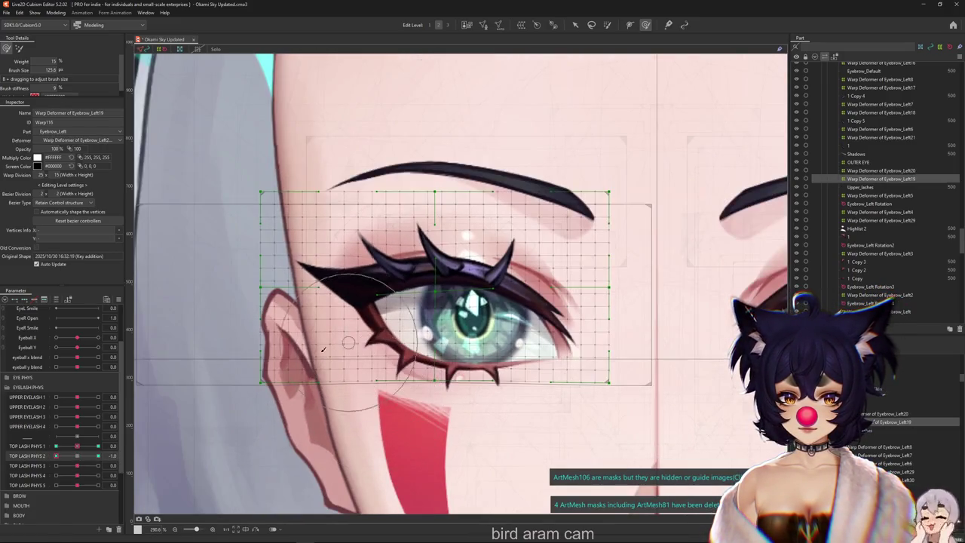
pyautogui.click(79, 457)
pyautogui.click(149, 466)
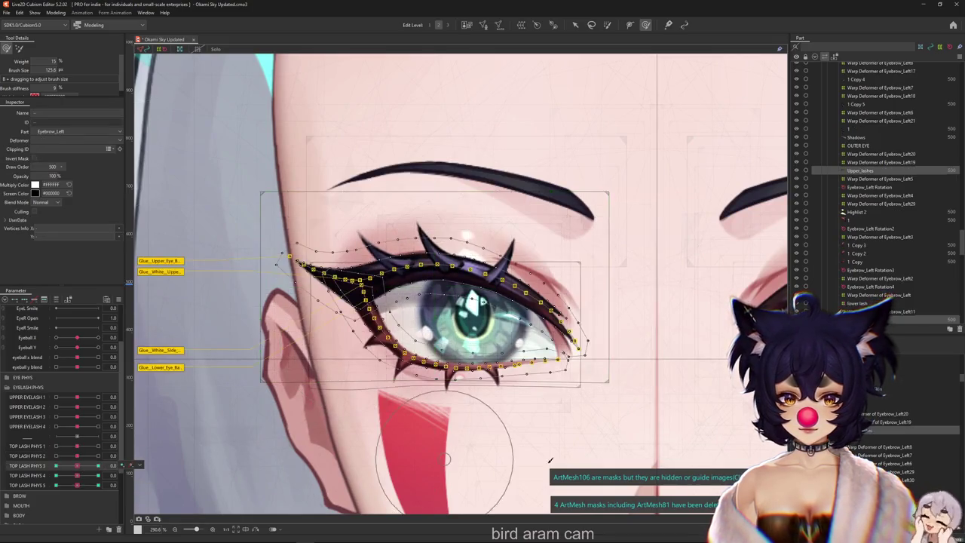
# Step: Paint a vertex selection on the lashes and paste the copied lash form twice at TOP LASH PHYS 3's 1 key
pyautogui.click(609, 25)
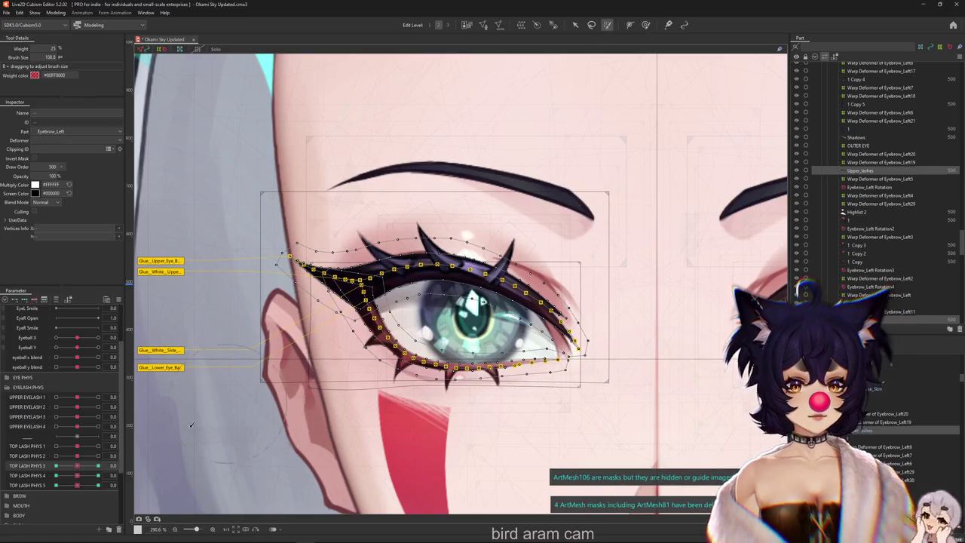
pyautogui.moveTo(399, 385)
pyautogui.mouseDown()
pyautogui.moveTo(427, 386)
pyautogui.moveTo(421, 407)
pyautogui.mouseUp()
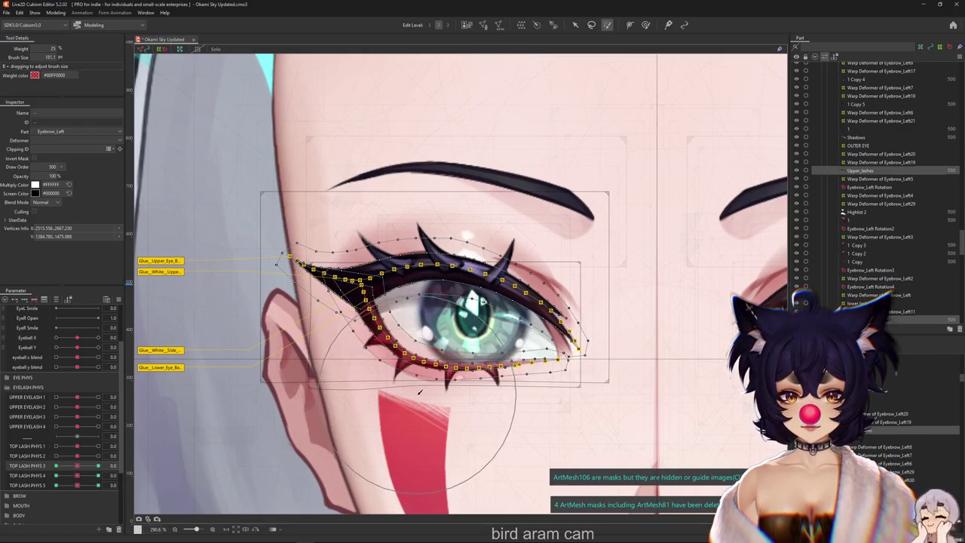
pyautogui.click(130, 458)
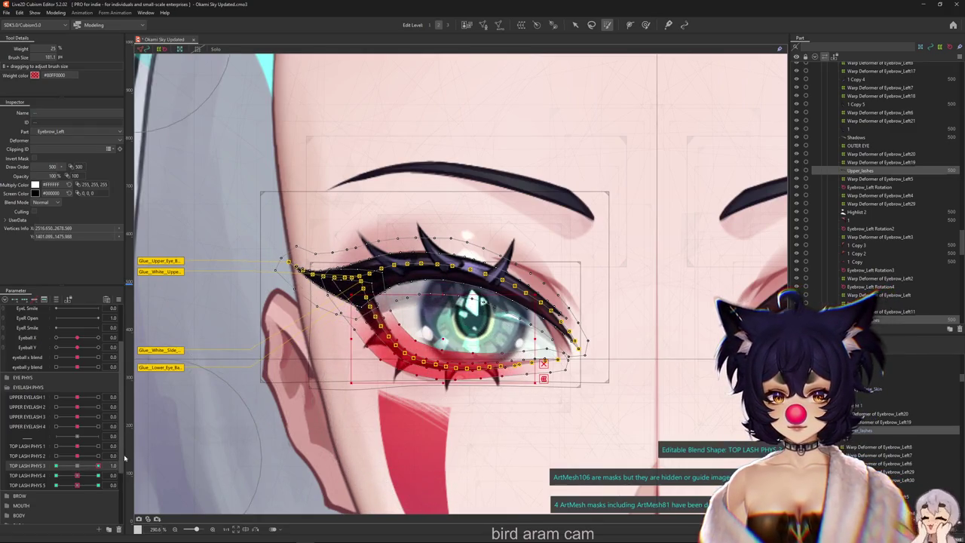
pyautogui.hotkey('ctrl', 'v')
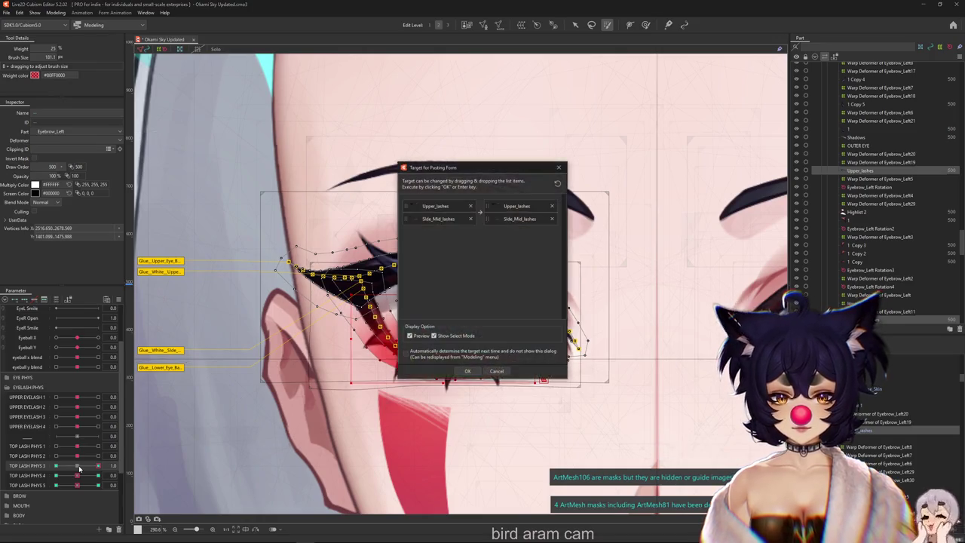
pyautogui.click(468, 370)
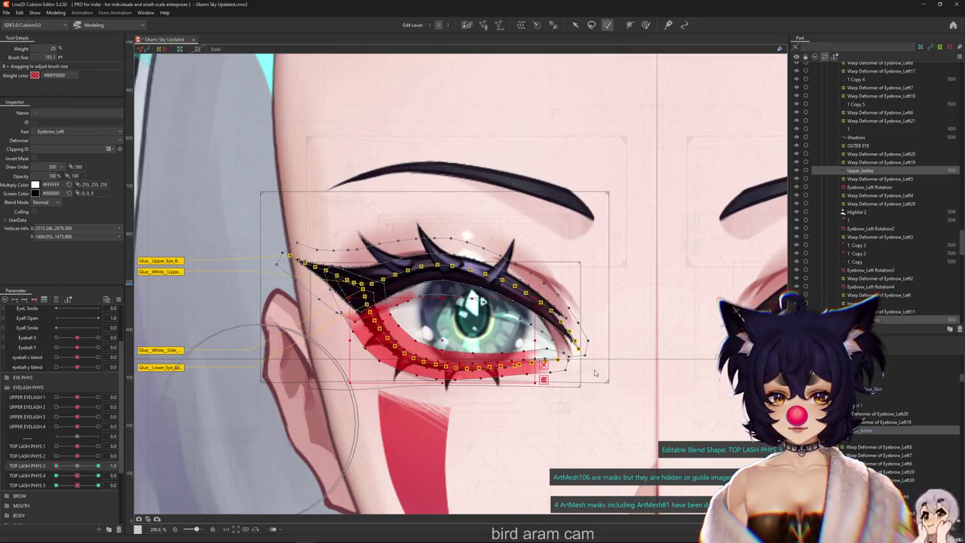
pyautogui.hotkey('ctrl', 'v')
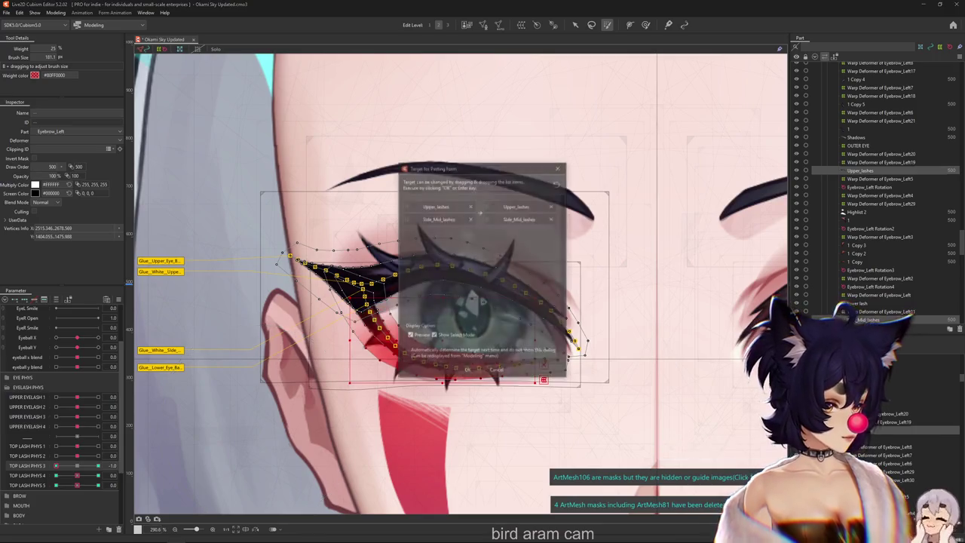
pyautogui.click(457, 371)
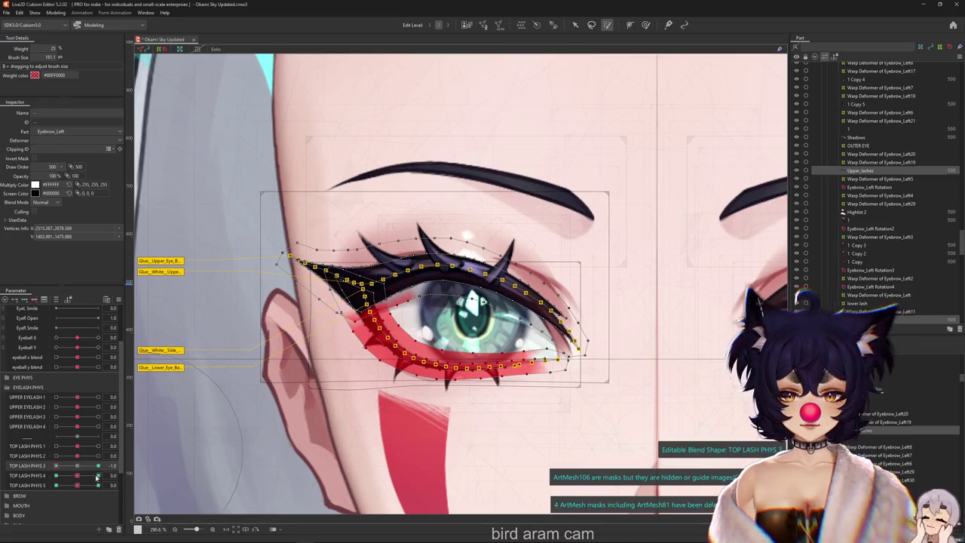
# Step: Hide the selection, preview TOP LASH PHYS 3 and return it to 0, then pick Warp Deformer of Eyebrow_Left6
pyautogui.hotkey('ctrl', 'h')
pyautogui.moveTo(86, 465); pyautogui.dragTo(80, 468)
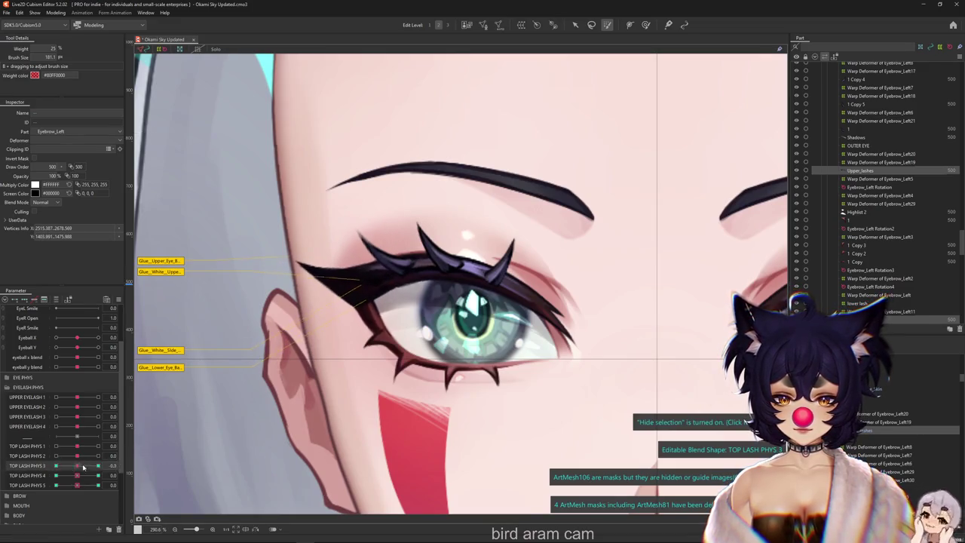
pyautogui.moveTo(79, 468); pyautogui.dragTo(77, 466)
pyautogui.rightClick(411, 279)
pyautogui.click(423, 324)
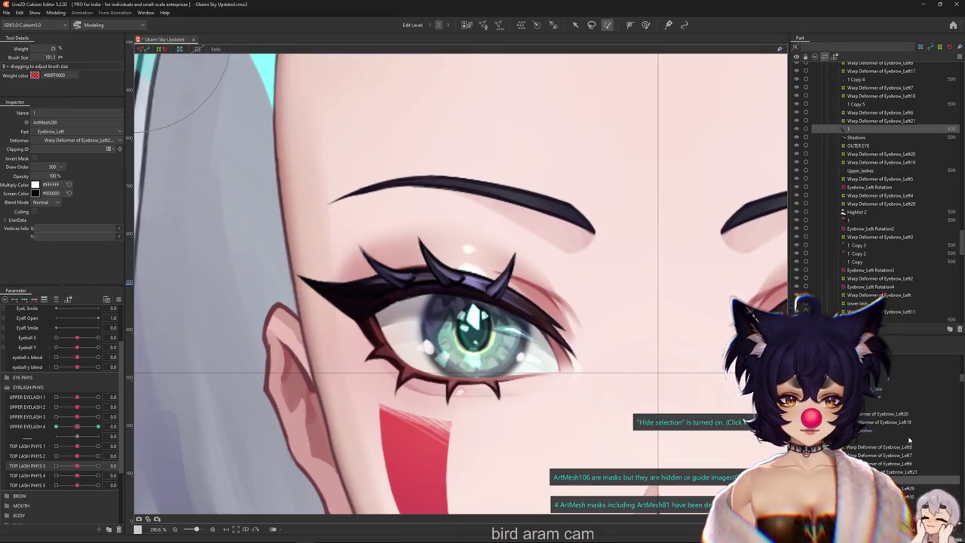
# Step: Scrub TOP LASH PHYS 3, 2 and 4 with the deform brush to preview the lash swing, then select Upper_lashes
pyautogui.click(645, 25)
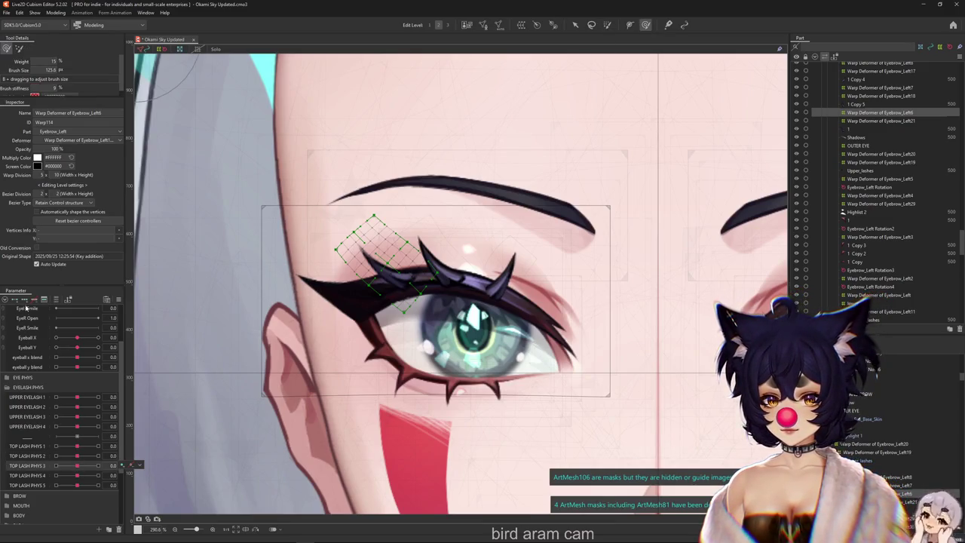
pyautogui.click(96, 465)
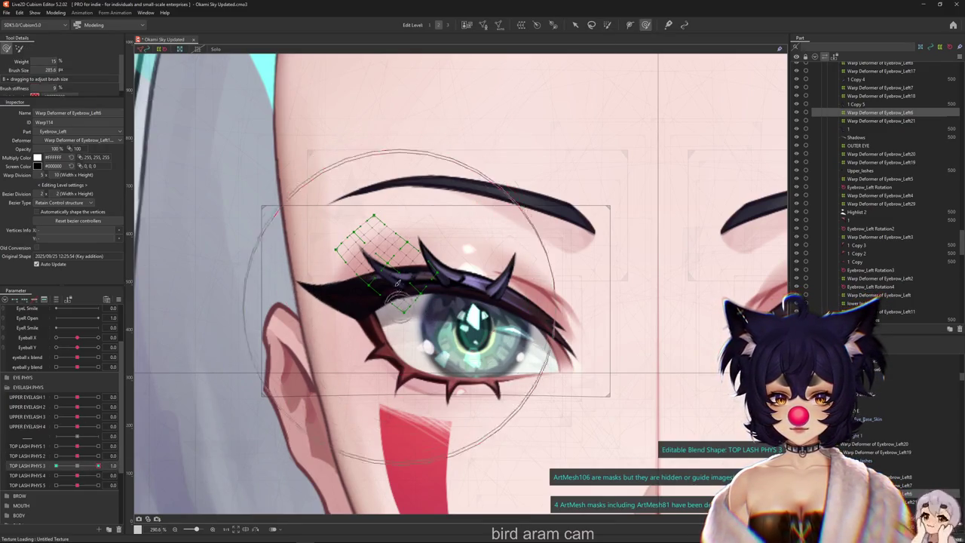
pyautogui.hotkey('ctrl', 'h')
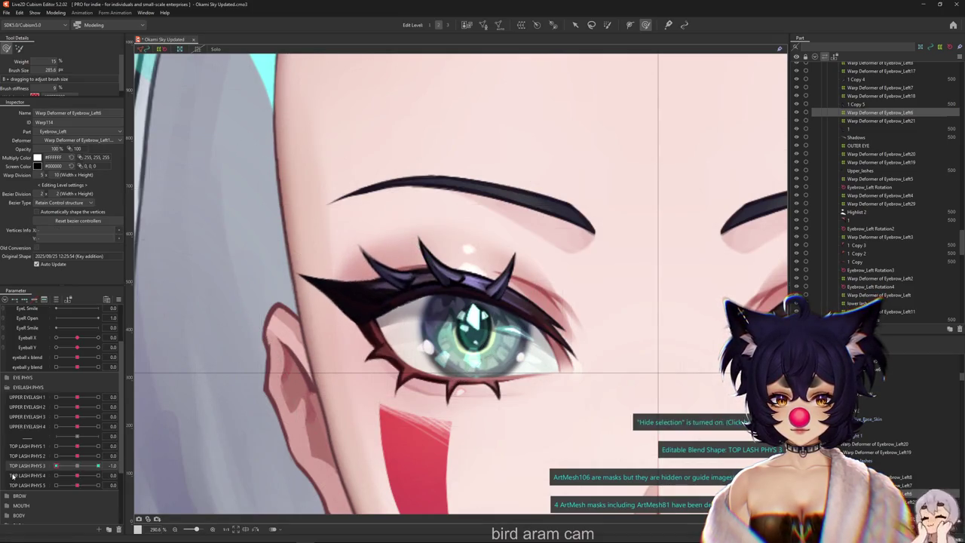
pyautogui.moveTo(55, 465); pyautogui.dragTo(121, 469)
pyautogui.click(81, 456)
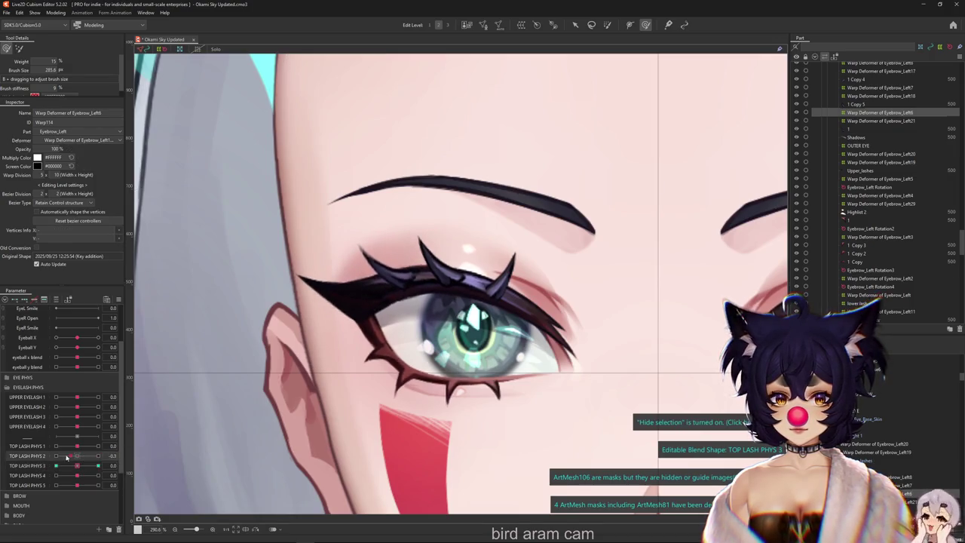
pyautogui.click(85, 476)
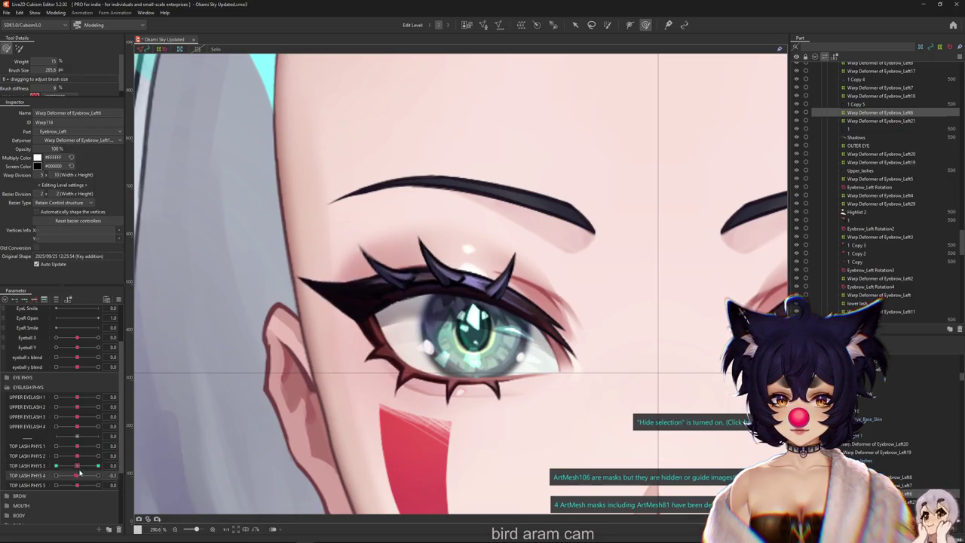
pyautogui.click(80, 467)
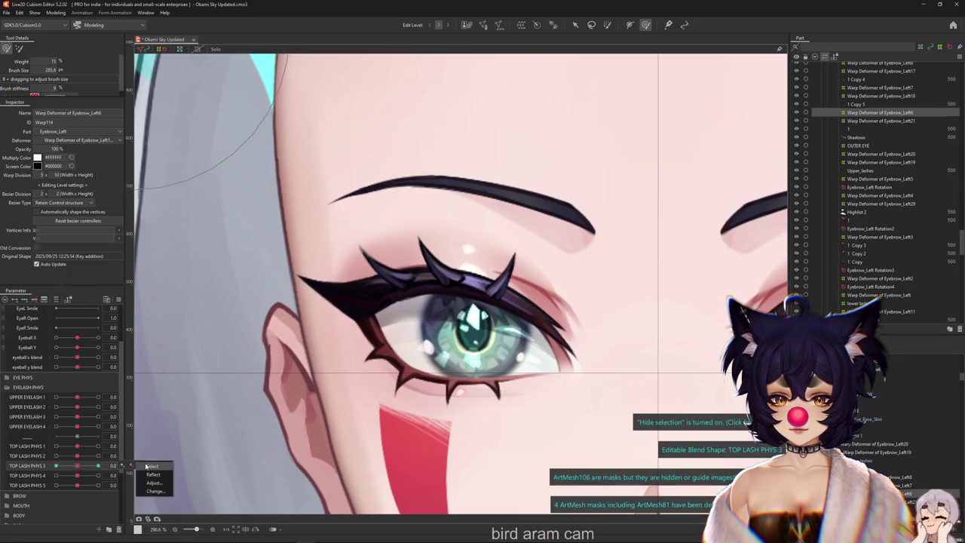
pyautogui.click(423, 260)
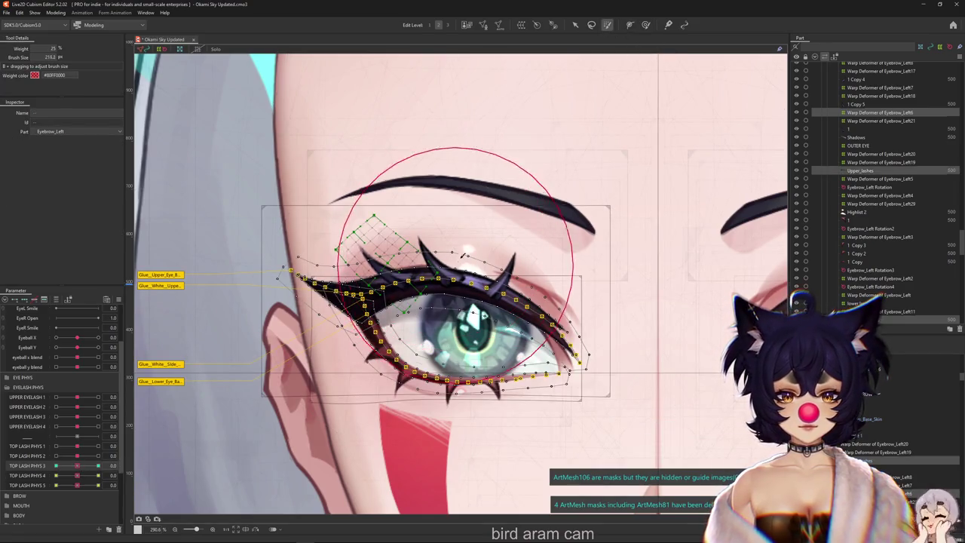
# Step: Select the three lash objects and paste the lash shape at TOP LASH PHYS 3 = -1.0
pyautogui.moveTo(392, 249); pyautogui.dragTo(457, 246)
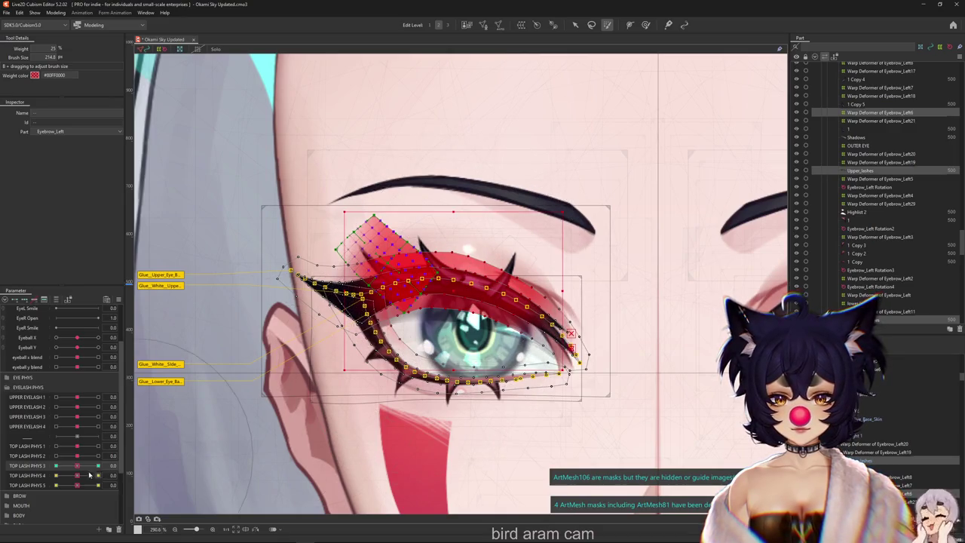
pyautogui.moveTo(77, 465); pyautogui.dragTo(47, 469)
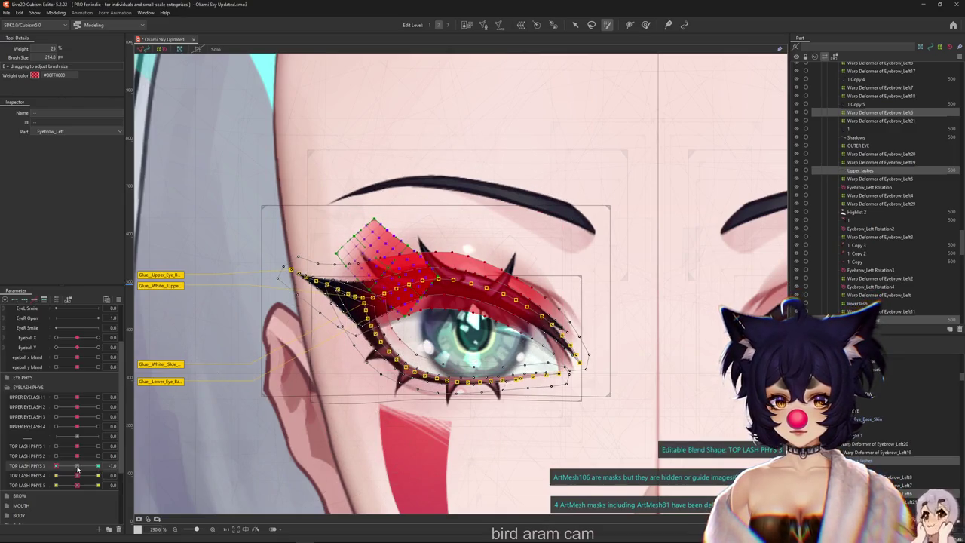
pyautogui.hotkey('ctrl', 'v')
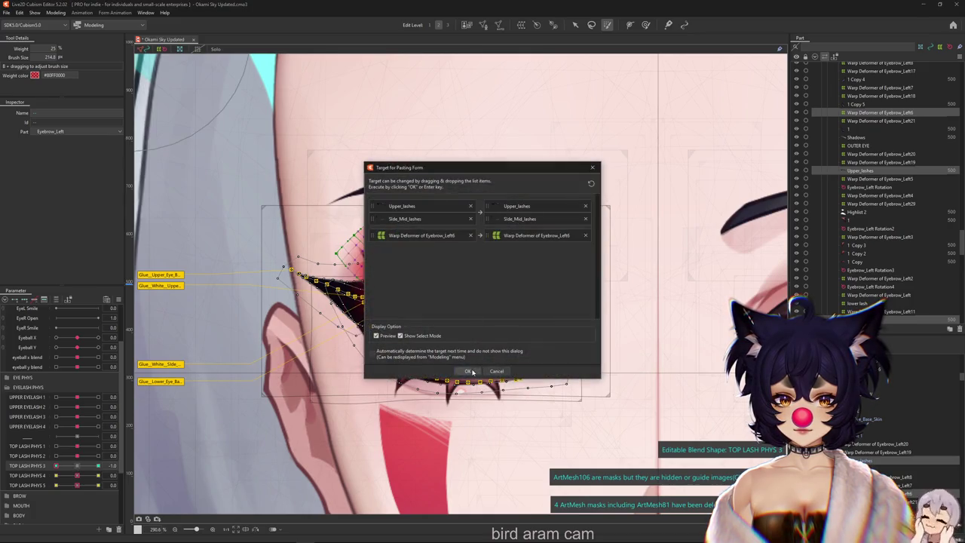
pyautogui.click(469, 371)
# Step: Paste the lash shape at TOP LASH PHYS 3's 1.0 key and check the swing at -1.0
pyautogui.moveTo(55, 465)
pyautogui.mouseDown()
pyautogui.moveTo(102, 465)
pyautogui.moveTo(77, 465)
pyautogui.mouseUp()
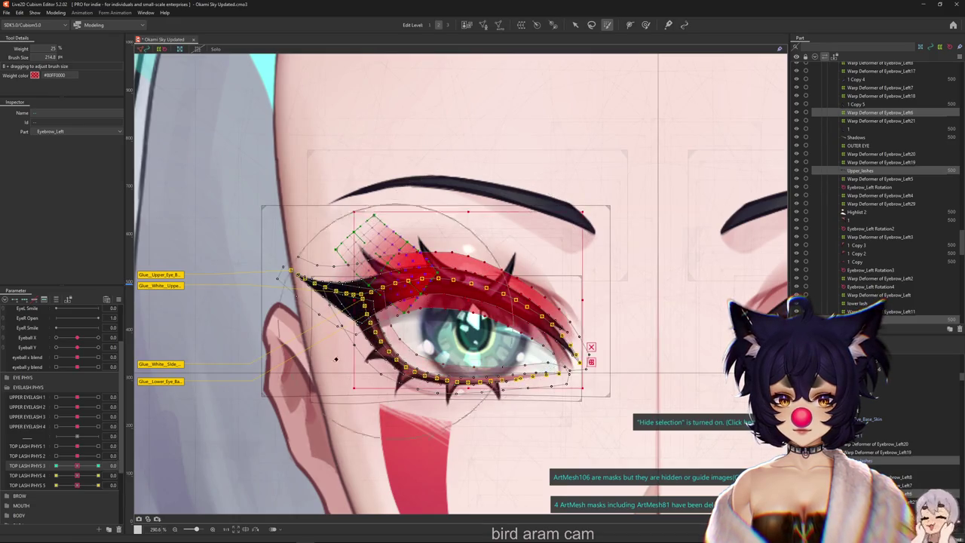
pyautogui.click(98, 465)
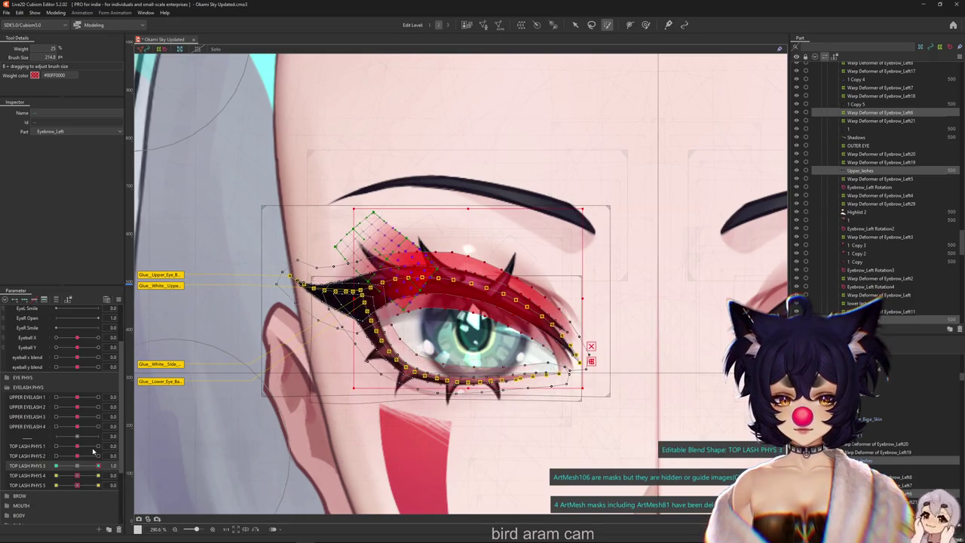
pyautogui.hotkey('ctrl', 'v')
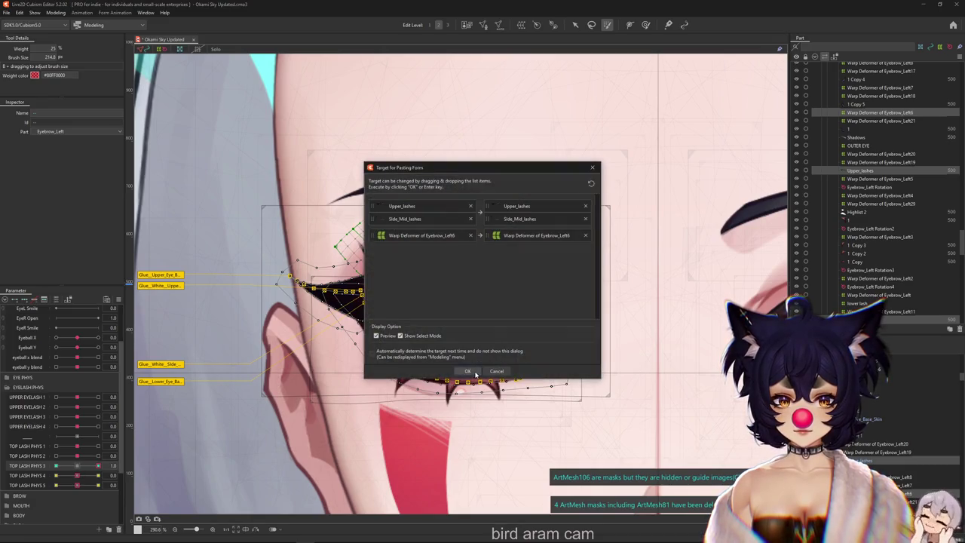
pyautogui.click(467, 371)
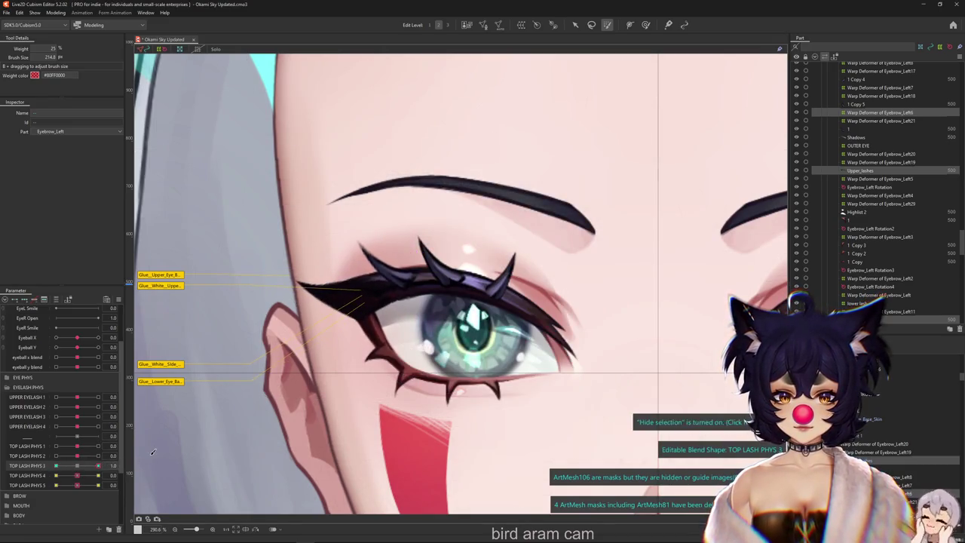
pyautogui.click(55, 465)
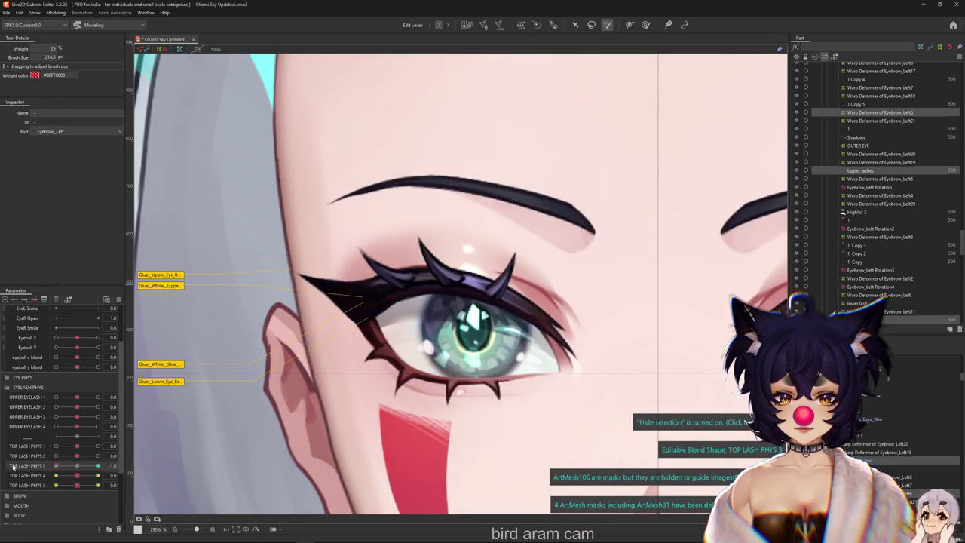
pyautogui.click(646, 25)
pyautogui.click(857, 145)
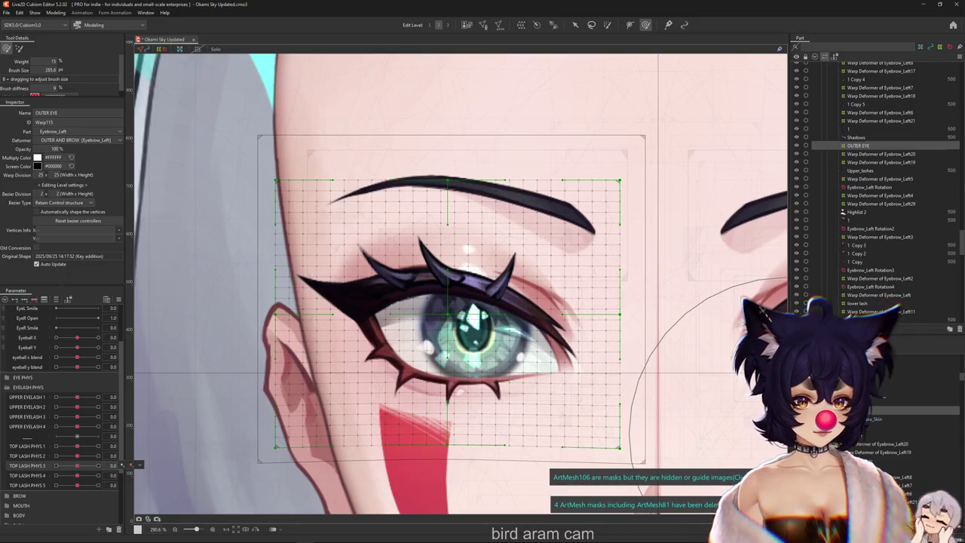
# Step: Click through the Eyebrow_Left20, lower lash and OUTER EYE deformers, toggling the parameter filter
pyautogui.click(881, 154)
pyautogui.click(897, 304)
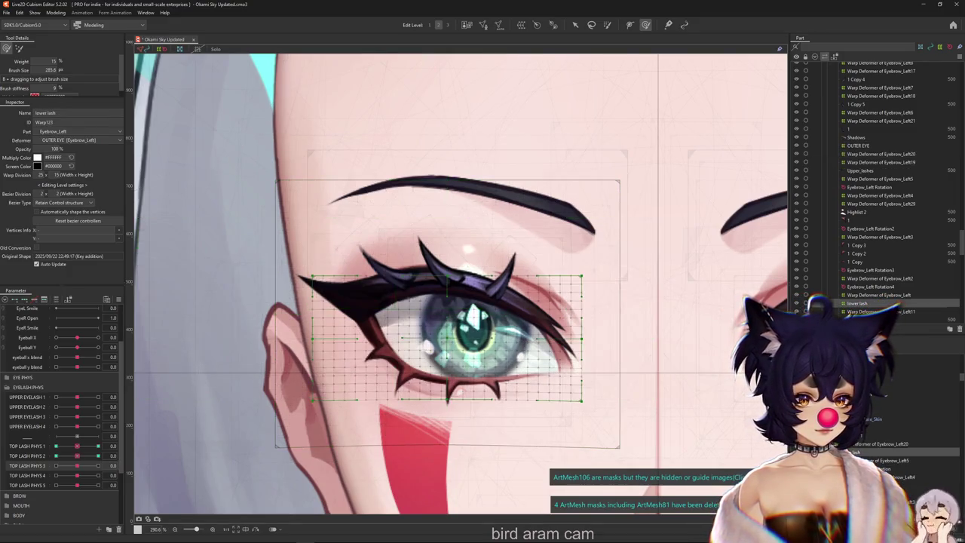
pyautogui.click(880, 153)
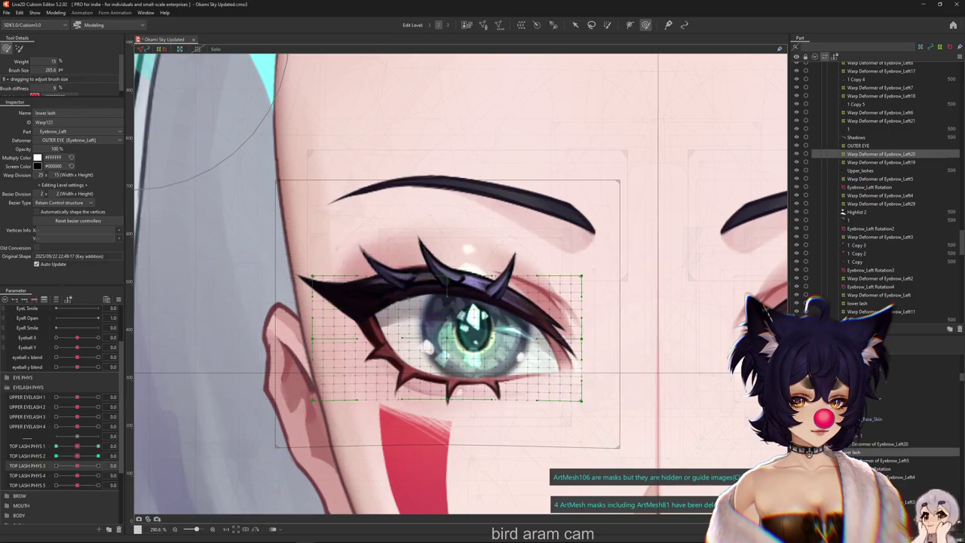
pyautogui.click(857, 145)
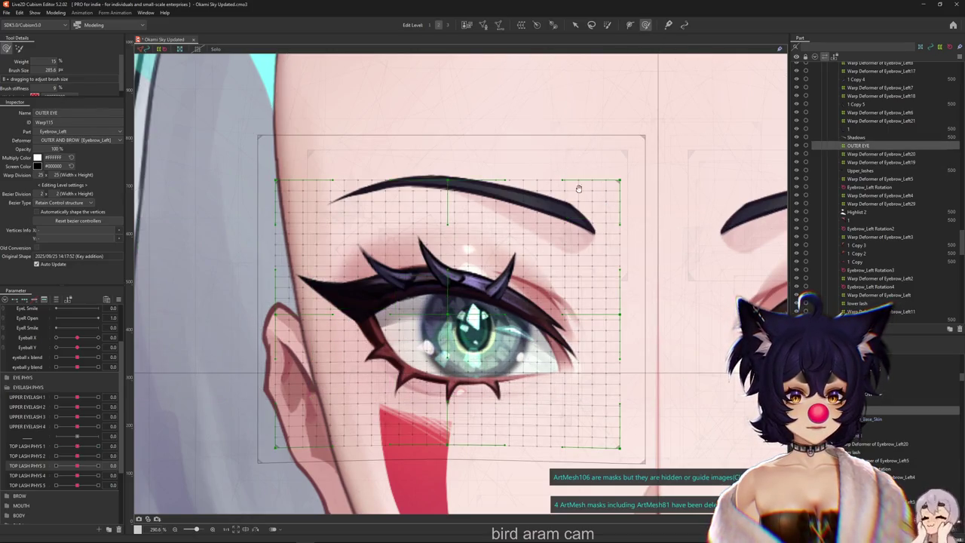
pyautogui.moveTo(590, 170); pyautogui.dragTo(564, 169)
pyautogui.click(55, 300)
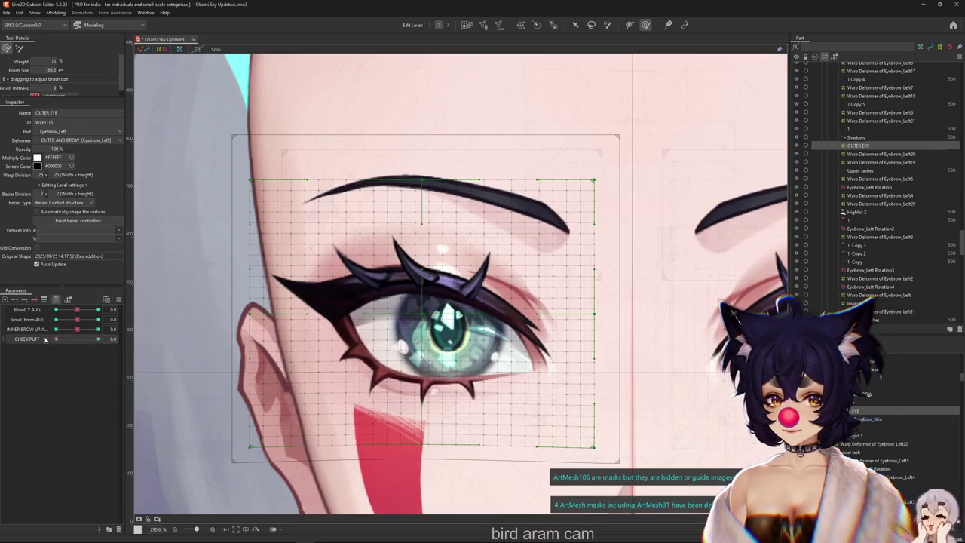
pyautogui.click(55, 300)
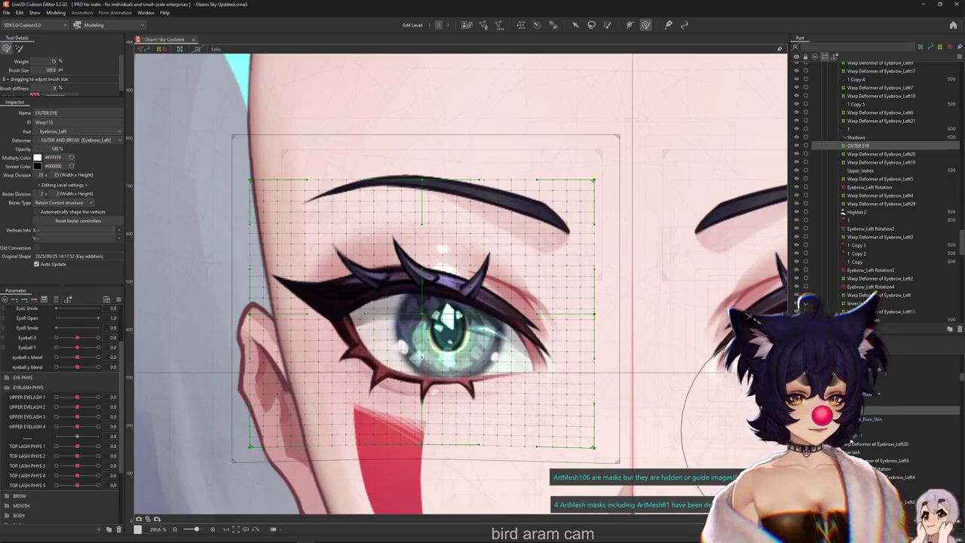
# Step: Select Warp Deformer of Eyebrow_Left9, compare its grid via undo/redo, and preview TOP LASH PHYS 1 at -1.0
pyautogui.click(271, 274)
pyautogui.keyDown('shift'); pyautogui.click(550, 366); pyautogui.keyUp('shift')
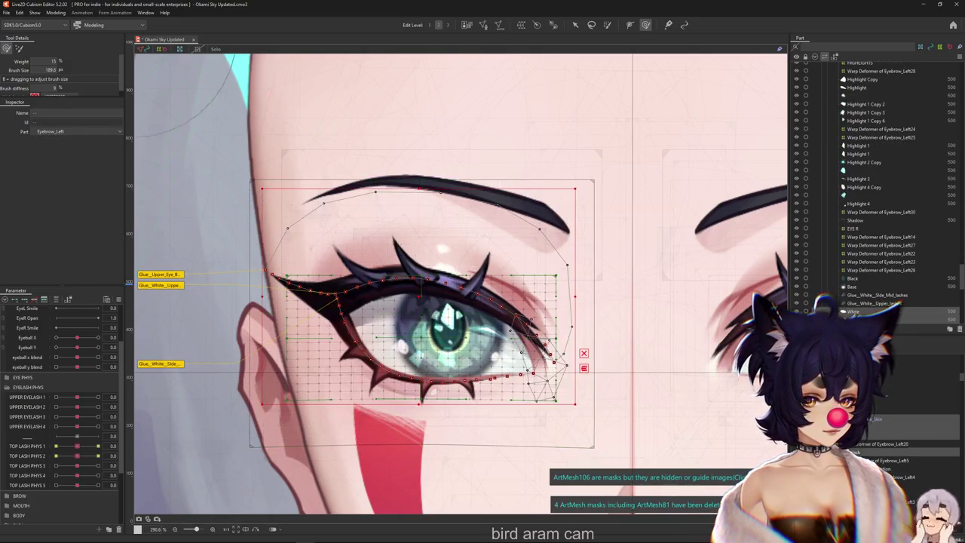
pyautogui.keyDown('shift'); pyautogui.click(553, 363); pyautogui.keyUp('shift')
pyautogui.click(452, 309)
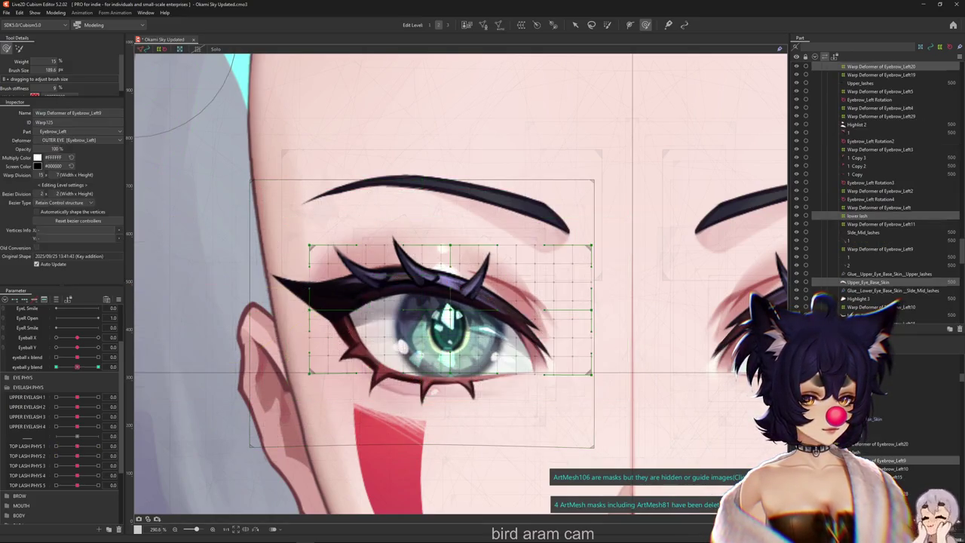
pyautogui.hotkey('ctrl', 'z')
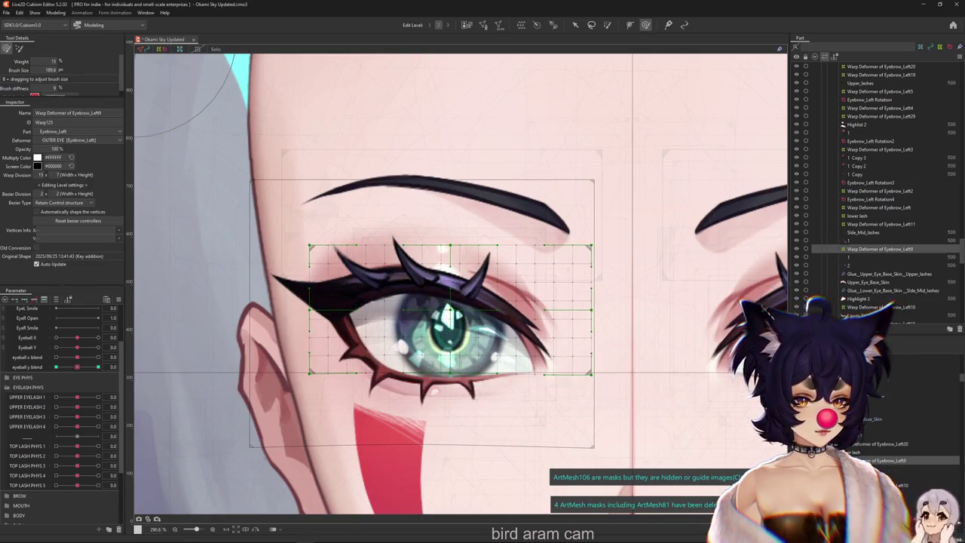
pyautogui.hotkey('ctrl', 'z')
pyautogui.hotkey('ctrl', 'y')
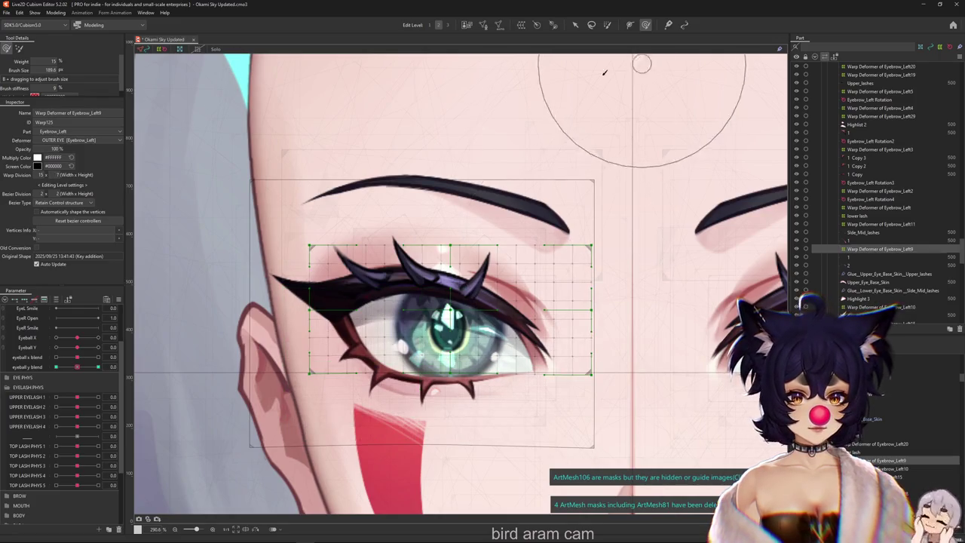
pyautogui.hotkey('ctrl', 'h')
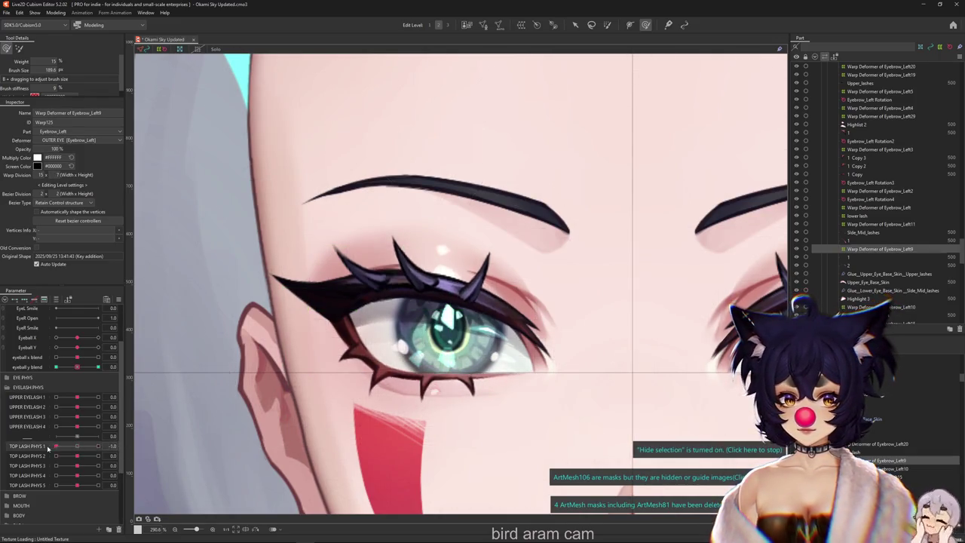